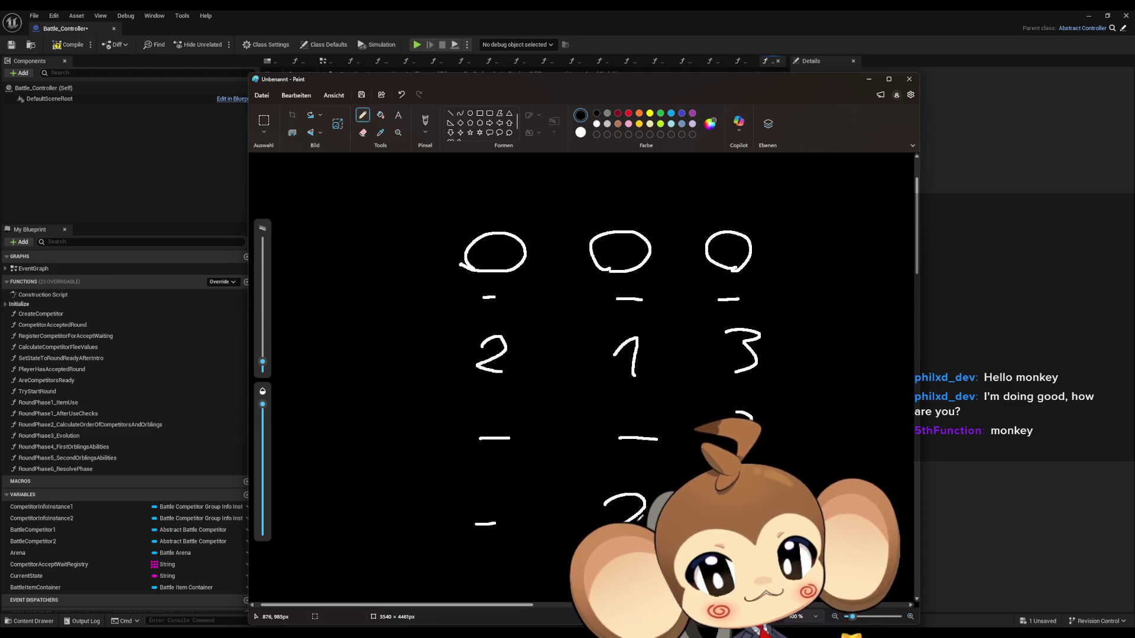
Draw an extra dash and an arrow pointing at the first circle.
scroll(583, 354, "down", 2)
left_click_drag(469, 524, 504, 522)
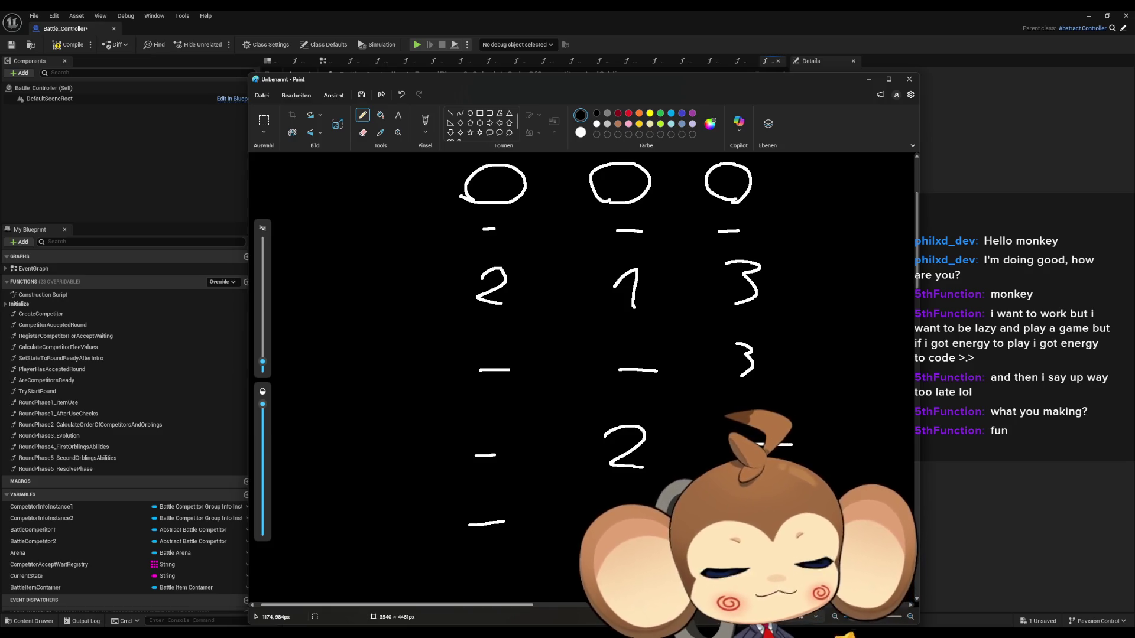
left_click_drag(337, 186, 364, 184)
mouse_move(372, 180)
left_mouse_down()
mouse_move(384, 174)
mouse_move(375, 192)
left_mouse_up()
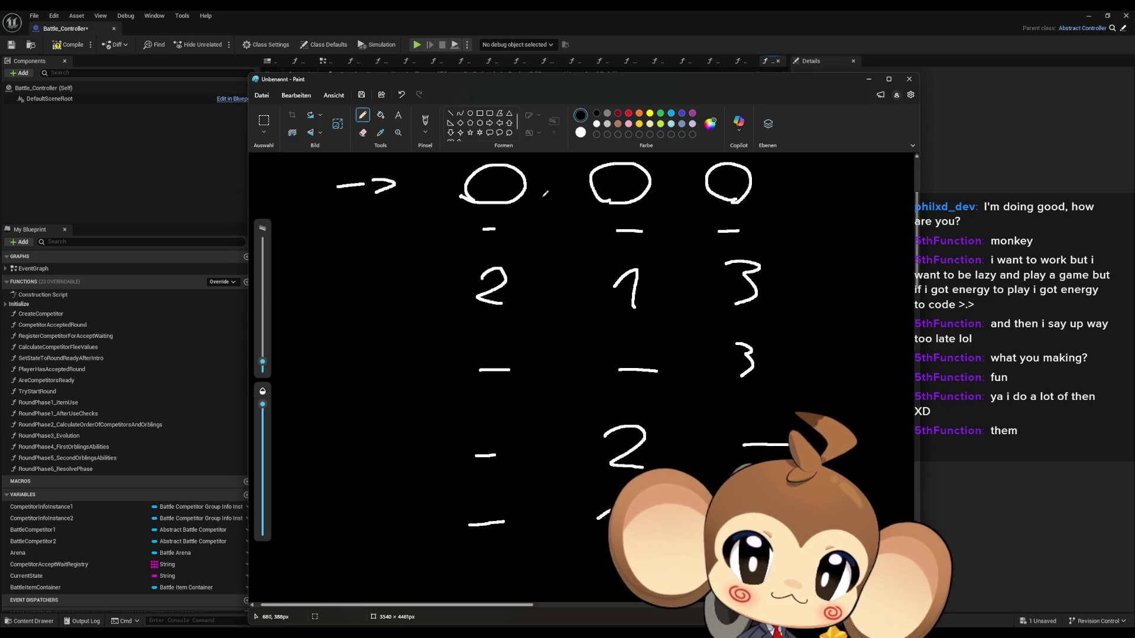
Retrace the dash under the left circle and write 100 inside the middle circle.
left_click_drag(473, 228, 480, 228)
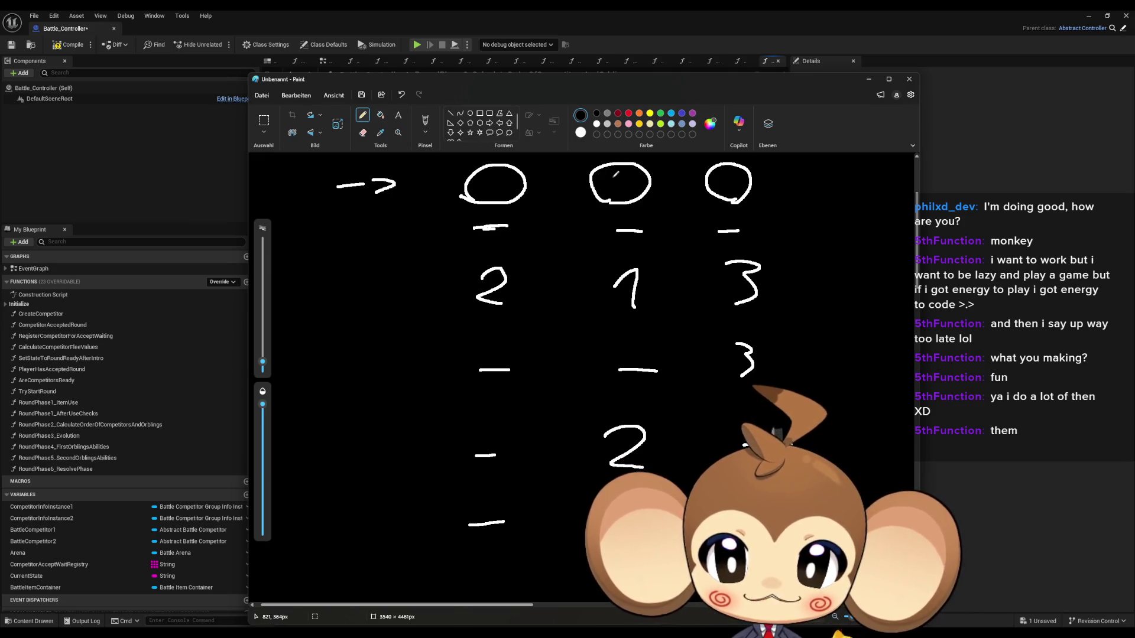
mouse_move(600, 184)
left_mouse_down()
mouse_move(605, 177)
mouse_move(606, 191)
left_mouse_up()
left_click_drag(622, 175, 635, 177)
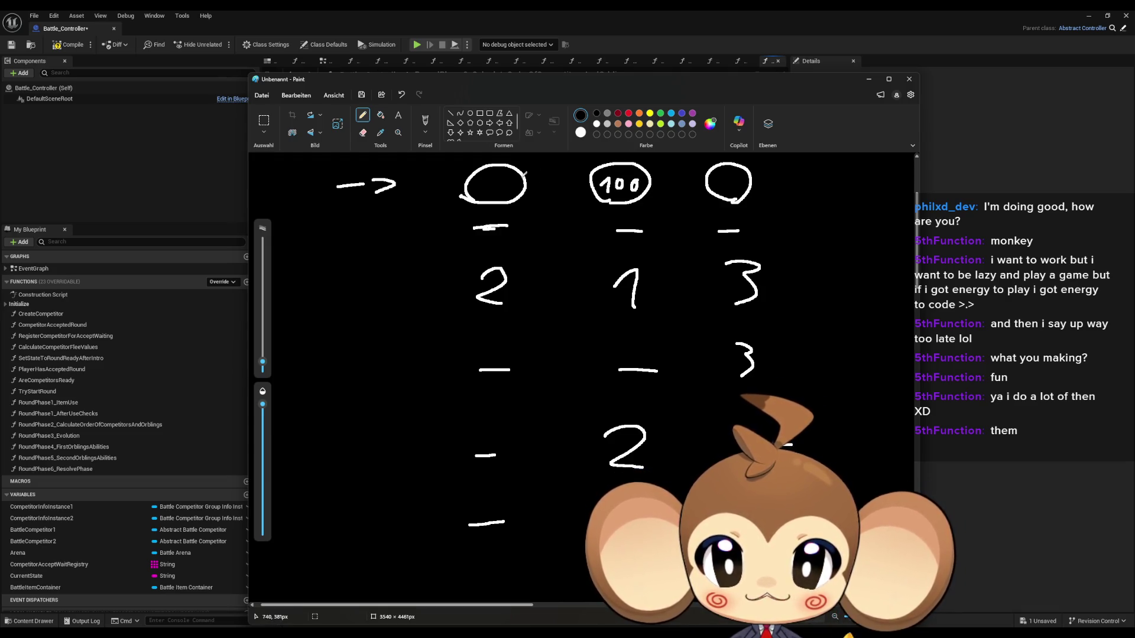
Write 300 in the left circle and 200 in the right circle.
mouse_move(479, 178)
left_mouse_down()
mouse_move(478, 196)
mouse_move(495, 188)
left_mouse_up()
mouse_move(510, 180)
left_mouse_down()
mouse_move(502, 191)
mouse_move(516, 183)
left_mouse_up()
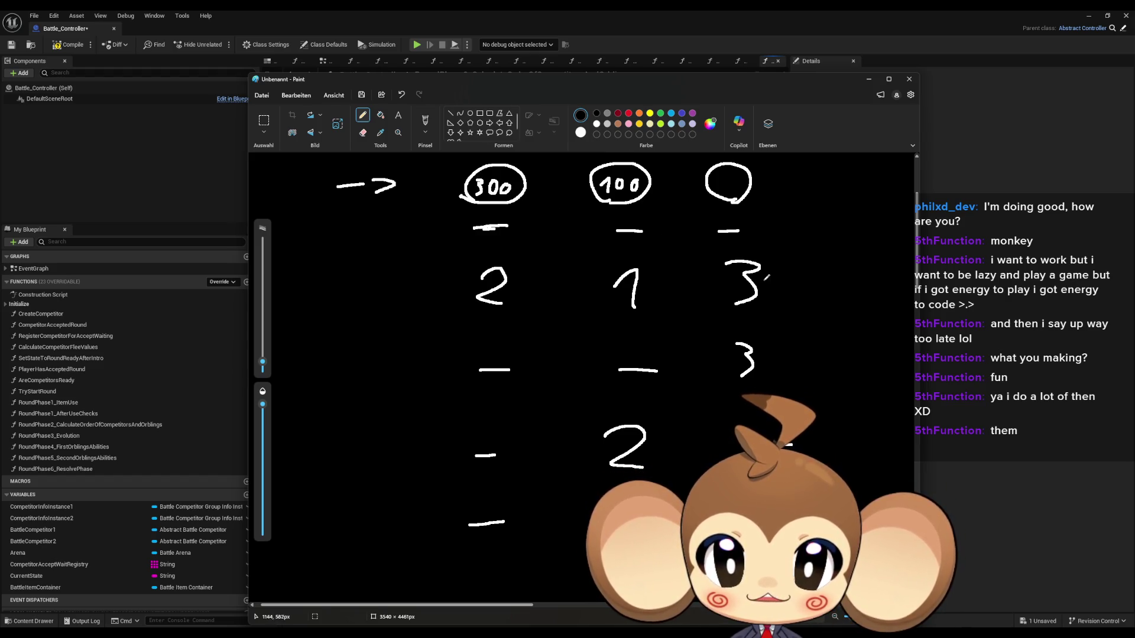
mouse_move(715, 179)
left_mouse_down()
mouse_move(725, 189)
mouse_move(739, 179)
left_mouse_up()
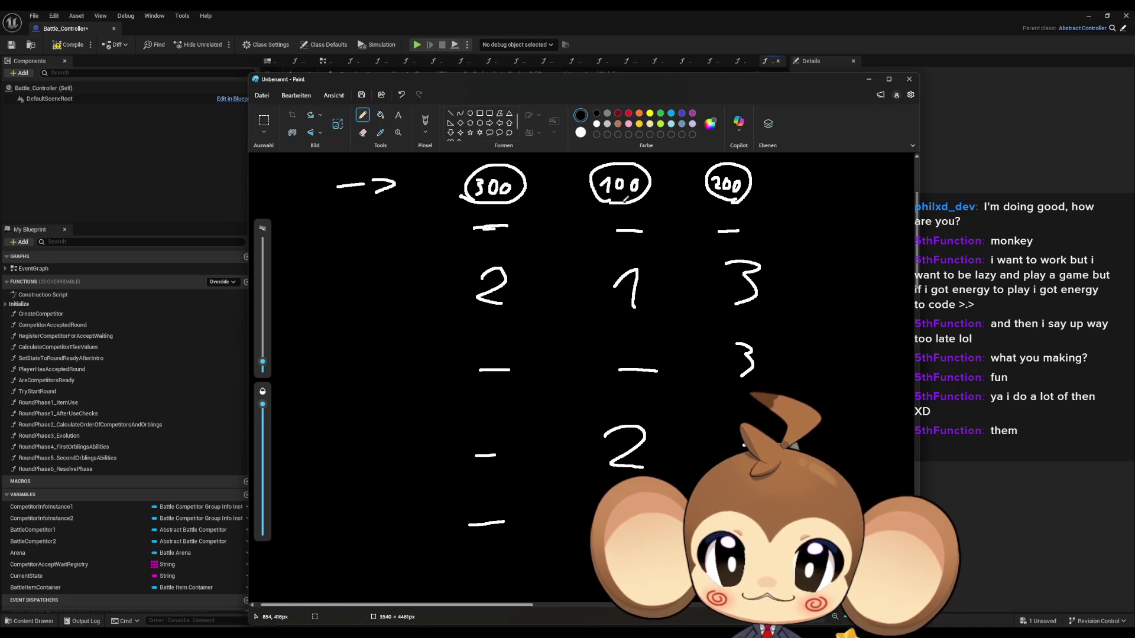
Write 99 above the 2 and above the 3, undoing a stray mark on the 200.
mouse_move(483, 251)
left_mouse_down()
mouse_move(509, 247)
mouse_move(502, 260)
left_mouse_up()
left_click_drag(732, 187, 736, 177)
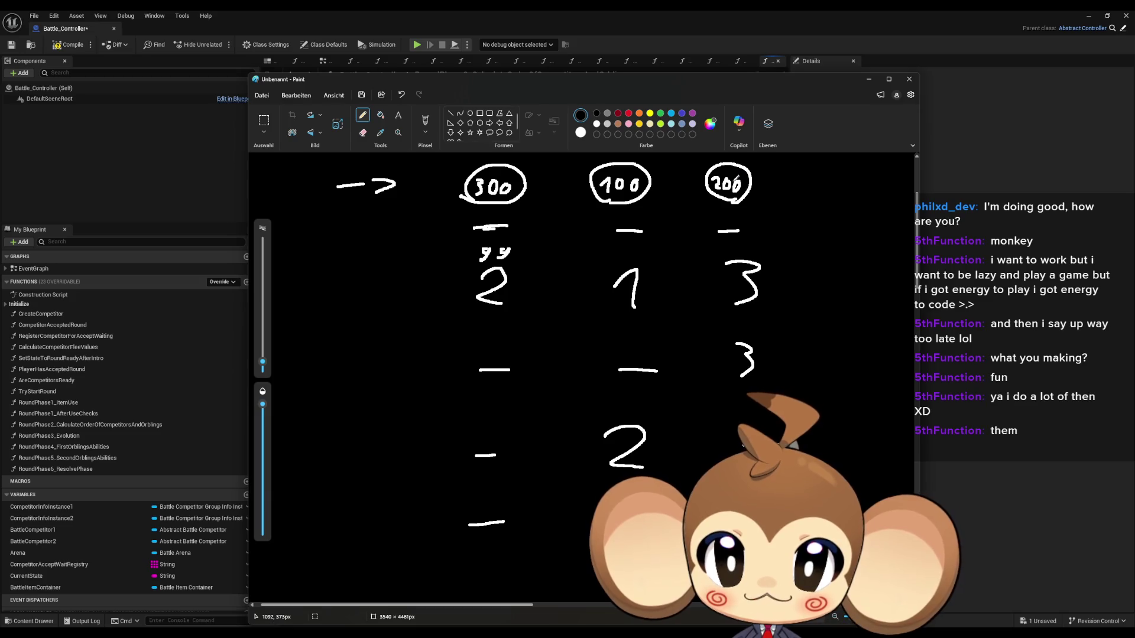
key("ctrl+z")
mouse_move(739, 244)
left_mouse_down()
mouse_move(733, 257)
mouse_move(756, 249)
mouse_move(749, 256)
left_mouse_up()
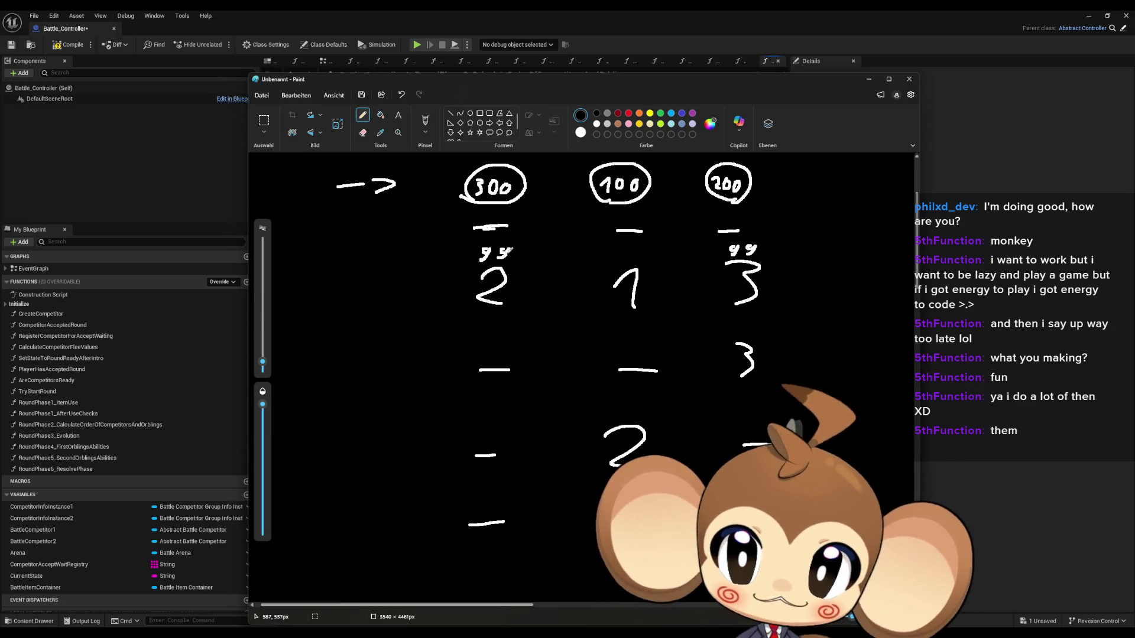
Write 100 left of the left 99 and right of the right 99.
left_click_drag(420, 253, 457, 250)
mouse_move(771, 249)
left_mouse_down()
mouse_move(782, 242)
mouse_move(784, 256)
left_mouse_up()
left_click_drag(796, 247, 823, 244)
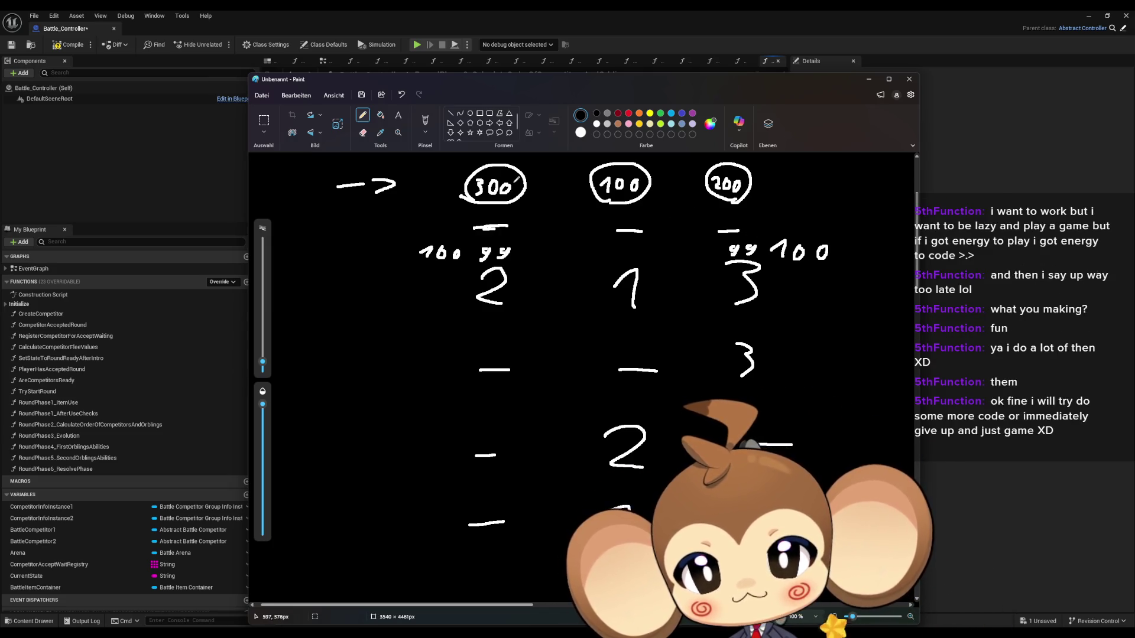
scroll(598, 238, "up", 3)
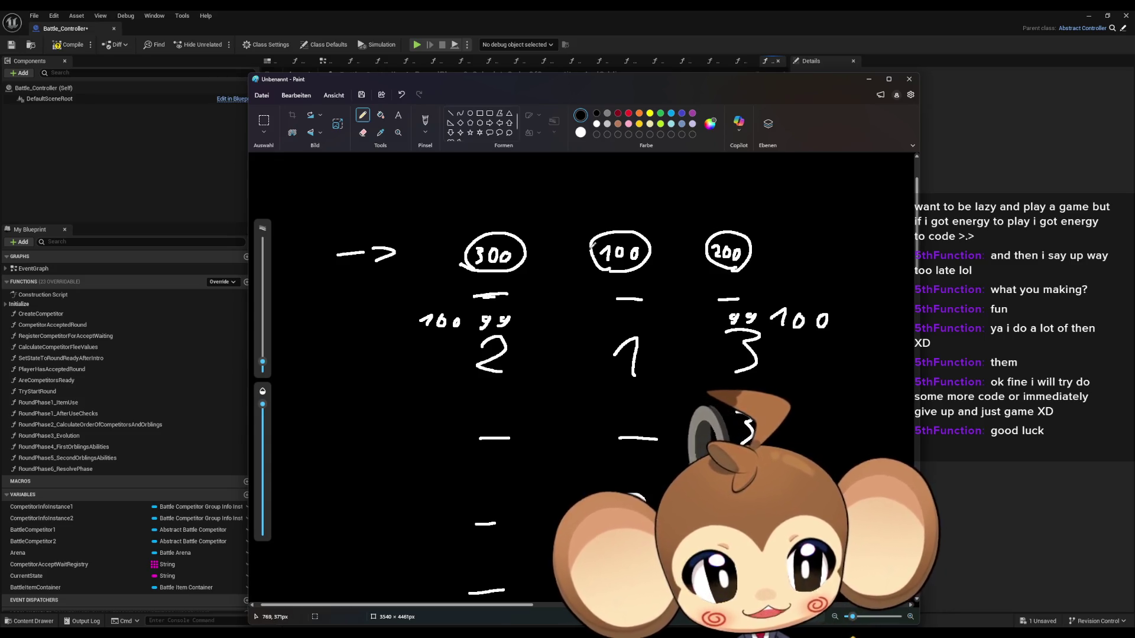
Write 300 beside the 200 circle and above the first column's lower dash, reviewing the sketch.
mouse_move(785, 238)
left_mouse_down()
mouse_move(785, 258)
mouse_move(846, 240)
left_mouse_up()
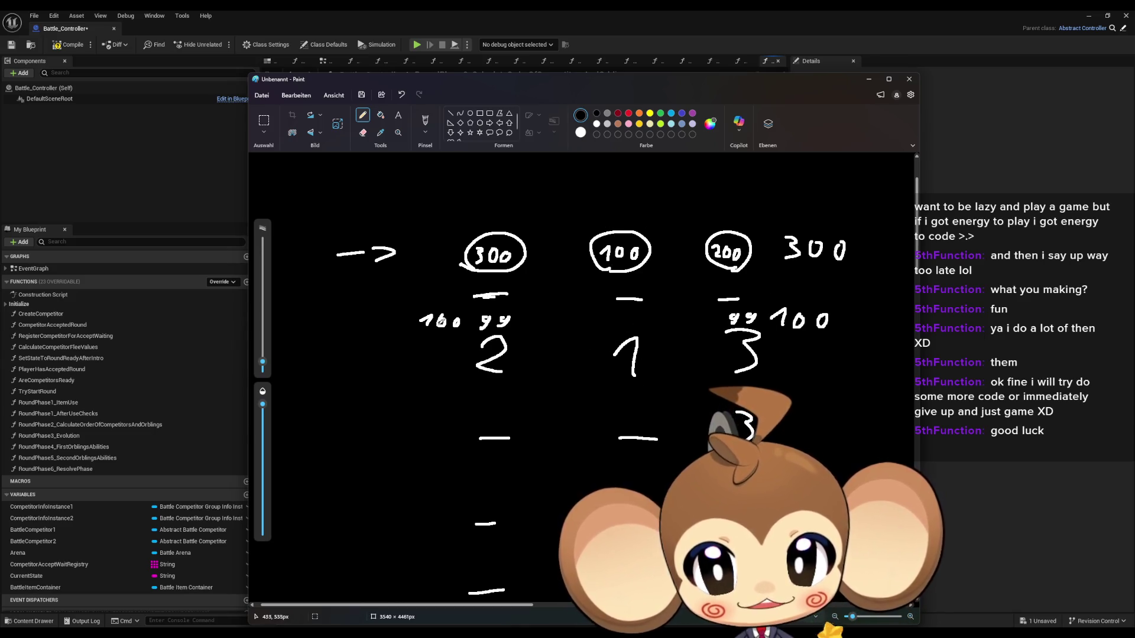
mouse_move(857, 324)
left_mouse_down()
mouse_move(868, 337)
mouse_move(907, 320)
left_mouse_up()
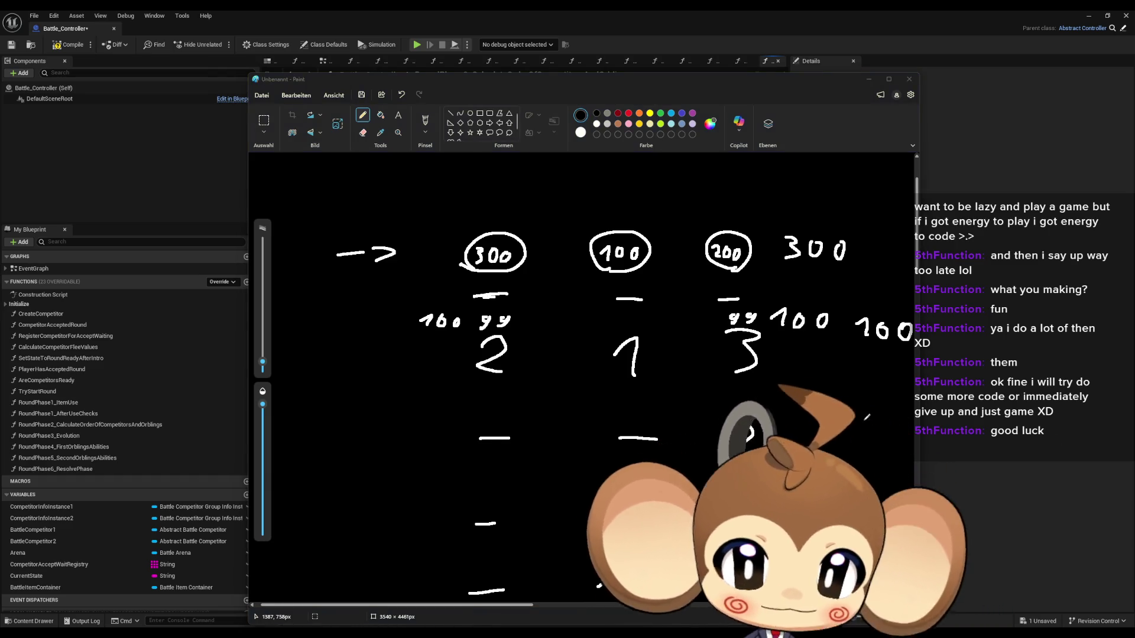
left_click(609, 78)
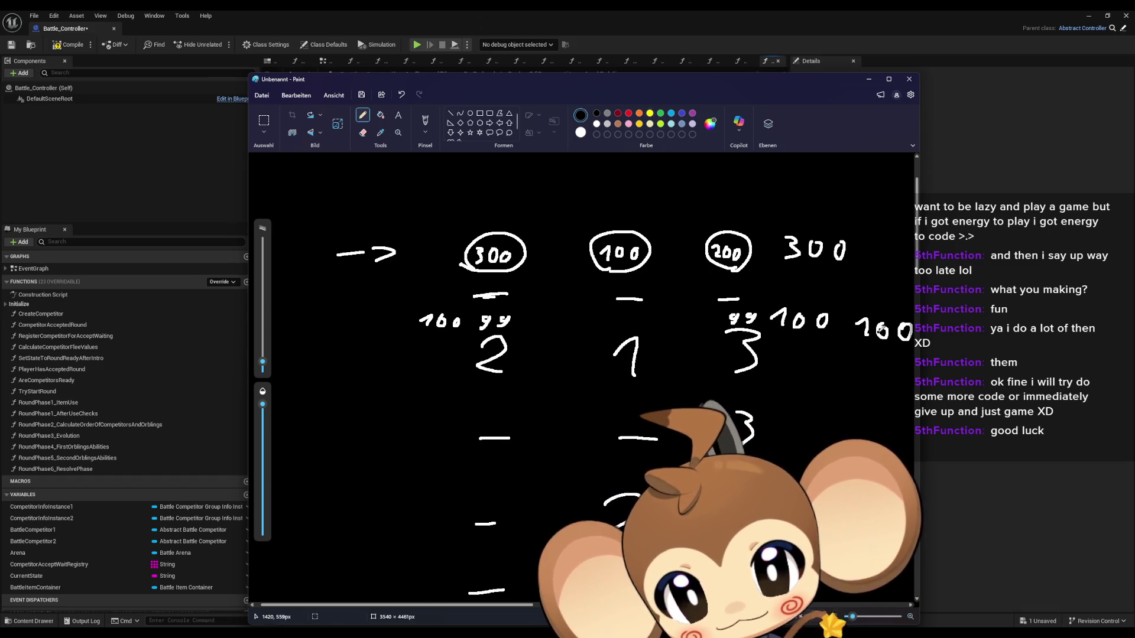
scroll(828, 368, "down", 2)
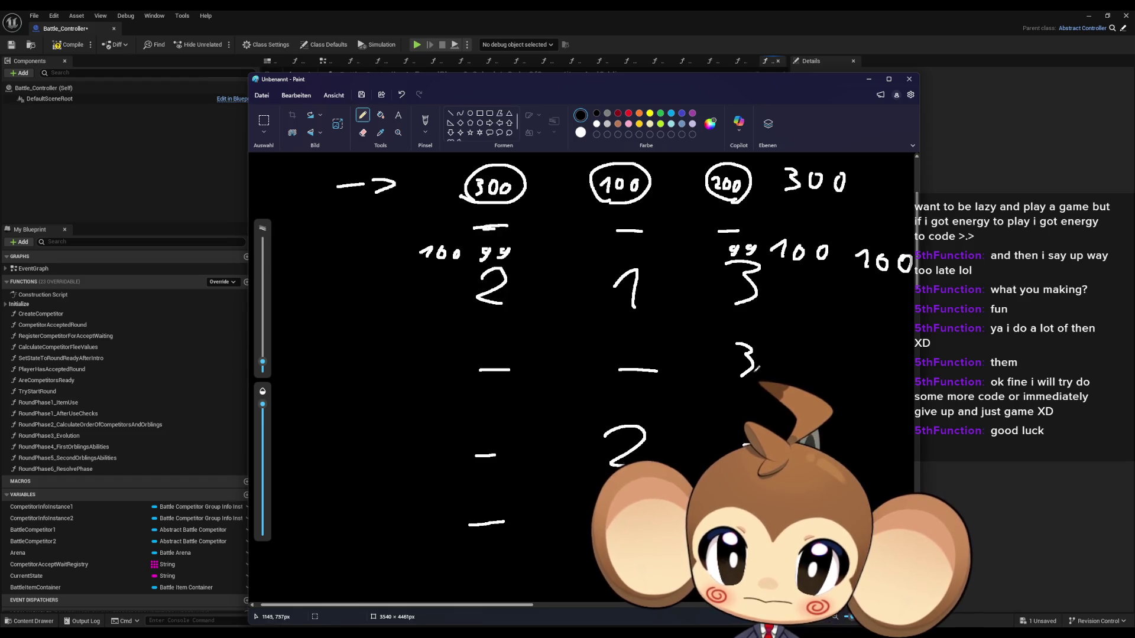
scroll(742, 382, "up", 2)
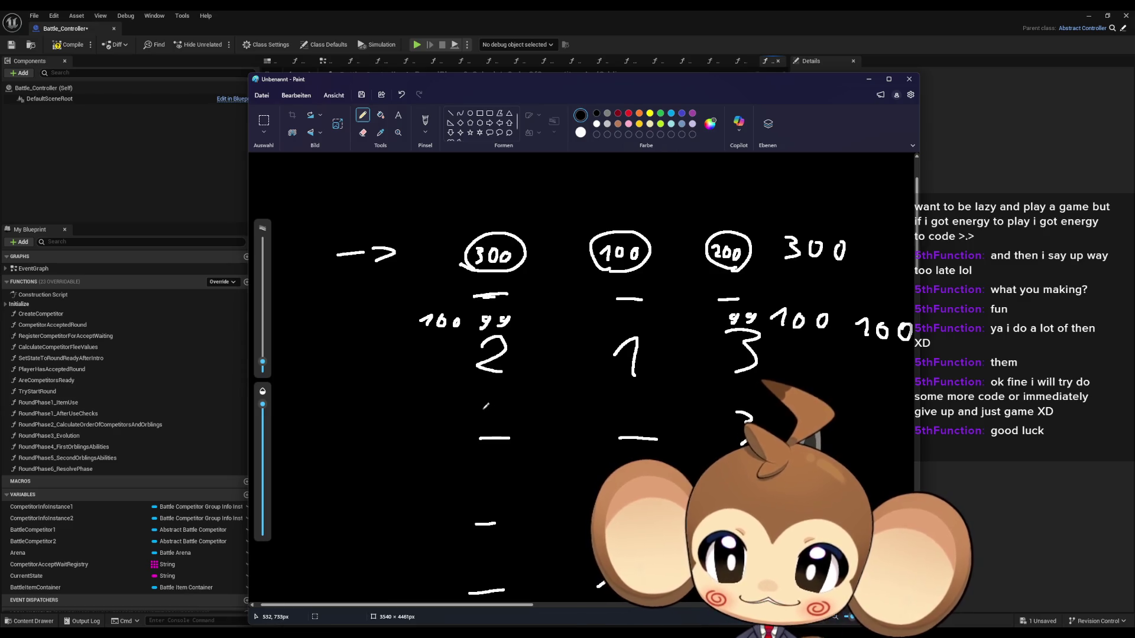
left_click_drag(476, 402, 502, 402)
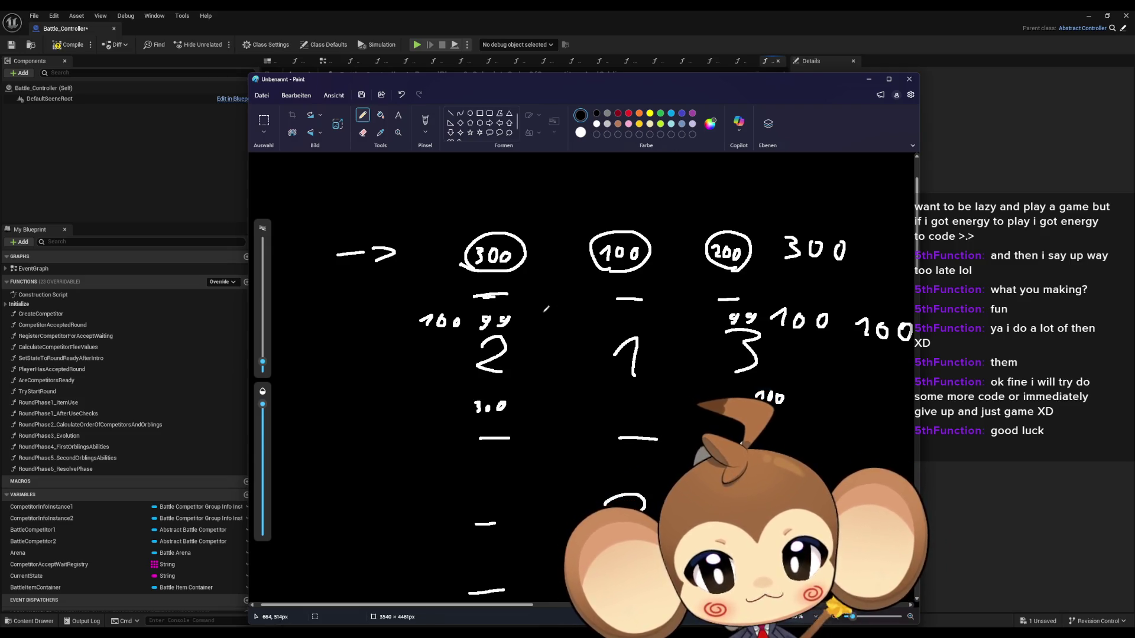
Draw ovals below the number columns and handwrite 'check order' beneath them.
scroll(546, 310, "down", 3)
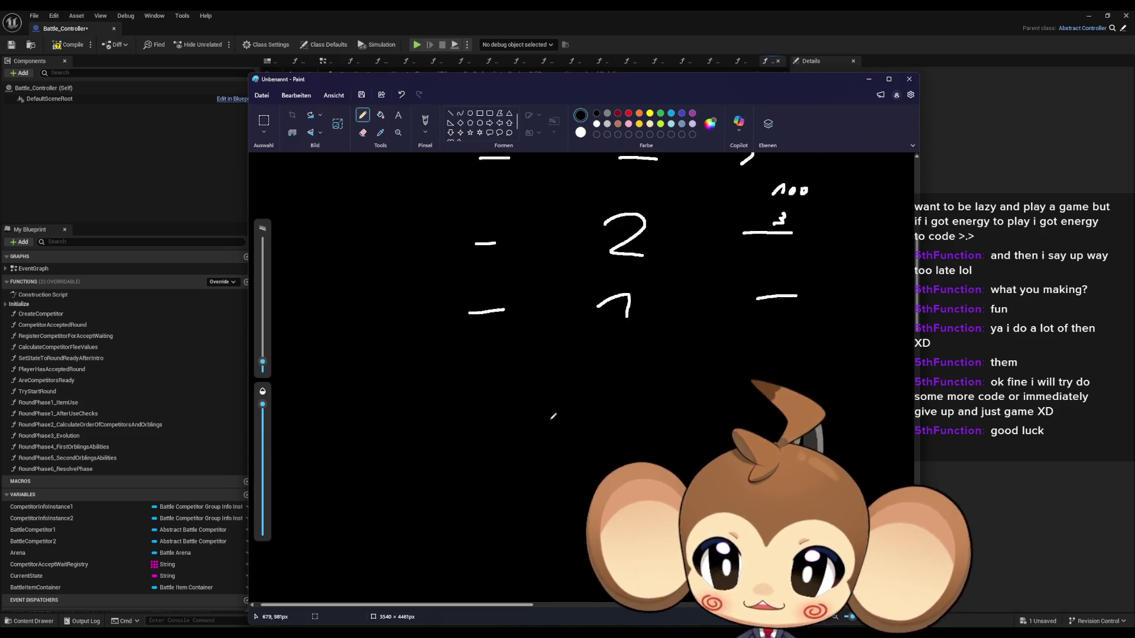
mouse_move(460, 467)
left_mouse_down()
mouse_move(541, 461)
mouse_move(457, 469)
left_mouse_up()
mouse_move(576, 449)
left_mouse_down()
mouse_move(580, 395)
mouse_move(584, 427)
left_mouse_up()
mouse_move(476, 511)
left_mouse_down()
mouse_move(455, 525)
mouse_move(544, 523)
left_mouse_up()
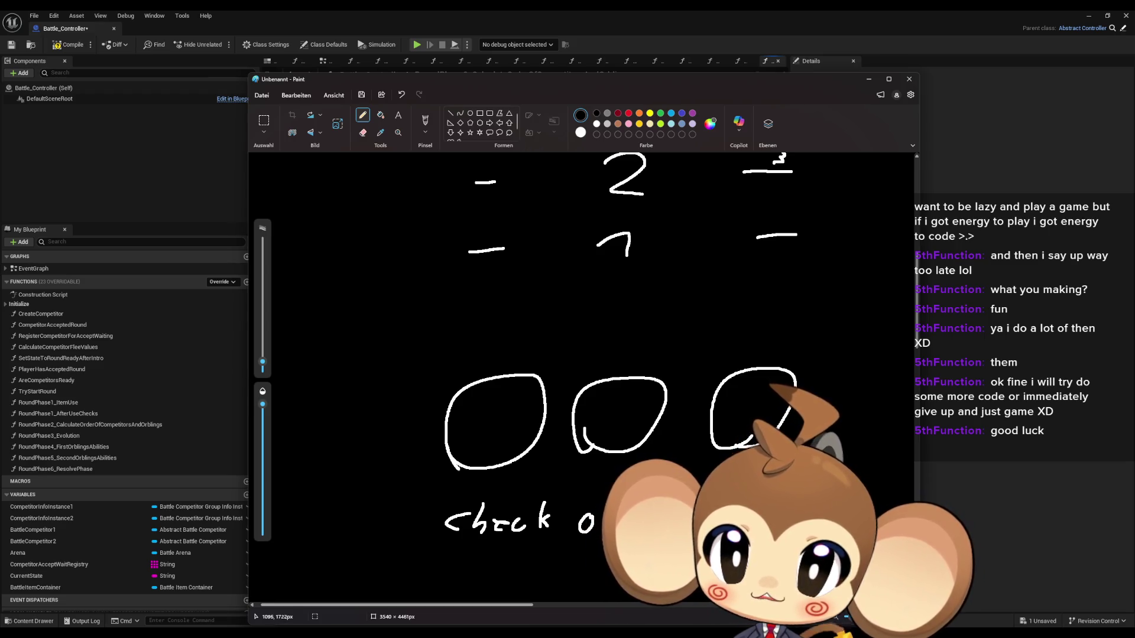
scroll(621, 343, "down", 2)
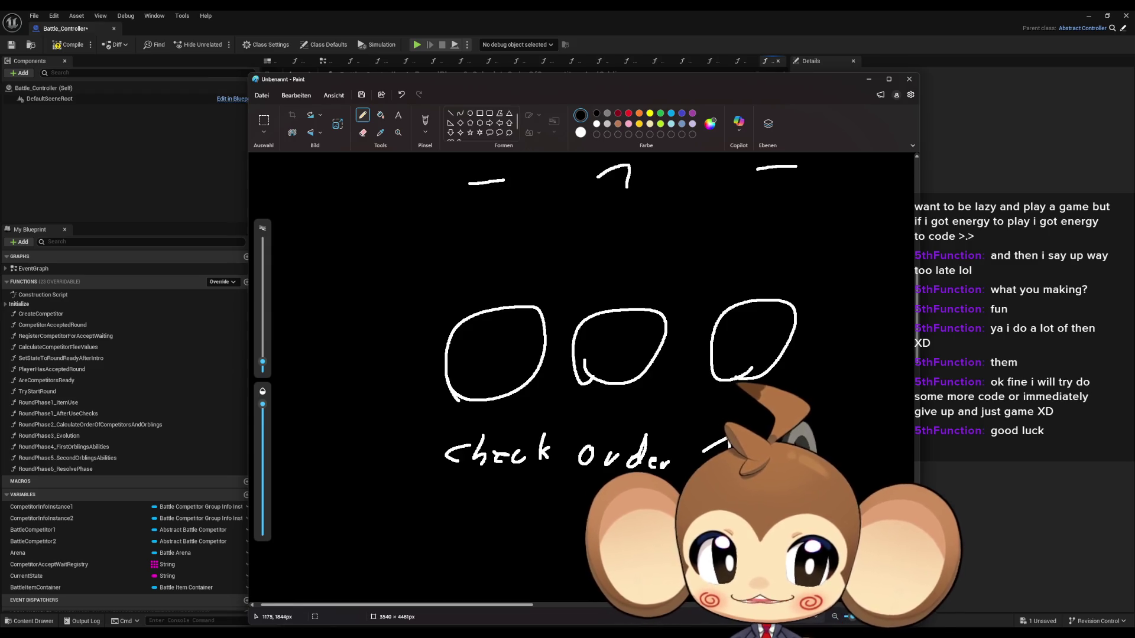
scroll(583, 355, "down", 3)
Write 1 after 'check order', an 'if not found' line below, and 1 in the middle oval.
left_click(485, 448)
mouse_move(480, 458)
left_mouse_down()
mouse_move(479, 472)
mouse_move(512, 456)
left_mouse_up()
left_click_drag(528, 472, 557, 466)
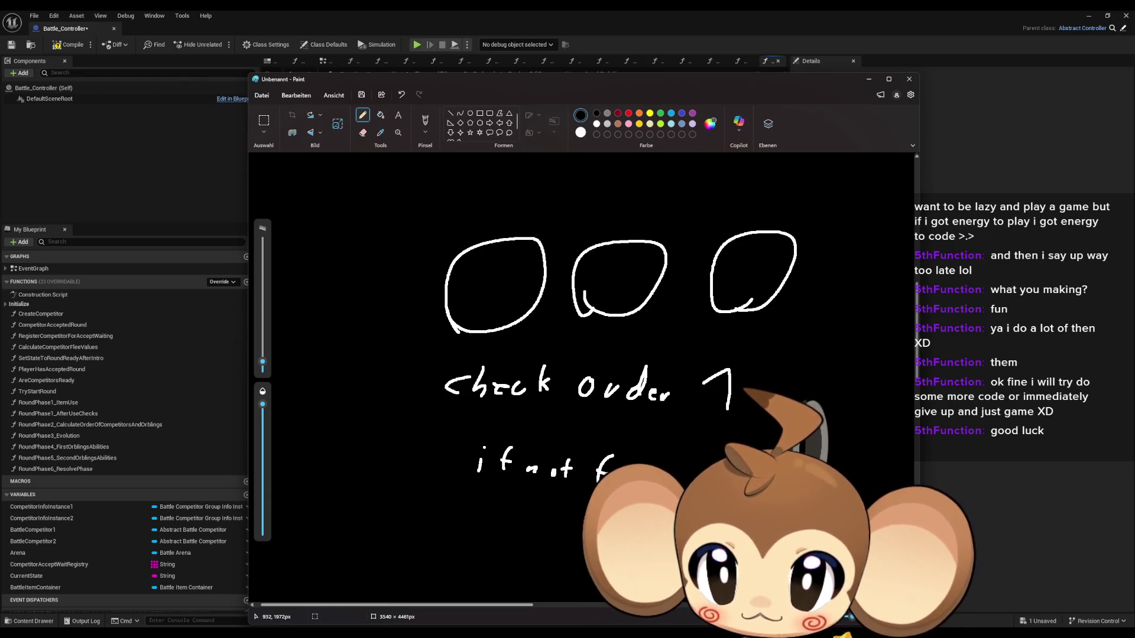
left_click_drag(632, 471, 652, 473)
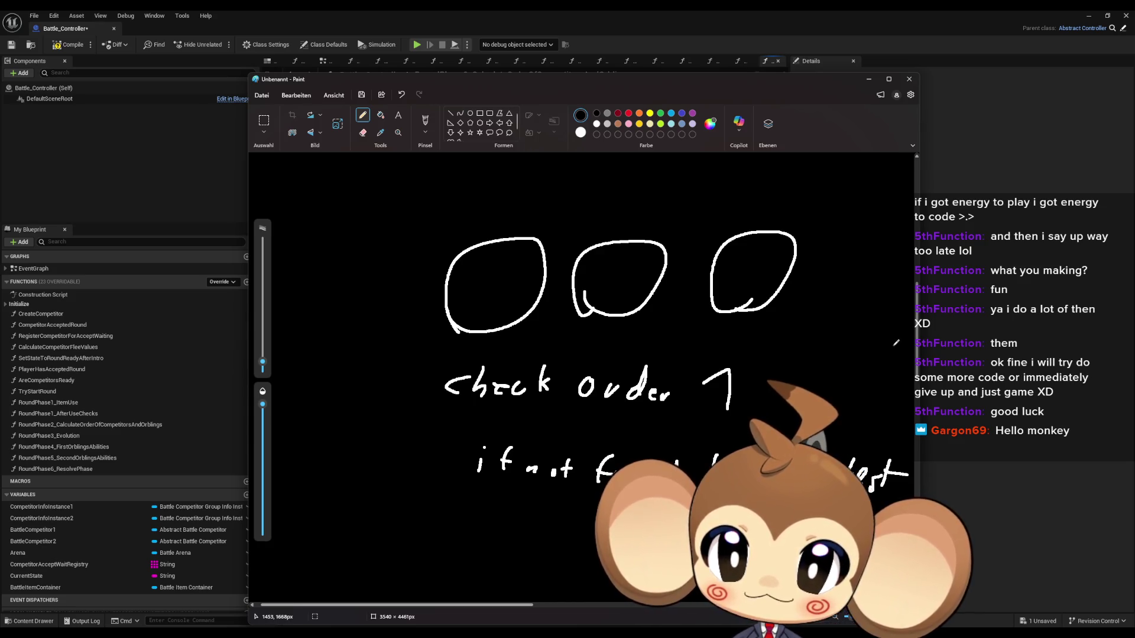
mouse_move(600, 271)
left_mouse_down()
mouse_move(627, 258)
mouse_move(623, 285)
left_mouse_up()
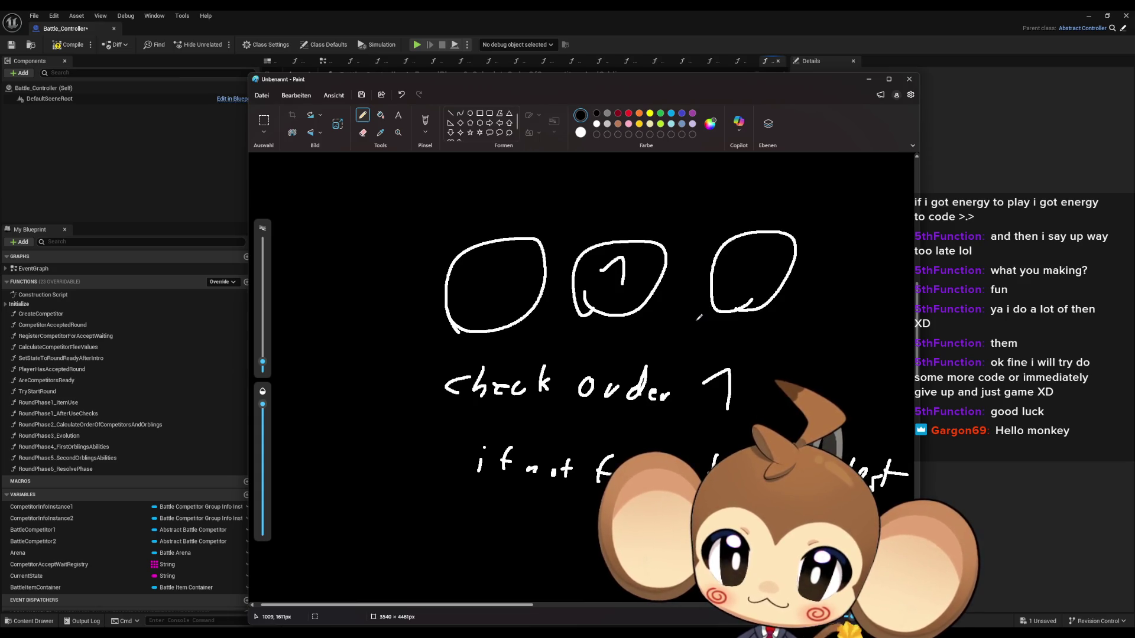
Handwrite 'if found' on a new line beneath the 'if not found' note.
left_click_drag(463, 528, 461, 551)
left_click(463, 514)
mouse_move(491, 511)
left_mouse_down()
mouse_move(491, 535)
mouse_move(539, 528)
left_mouse_up()
left_click_drag(547, 531, 602, 532)
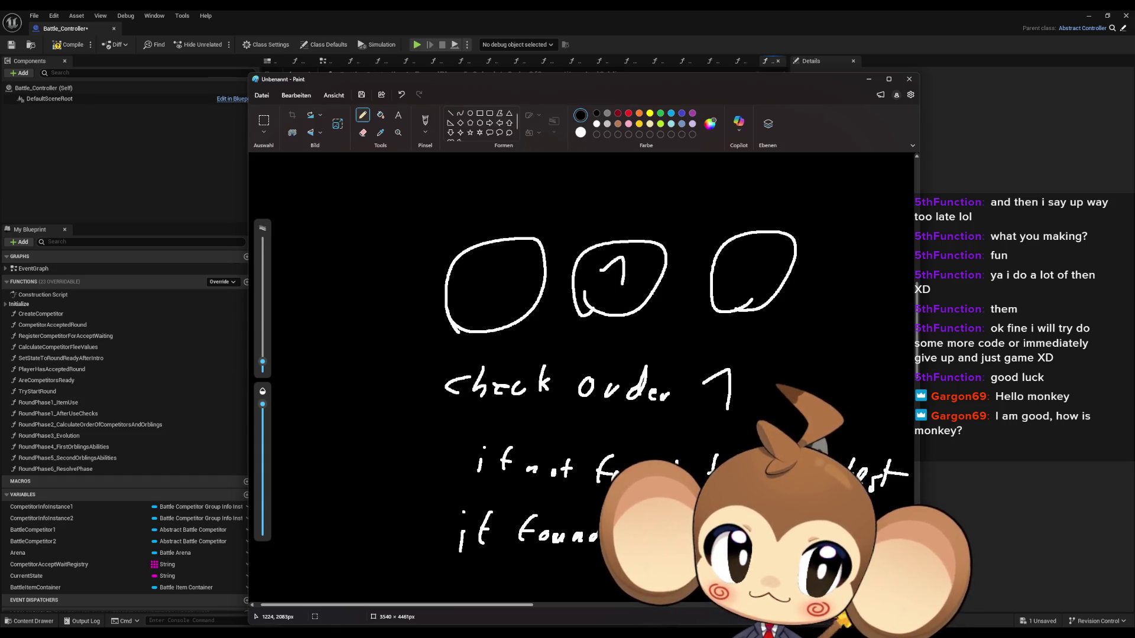
Scroll down the canvas to view the notes below 'check order 1'.
scroll(680, 366, "down", 3)
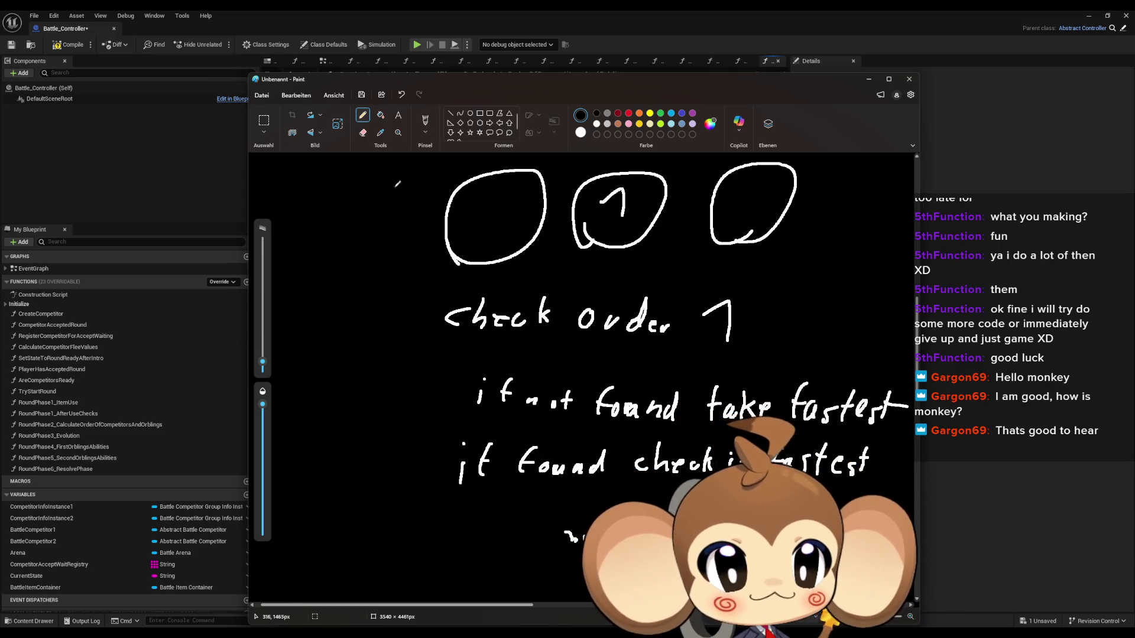
Return to the RoundPhase2_CalculateOrderOfCompetitorsAndOrblings graph, zoom in, and select the stat-reading nodes.
left_click(996, 116)
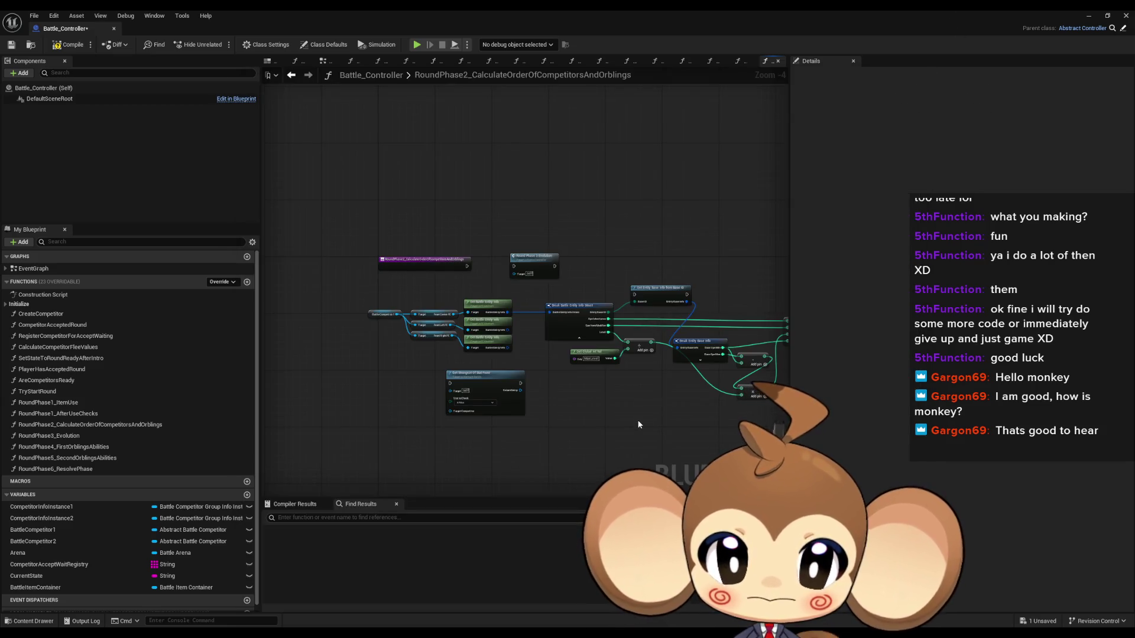
scroll(569, 420, "up", 1)
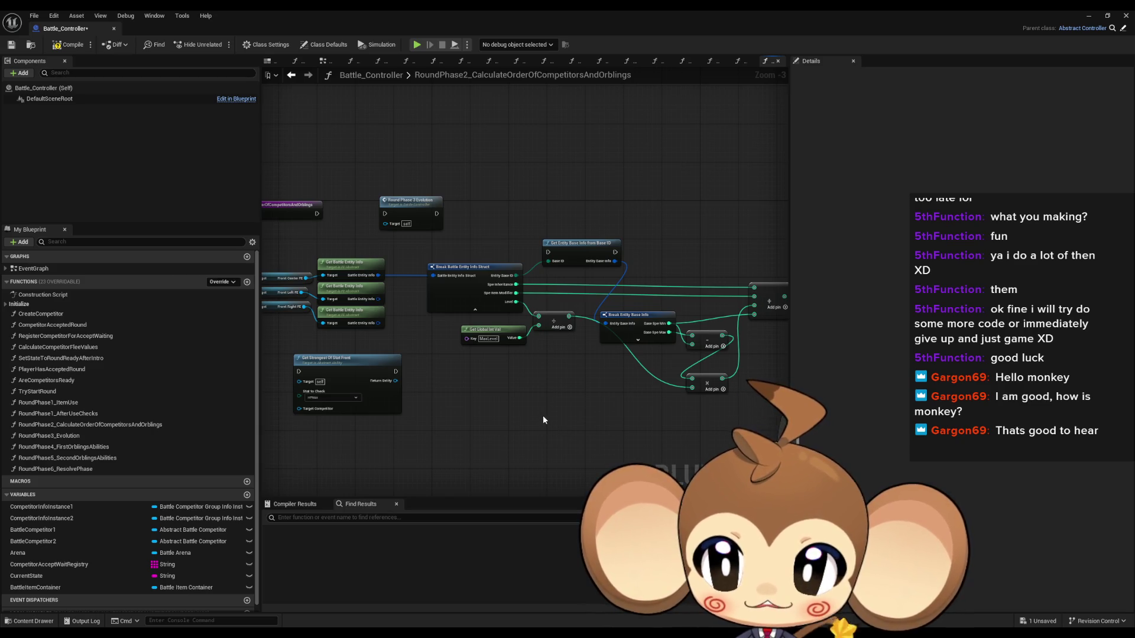
left_click_drag(542, 415, 573, 412)
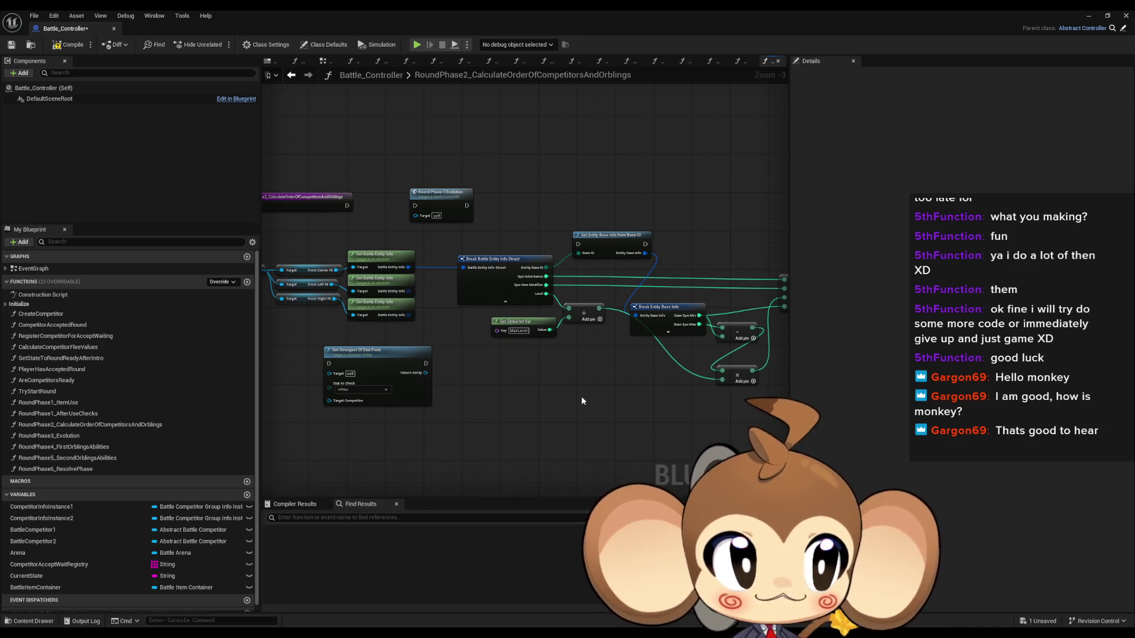
left_click_drag(432, 211, 738, 369)
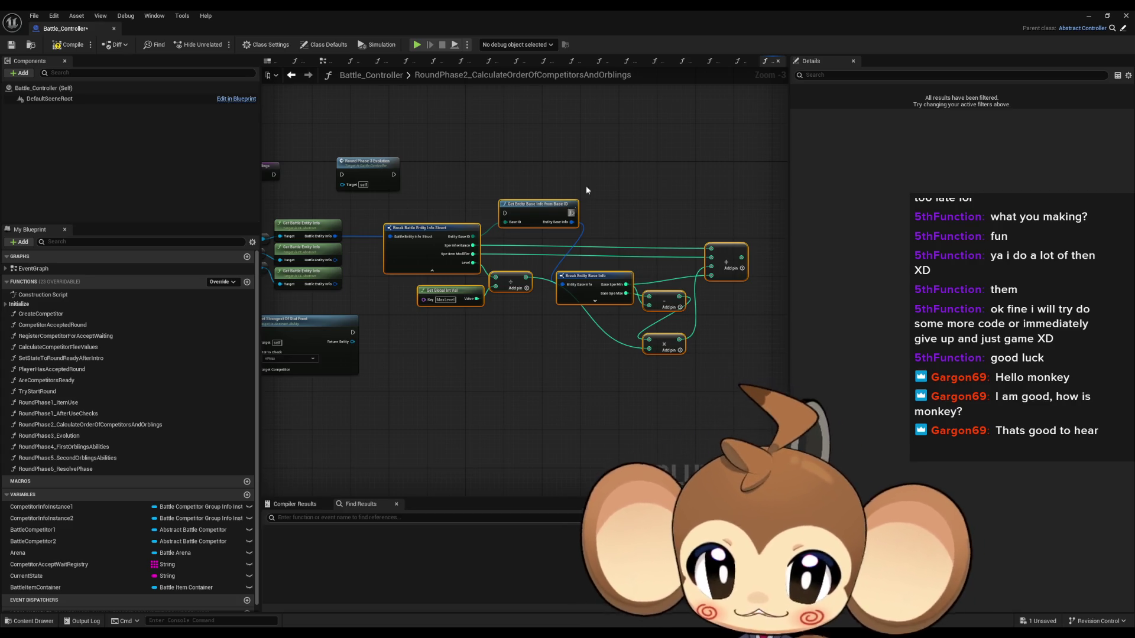
Add a Blueprint Function Library asset named Battle_Functions to the Blueprints > Battle folder.
left_click(1101, 17)
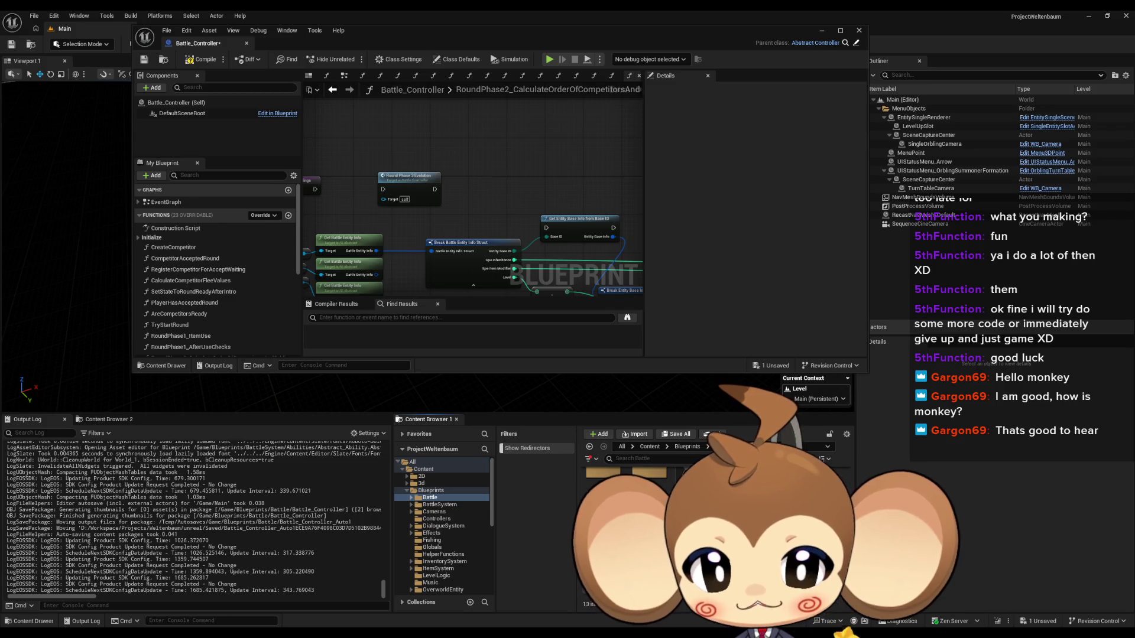
right_click(757, 521)
mouse_move(835, 387)
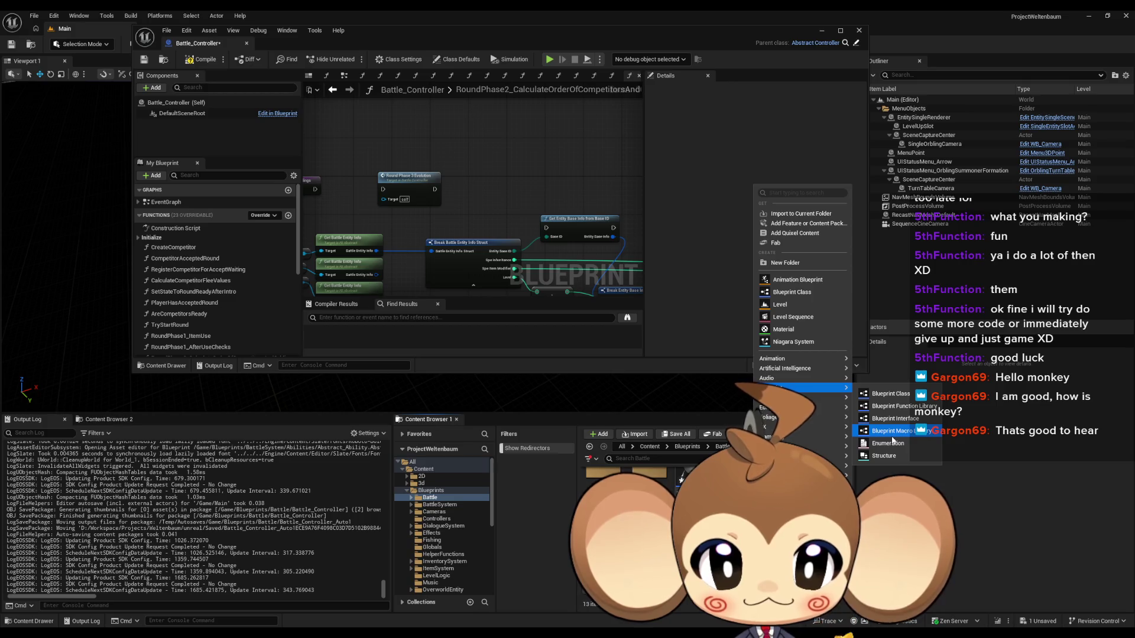
left_click(908, 406)
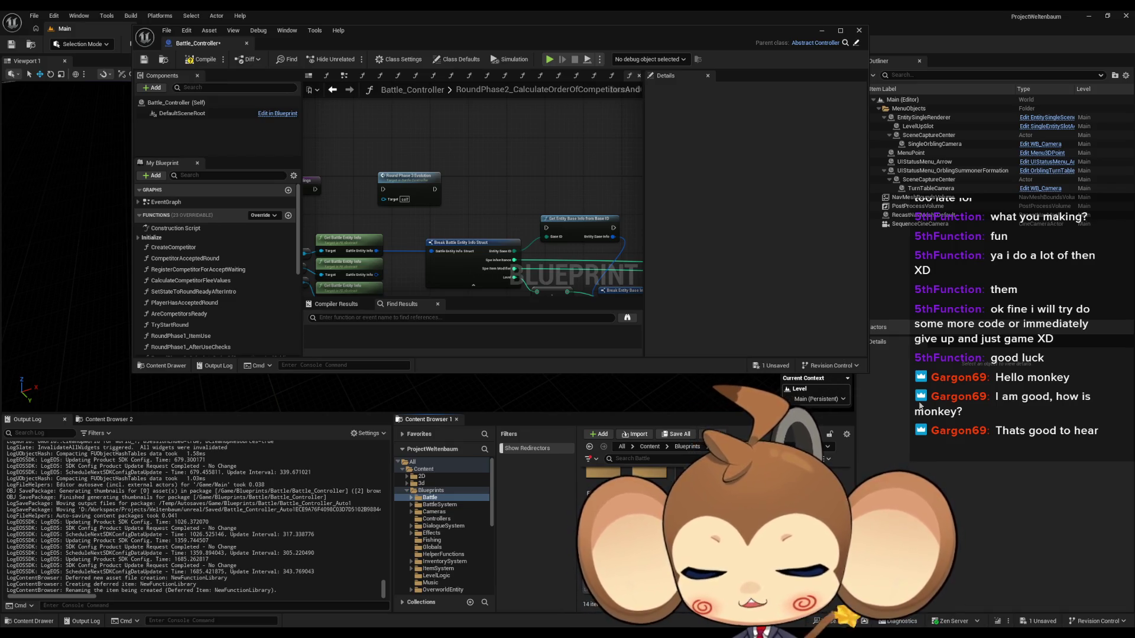
key("Return")
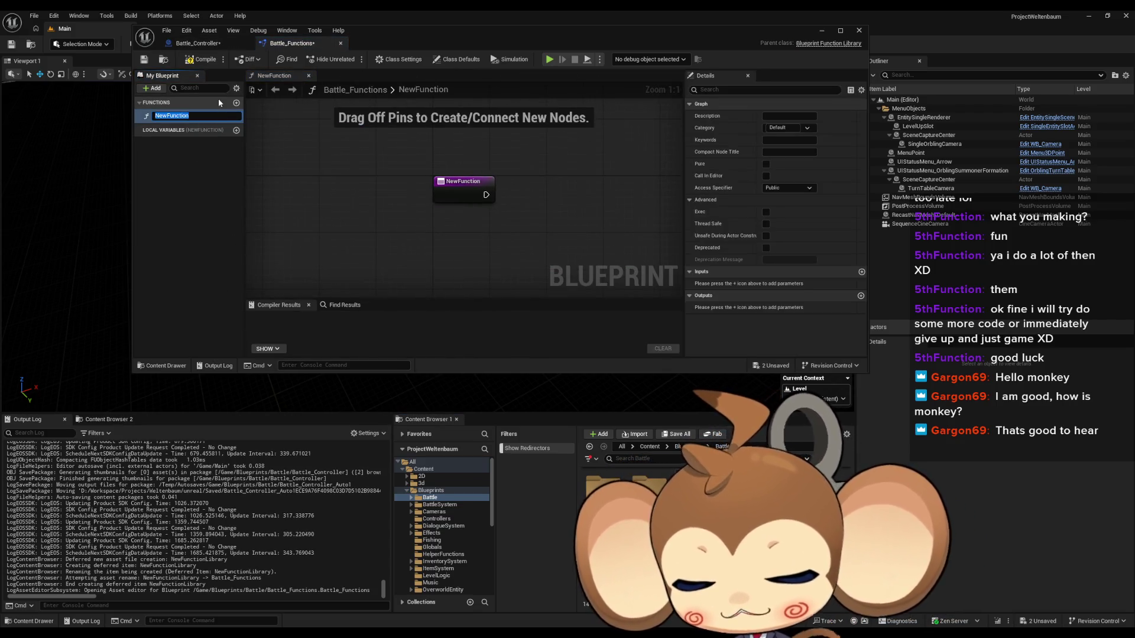
Name the library's new function GetFEStat.
type("GetFE")
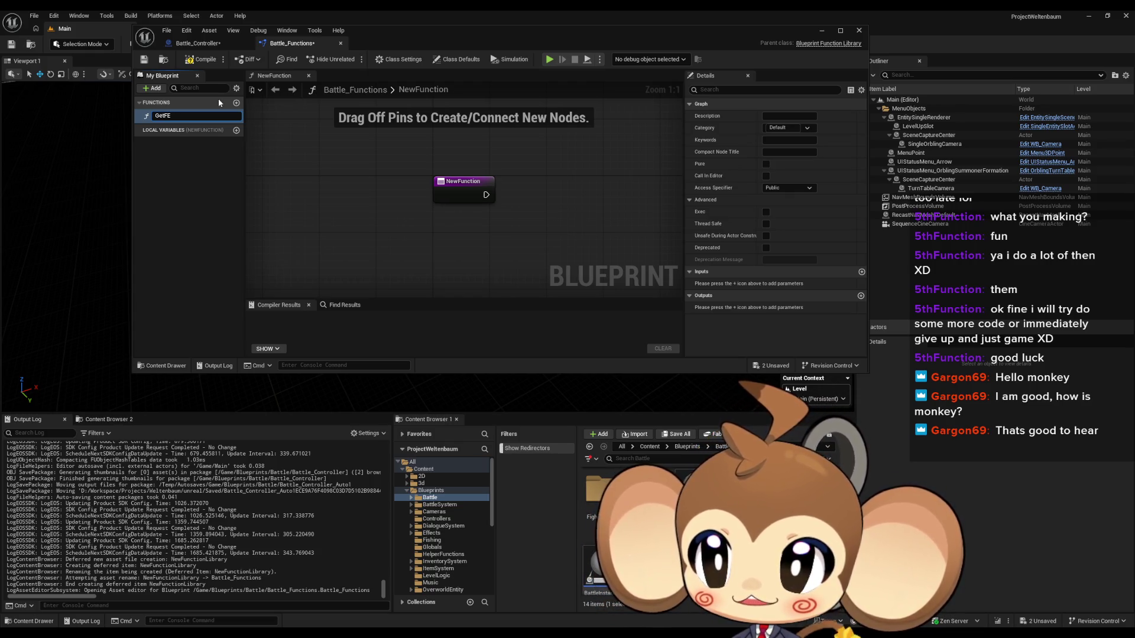
type("Stat")
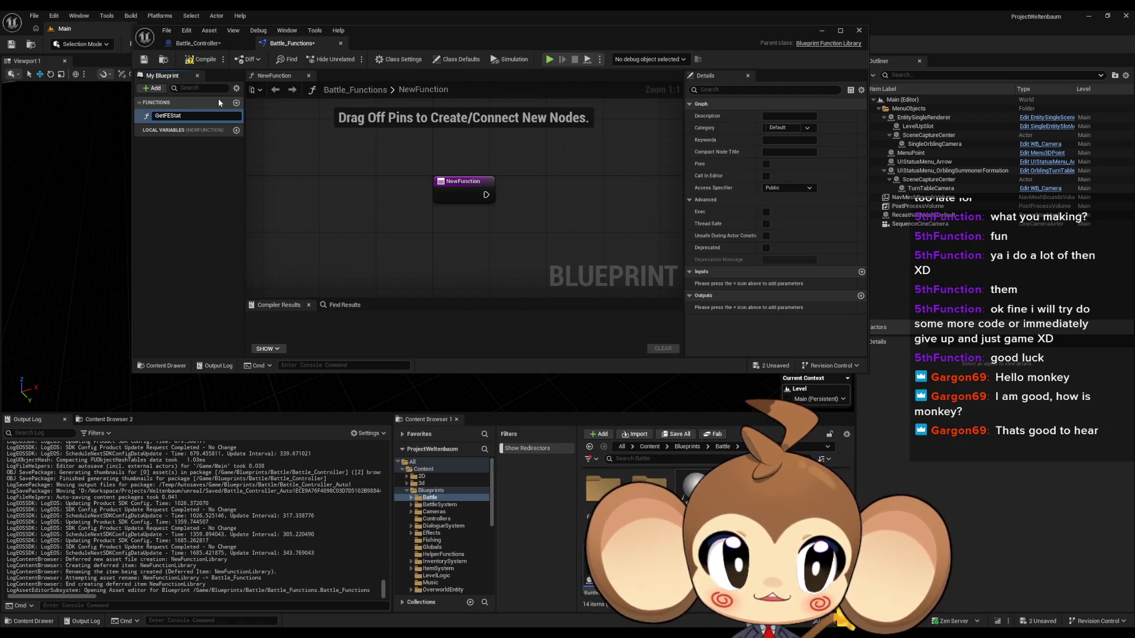
key("Return")
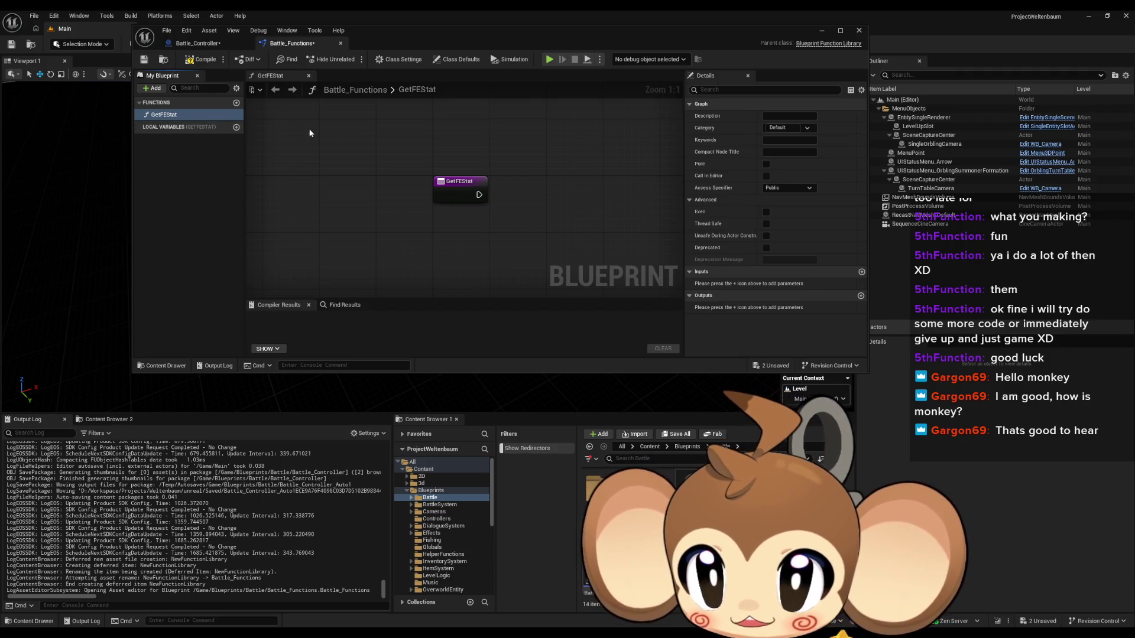
Rename the GetFEStat function to GetOrblingStat.
left_click(165, 116)
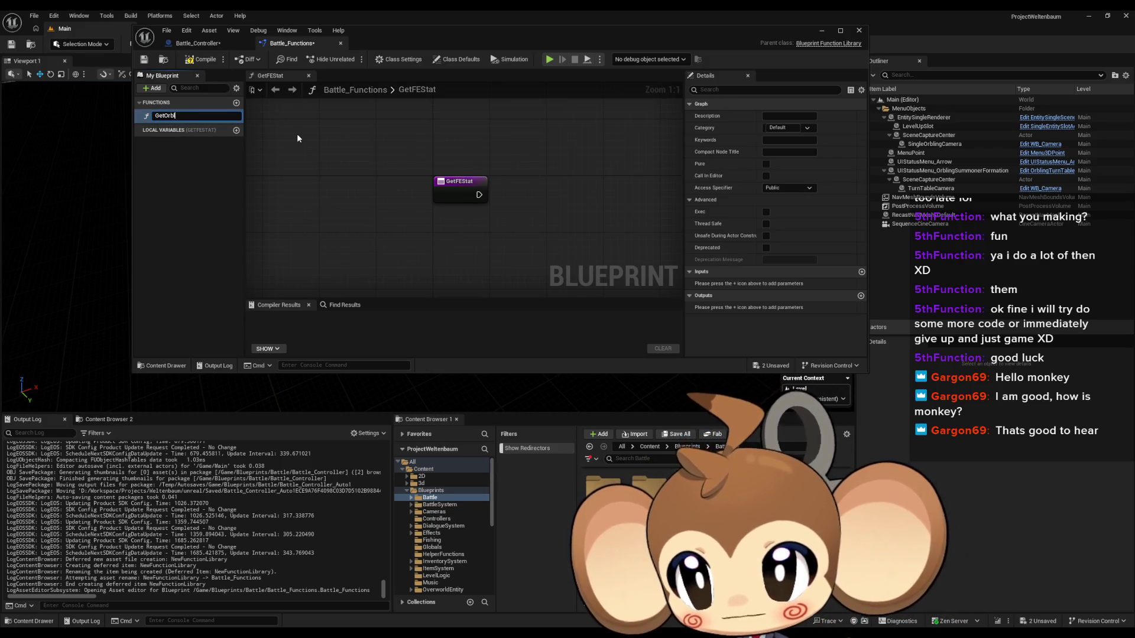
key("Return")
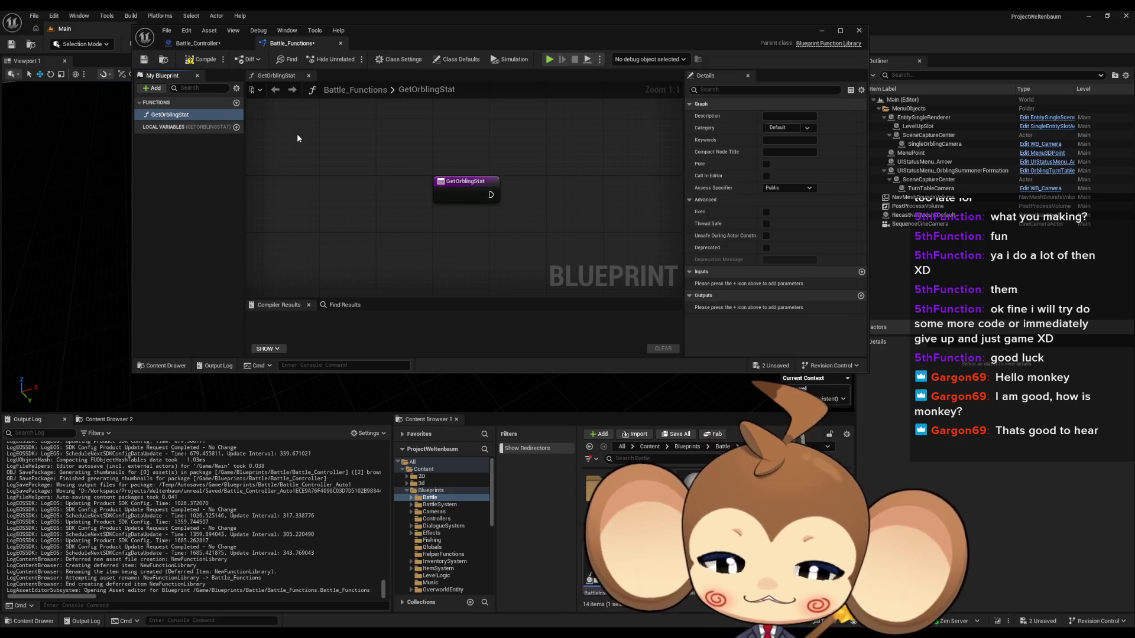
left_click_drag(425, 169, 355, 169)
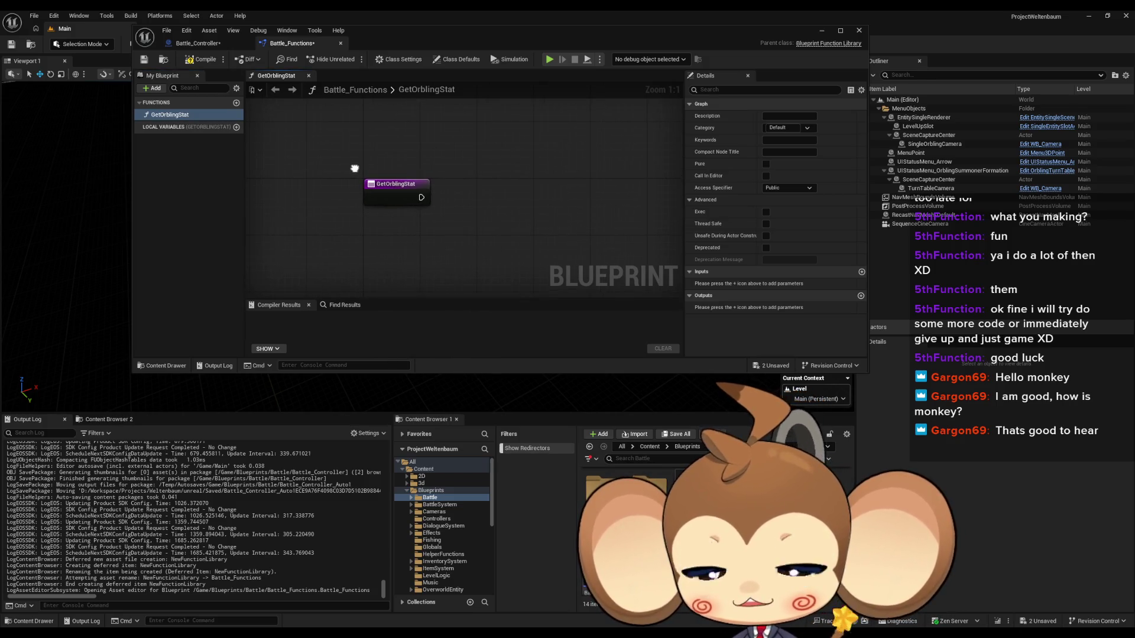
left_click(212, 46)
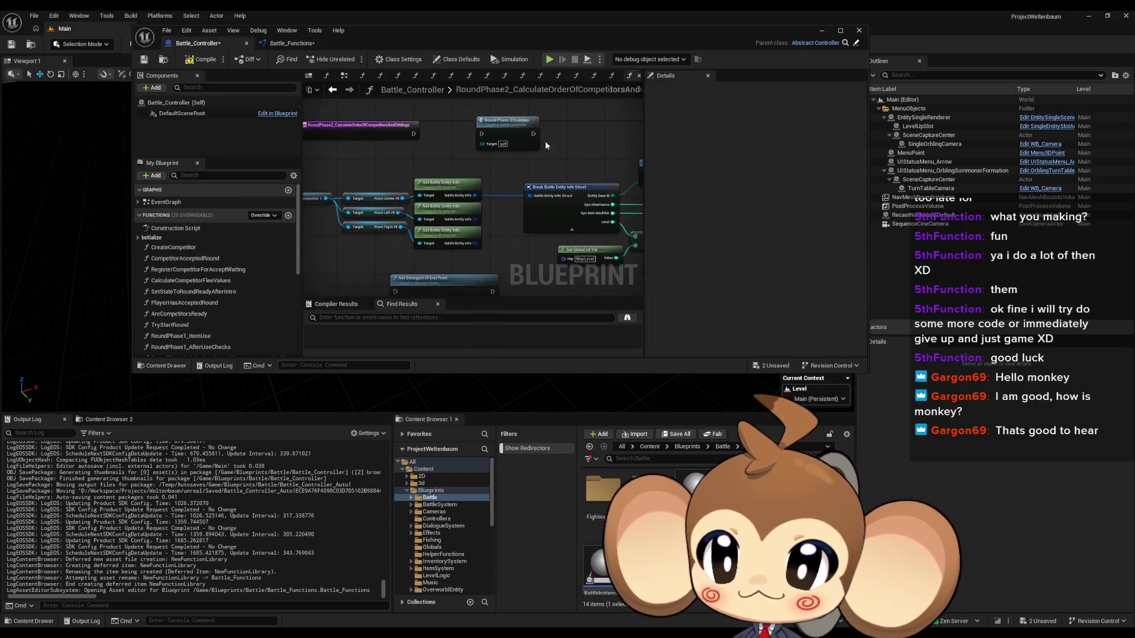
left_click_drag(552, 219, 478, 244)
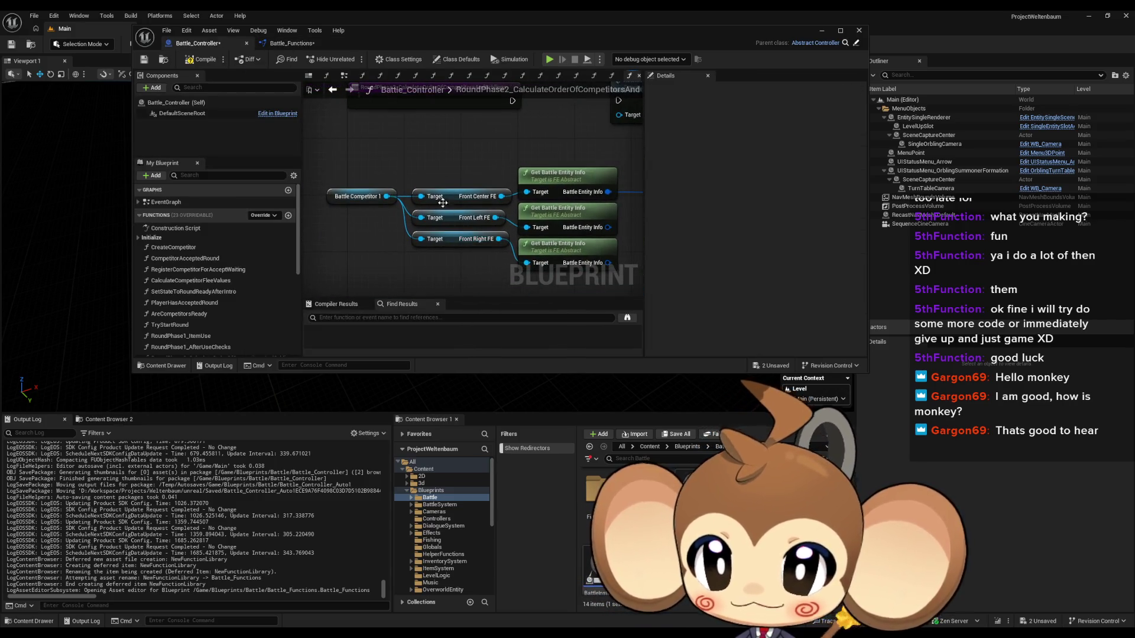
left_click_drag(330, 170, 373, 211)
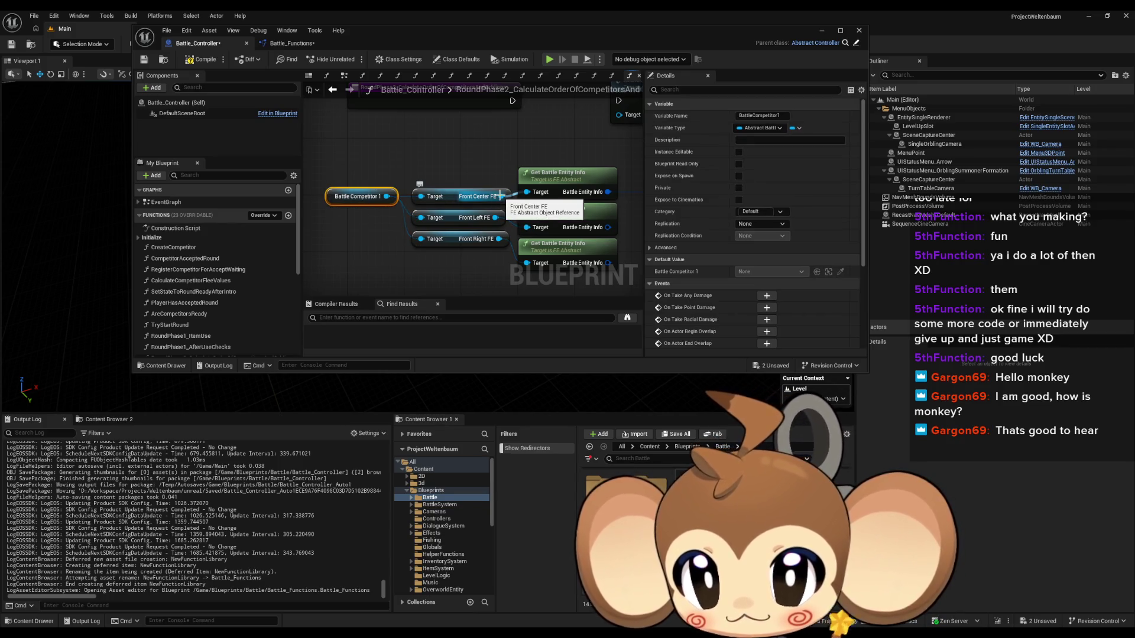
left_click(290, 44)
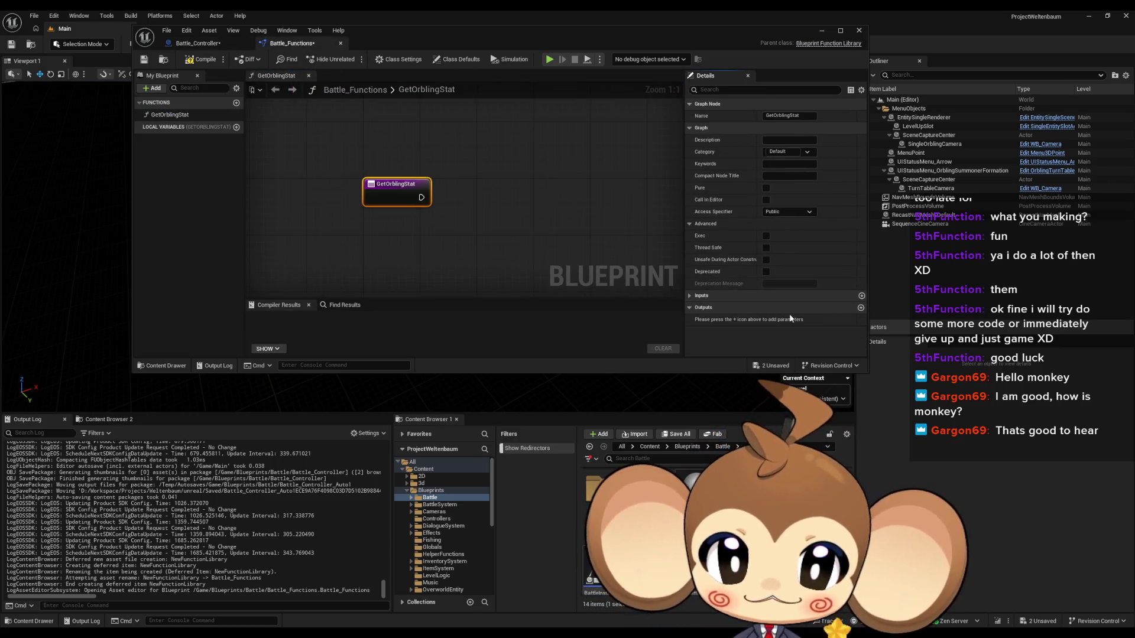
Add an FE Orbling input named Orbling to GetOrblingStat and shift its entry node left.
left_click(862, 296)
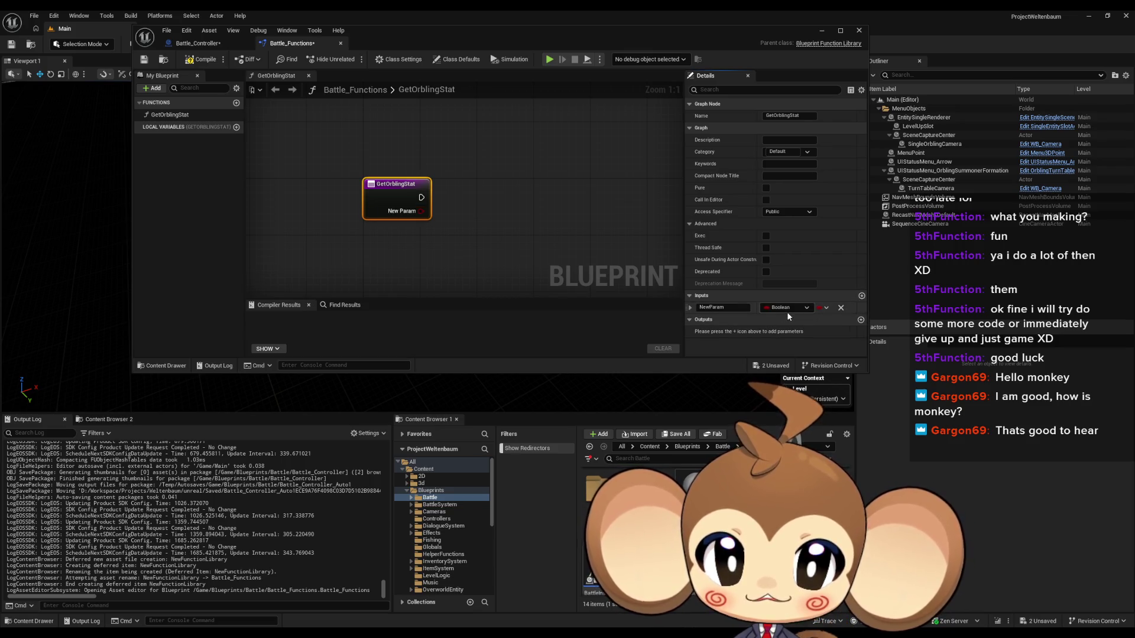
left_click(786, 307)
type("fe orbling")
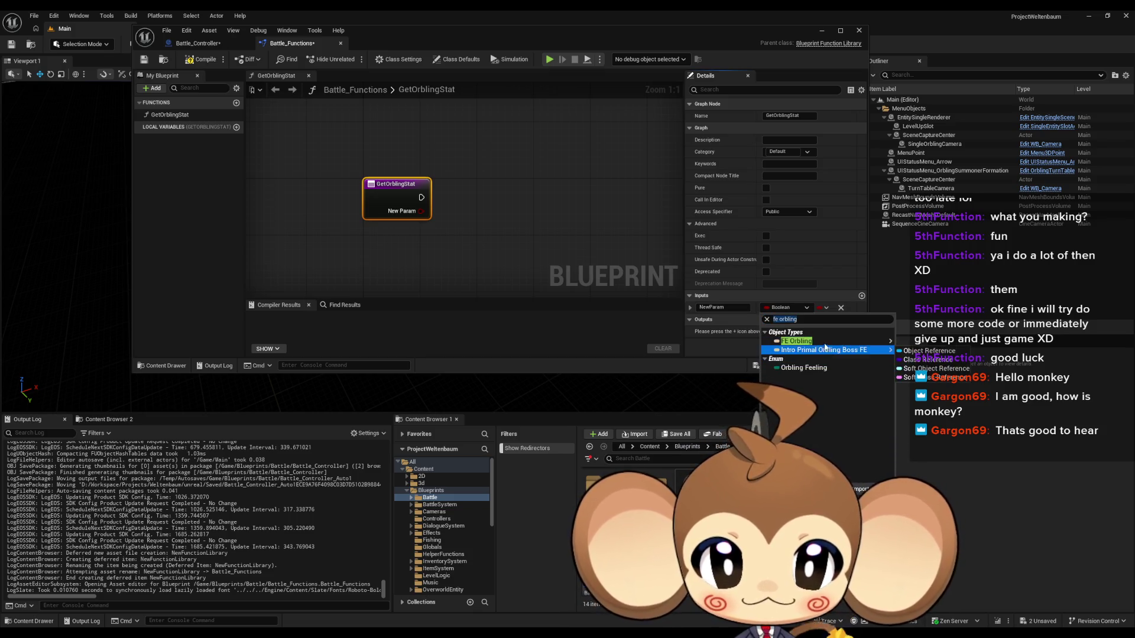
left_click(822, 343)
left_click(726, 308)
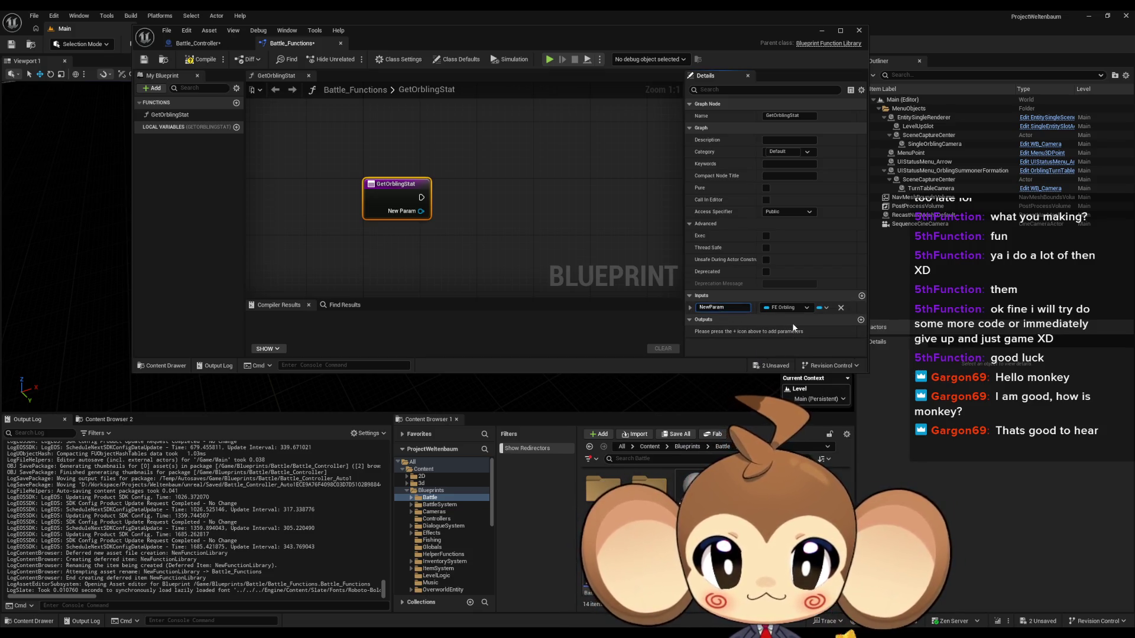
type("Orbling")
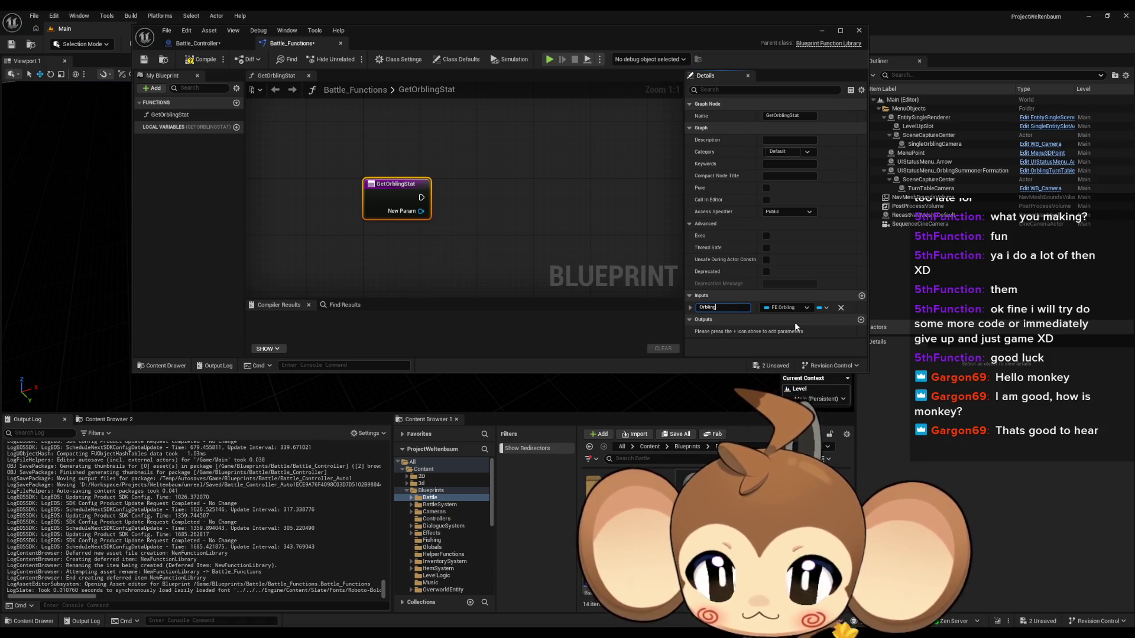
key("Return")
left_click_drag(396, 184, 359, 192)
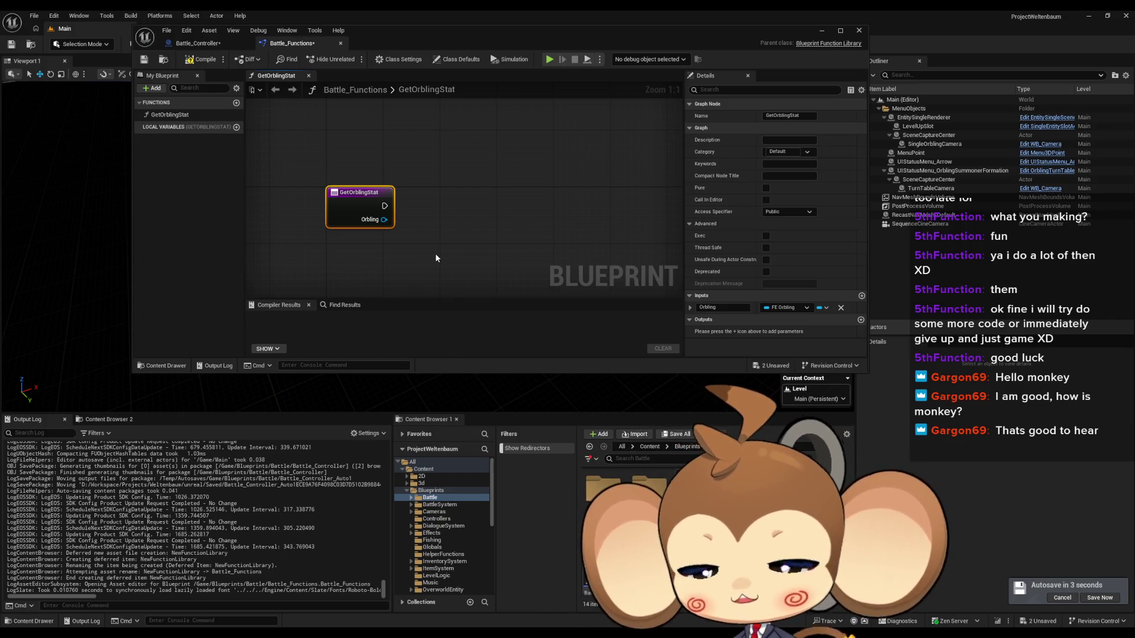
Rename the GetOrblingStat function to GetFEStat.
left_click(433, 113)
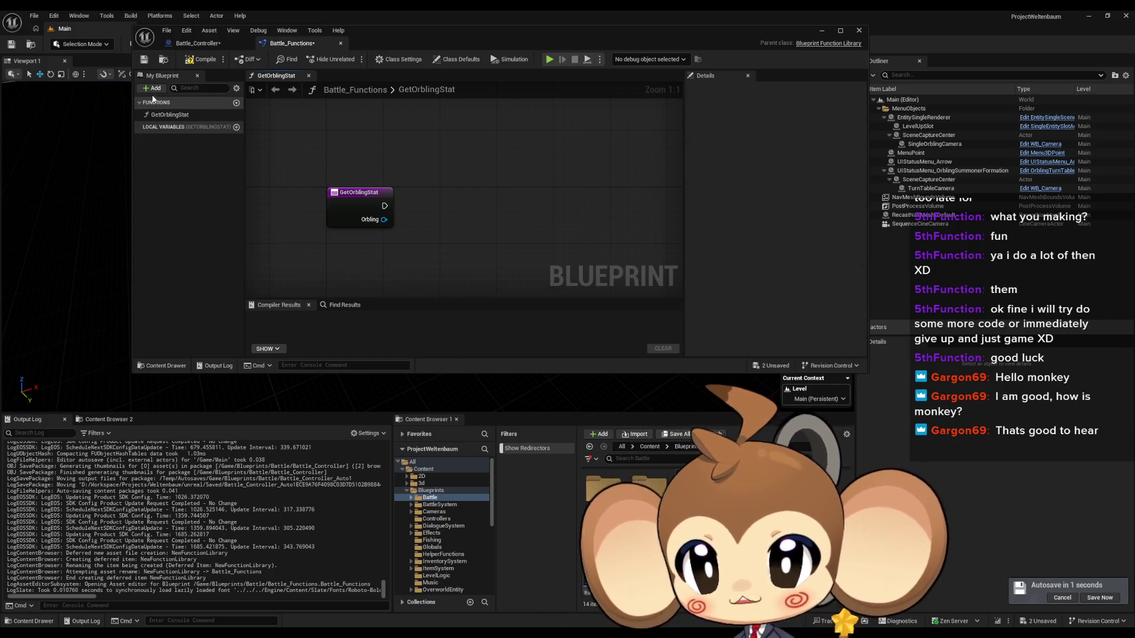
left_click(170, 115)
left_click(177, 116)
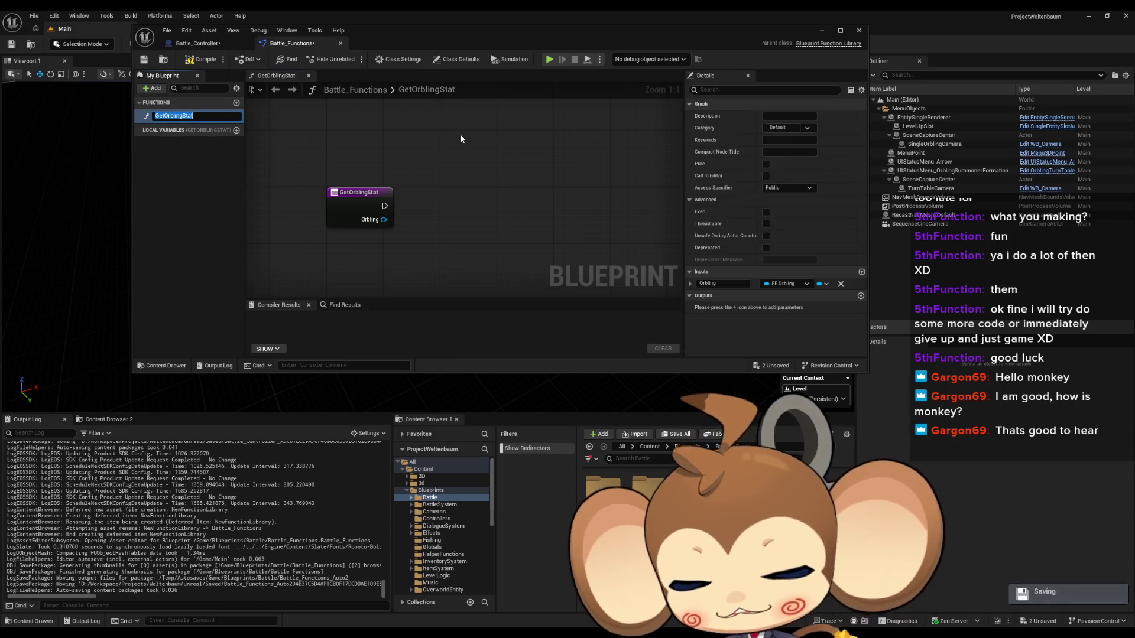
type("GetFE")
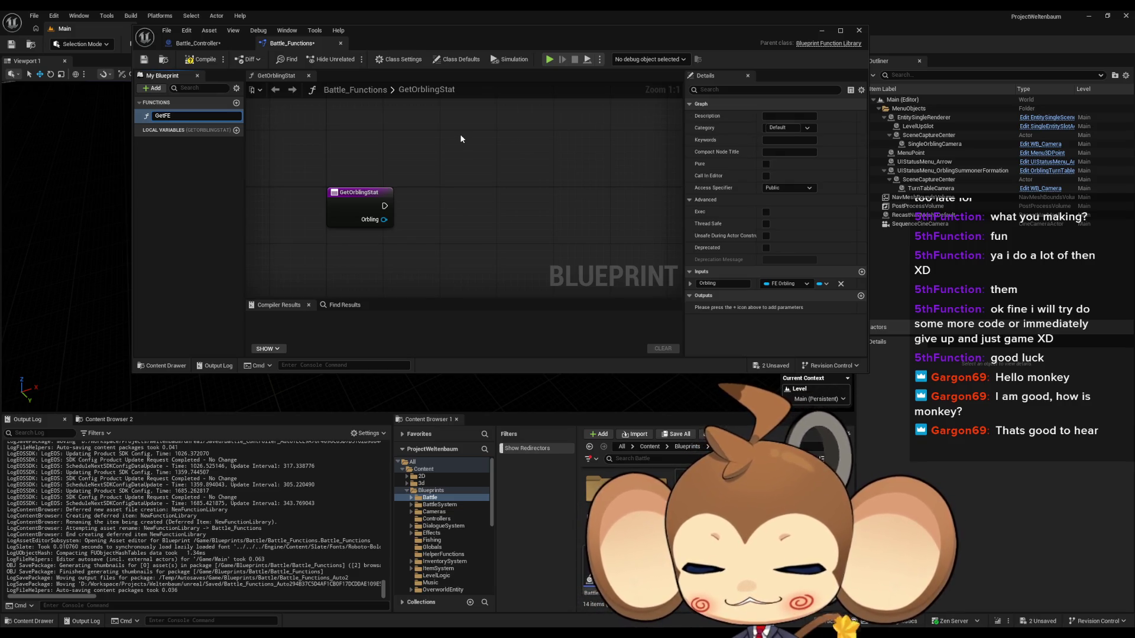
type("Stat")
key("Return")
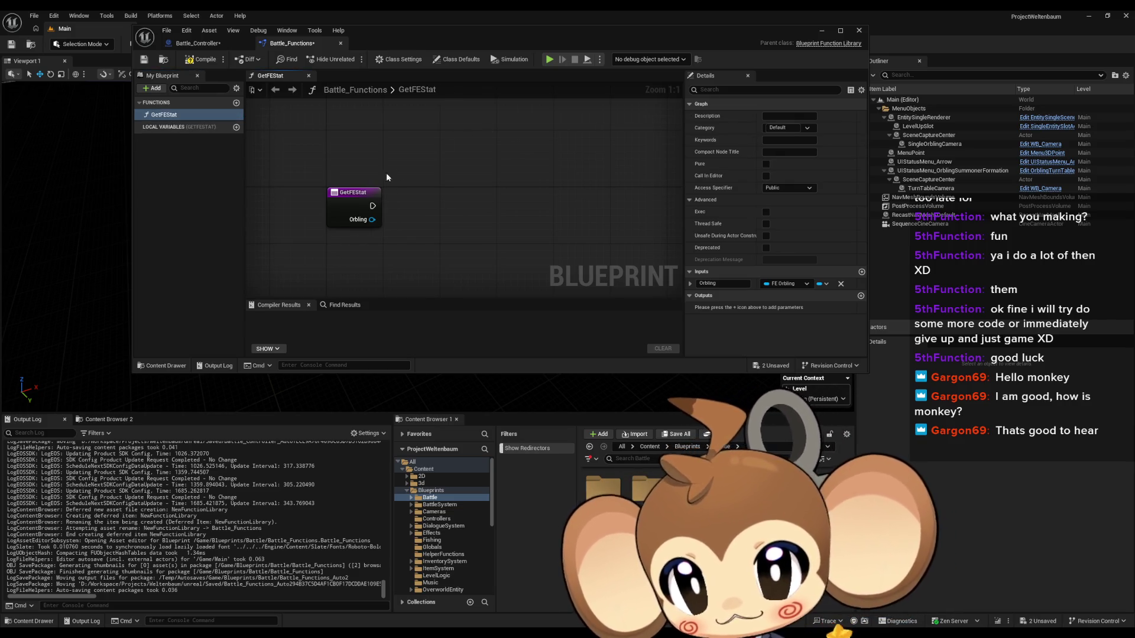
Change the function's input to type FE Abstract and rename it Fighting Entity.
left_click(353, 193)
left_click(786, 308)
type("e abs")
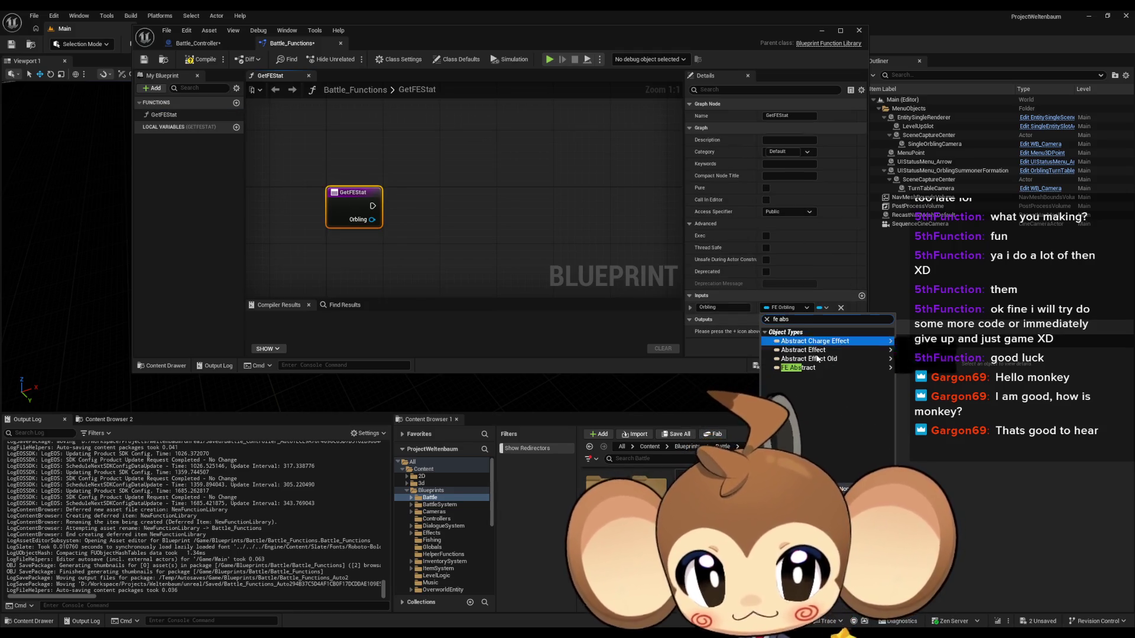
left_click(828, 367)
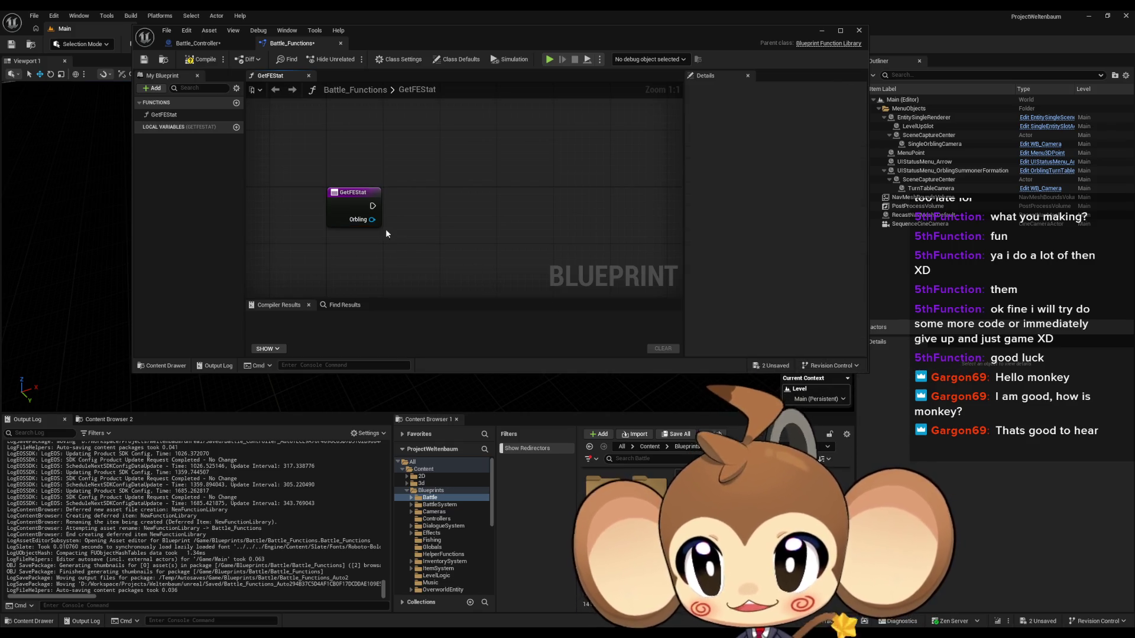
left_click(358, 216)
left_click(728, 307)
type("FightingEntity")
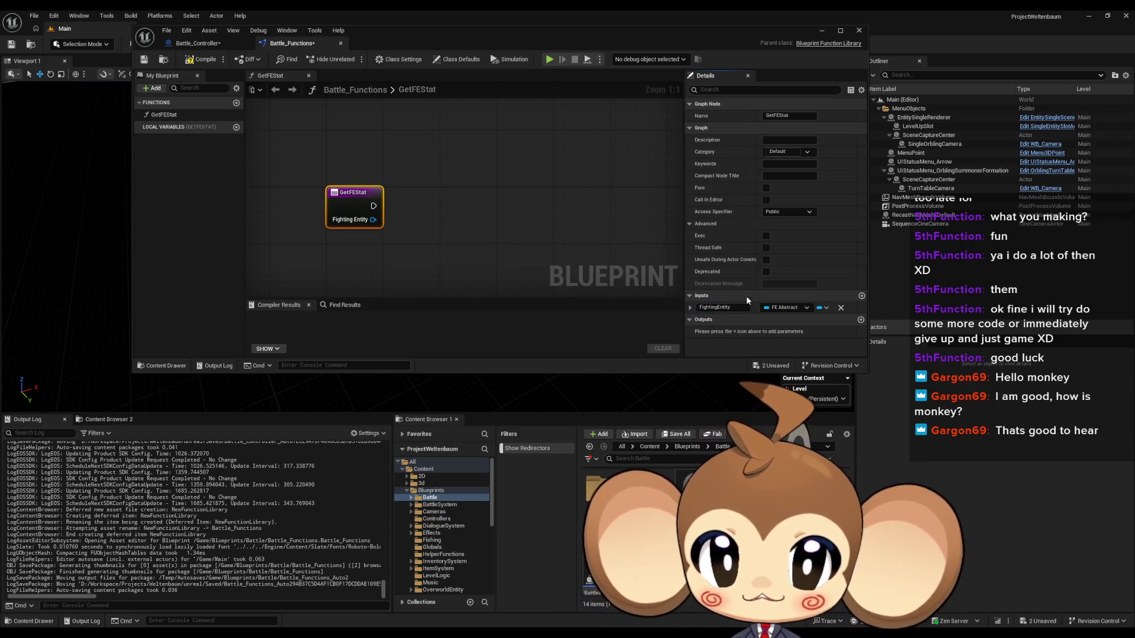
Wire the Fighting Entity input into a new Cast To FE_Orbling node.
left_click_drag(372, 219, 441, 230)
type("cast")
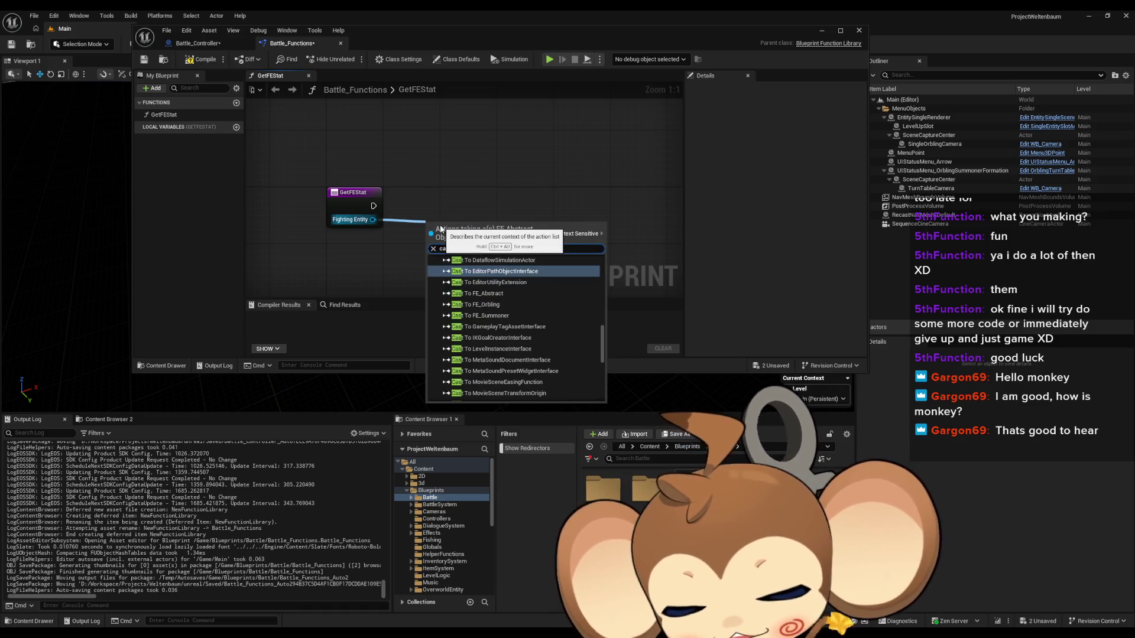
type("orb")
key("Return")
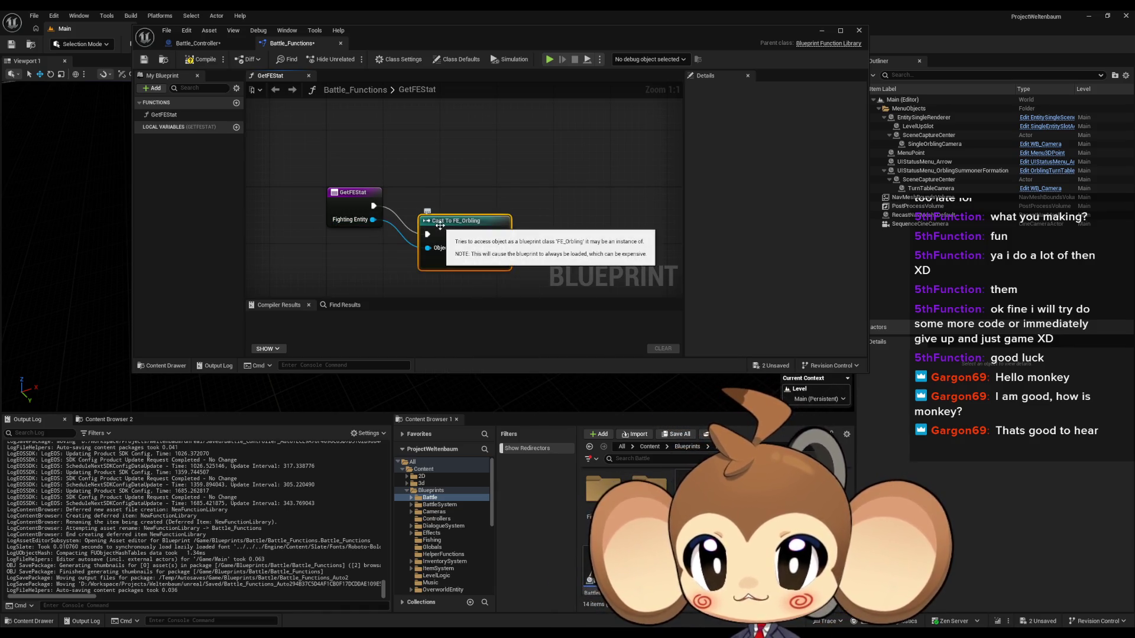
left_click_drag(464, 228, 428, 212)
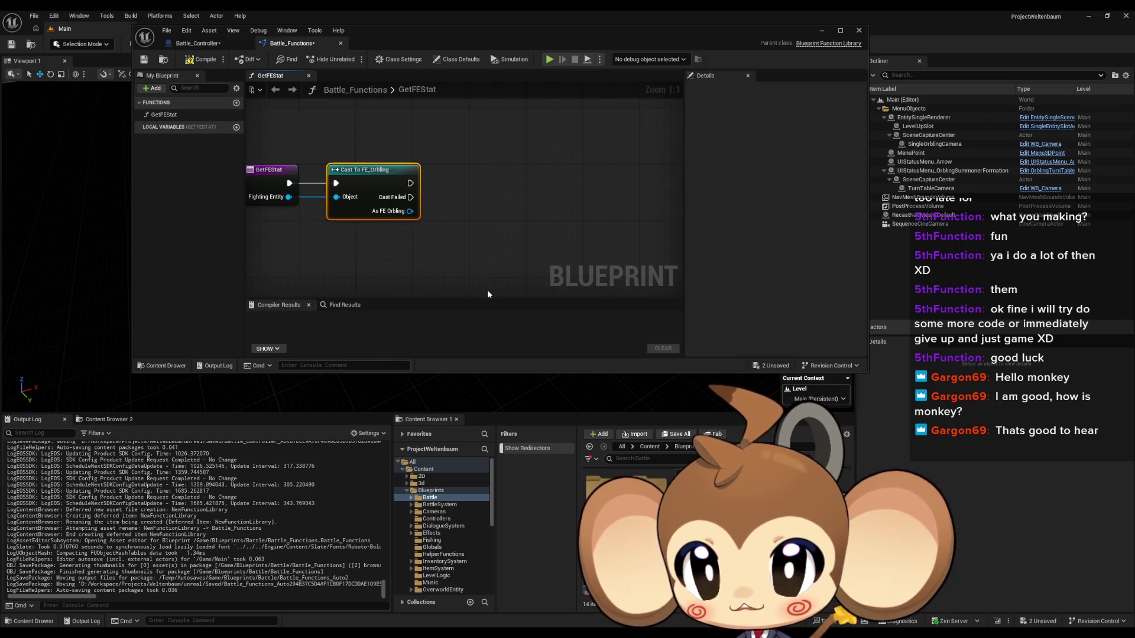
left_click(236, 103)
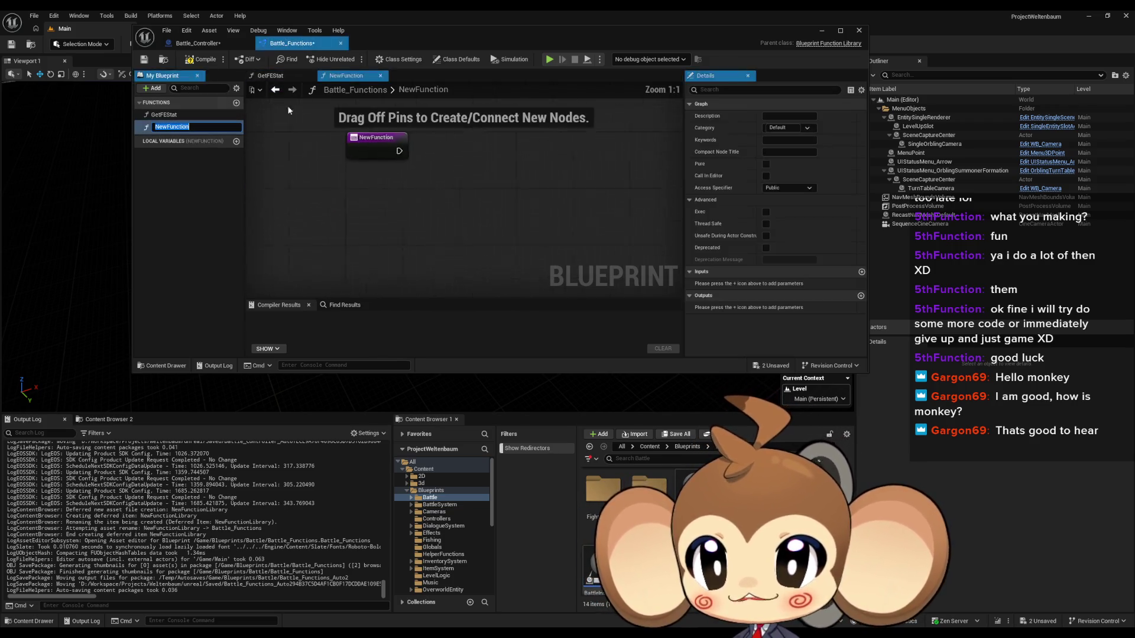
Name the new function GetOrblingStat and give it an FE Orbling input named Orbling.
type("GetOrblingStat")
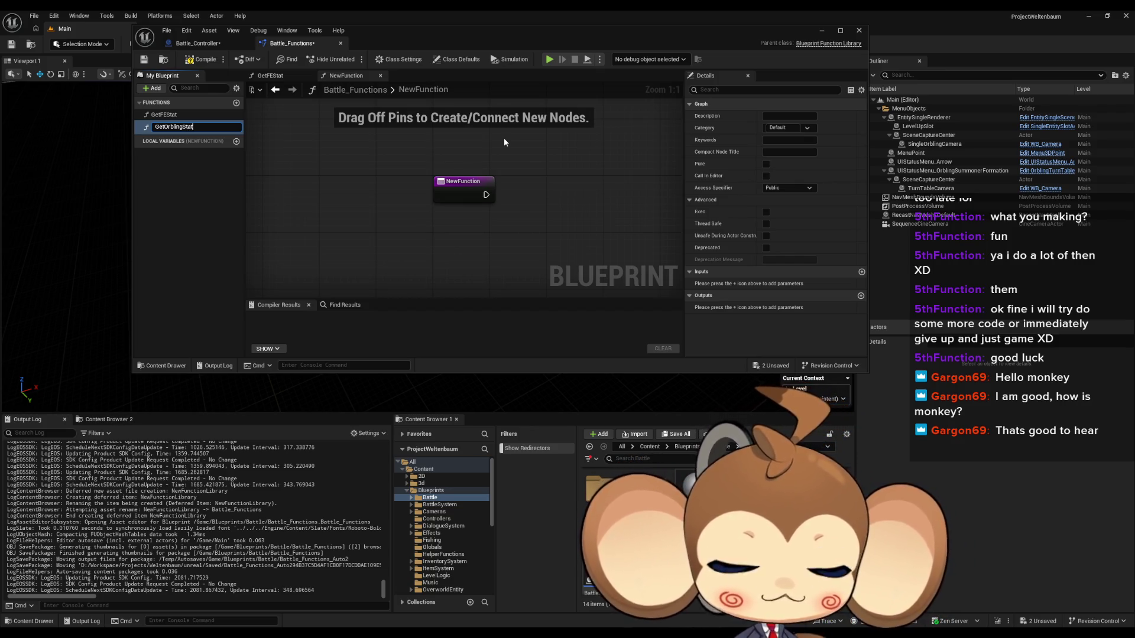
key("Return")
left_click(861, 272)
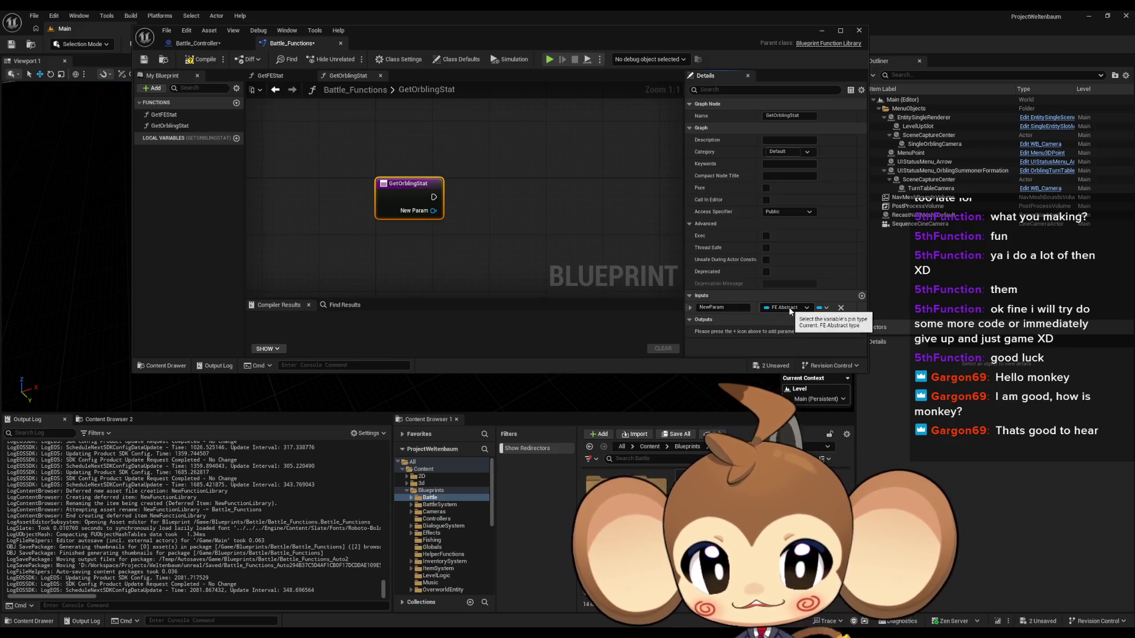
left_click(789, 308)
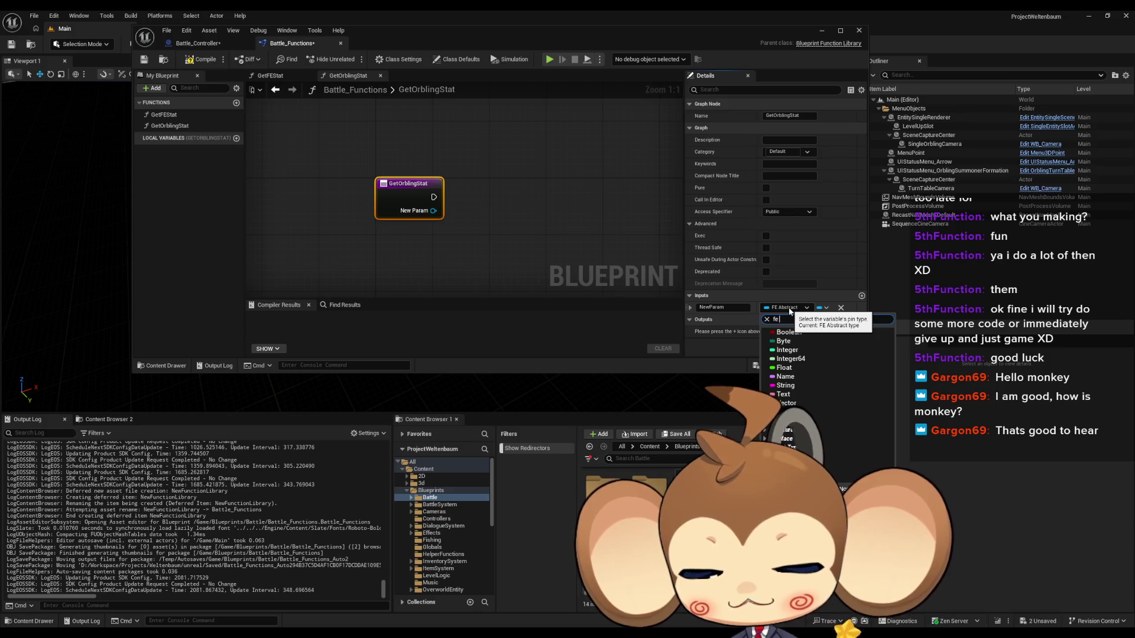
type("fe orbl")
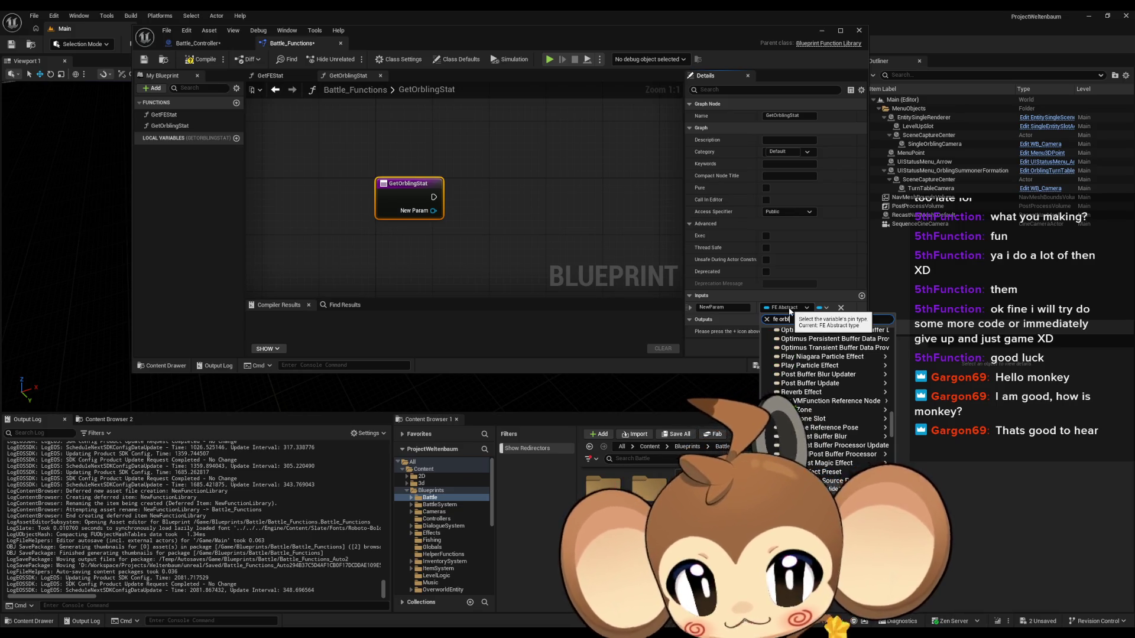
left_click(810, 331)
left_click(722, 307)
type("Orb")
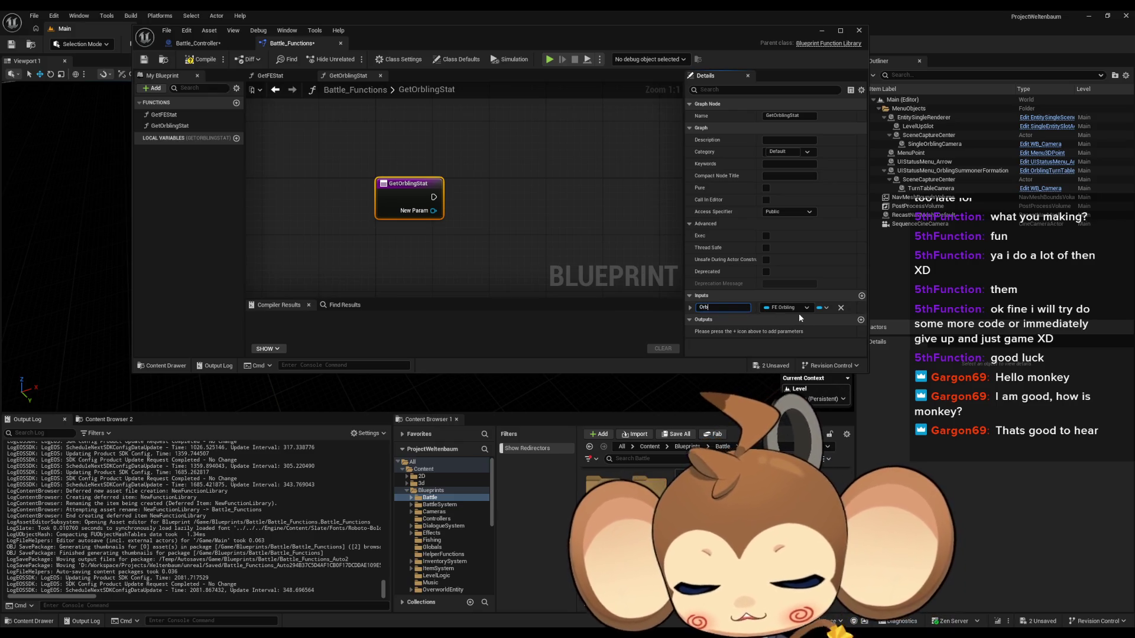
type("ling")
left_click(584, 211)
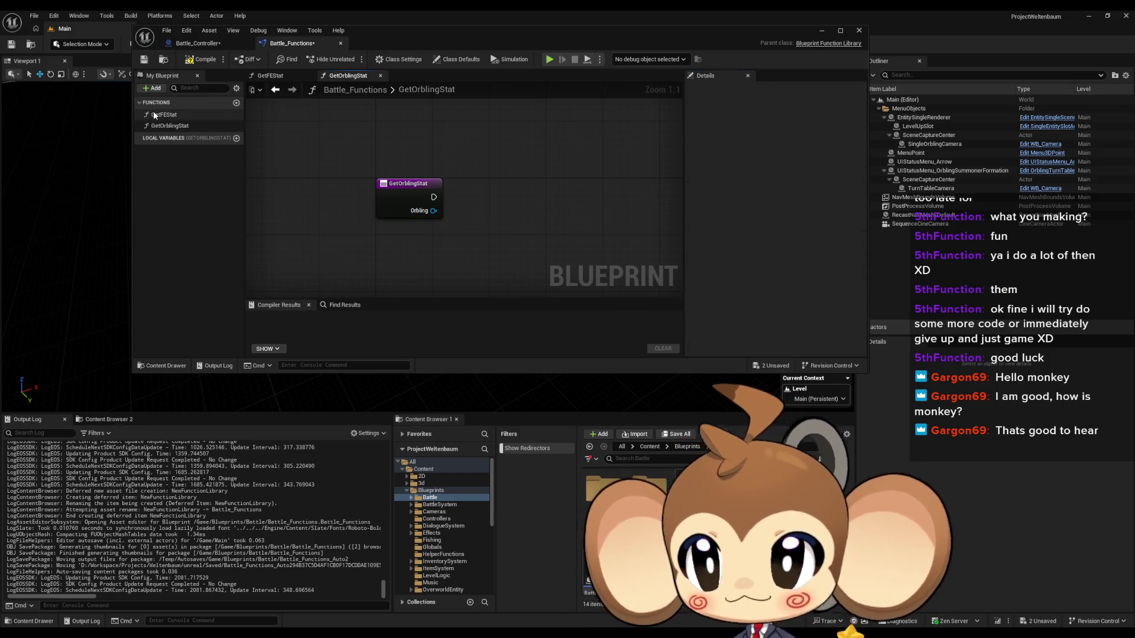
Call Get Orbling Stat in GetFEStat, fed by the cast's As FE Orbling output and execution.
double_click(154, 115)
mouse_move(170, 126)
left_mouse_down()
mouse_move(544, 203)
mouse_move(578, 181)
left_mouse_up()
mouse_move(410, 211)
left_mouse_down()
mouse_move(580, 215)
mouse_move(585, 197)
left_mouse_up()
mouse_move(409, 211)
left_mouse_down()
mouse_move(582, 213)
mouse_move(555, 159)
mouse_move(527, 167)
mouse_move(551, 170)
left_mouse_up()
Paste the entity-info nodes copied from Battle_Controller into the GetFEStat graph.
left_click(536, 243)
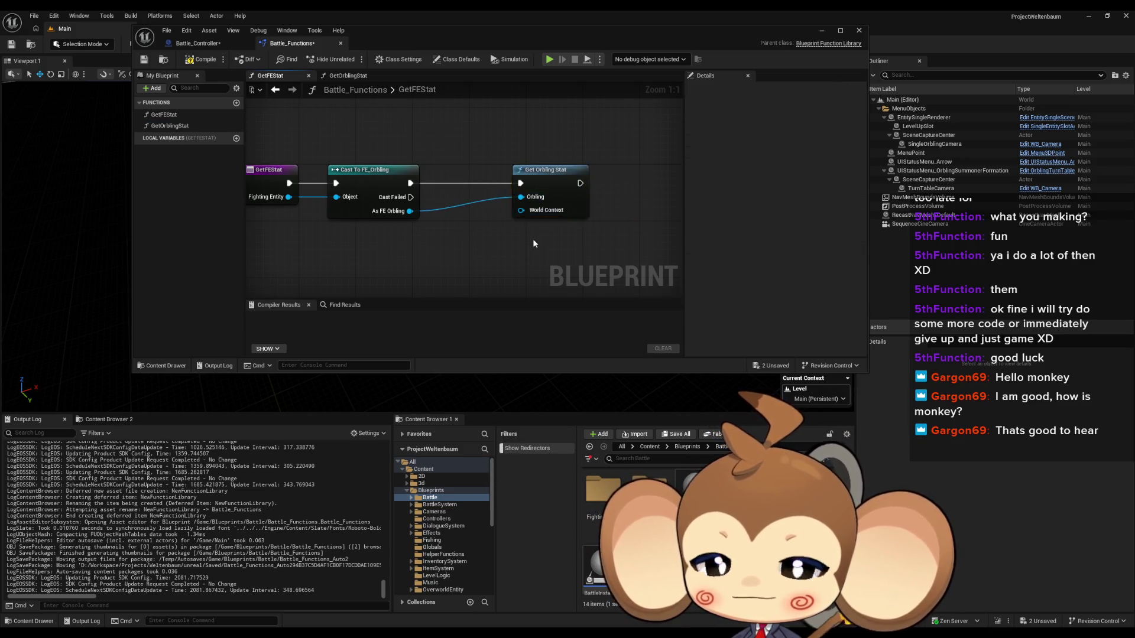
left_click(195, 44)
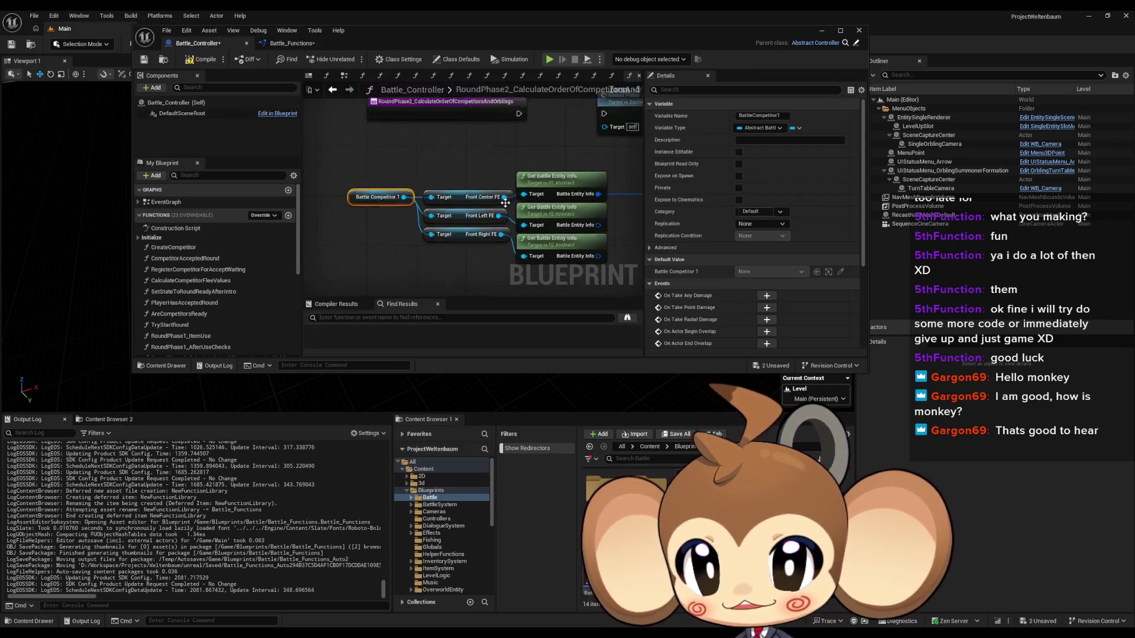
scroll(404, 215, "down", 2)
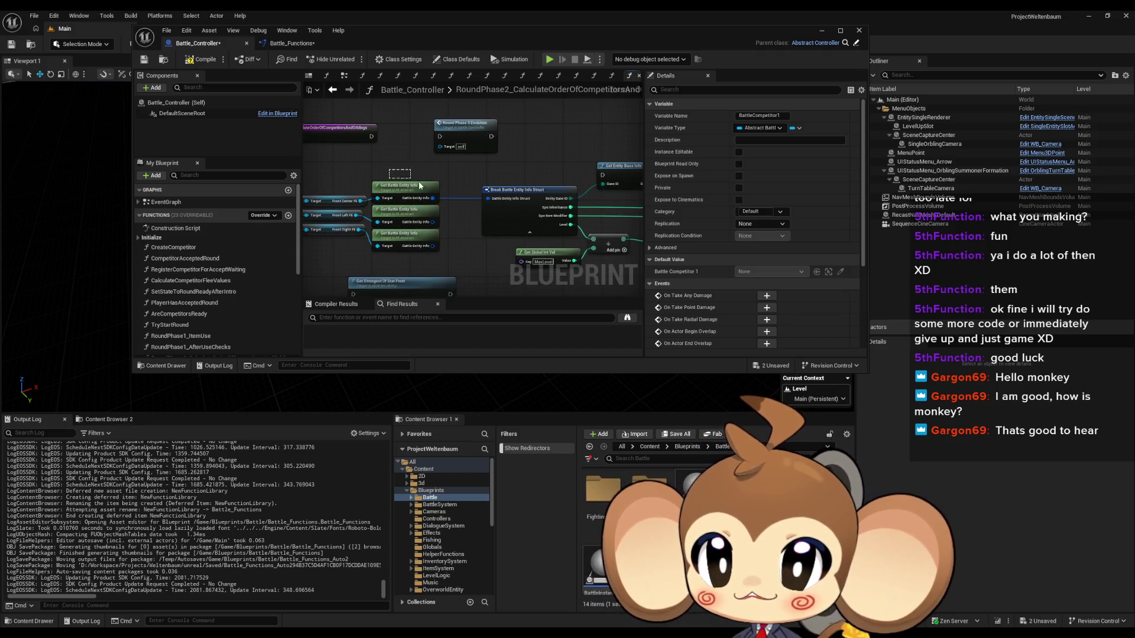
scroll(414, 183, "down", 2)
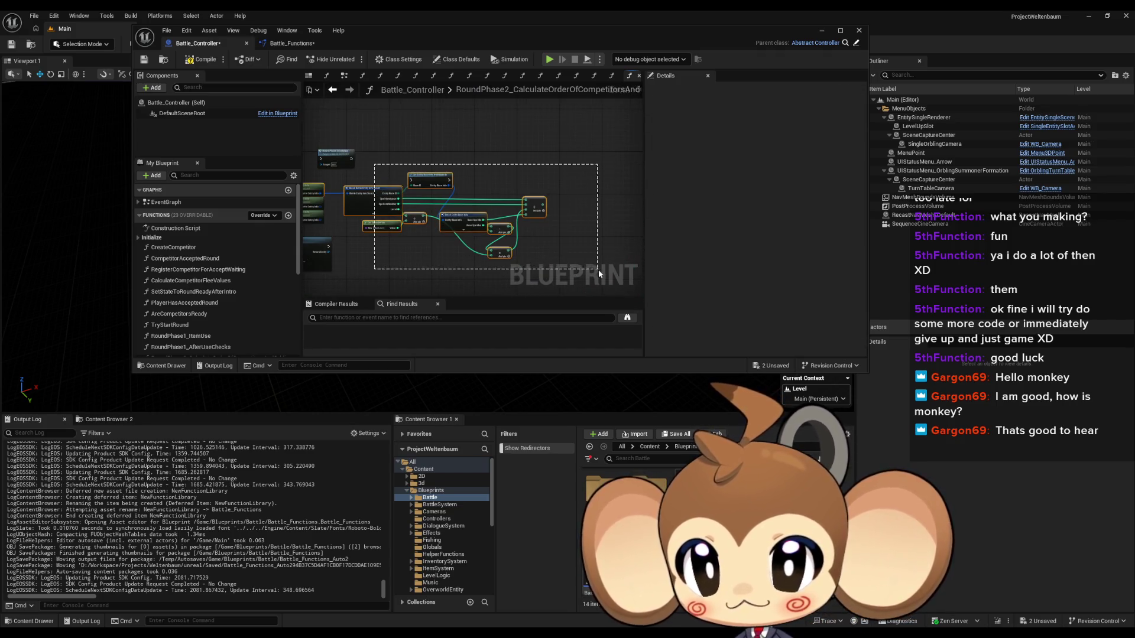
left_click(294, 44)
key("ctrl+v")
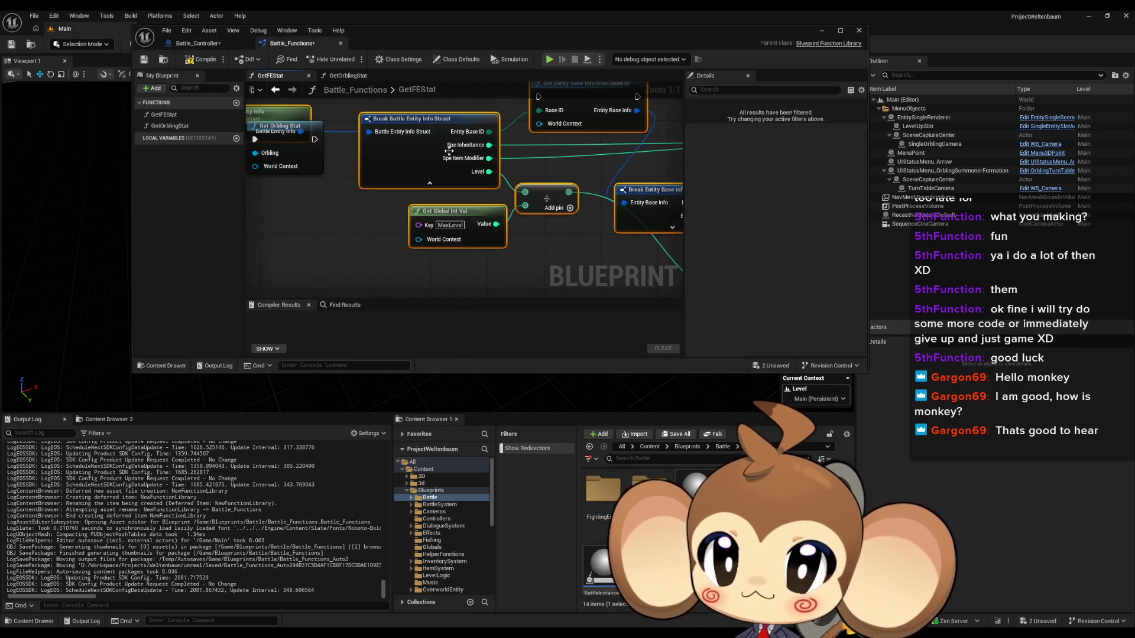
Undo that paste in GetFEStat and paste the stat nodes into GetOrblingStat instead.
mouse_move(395, 121)
left_mouse_down()
mouse_move(378, 177)
mouse_move(393, 211)
left_mouse_up()
scroll(393, 210, "down", 2)
left_click_drag(436, 177, 370, 174)
left_click_drag(505, 177, 297, 168)
key("ctrl+z")
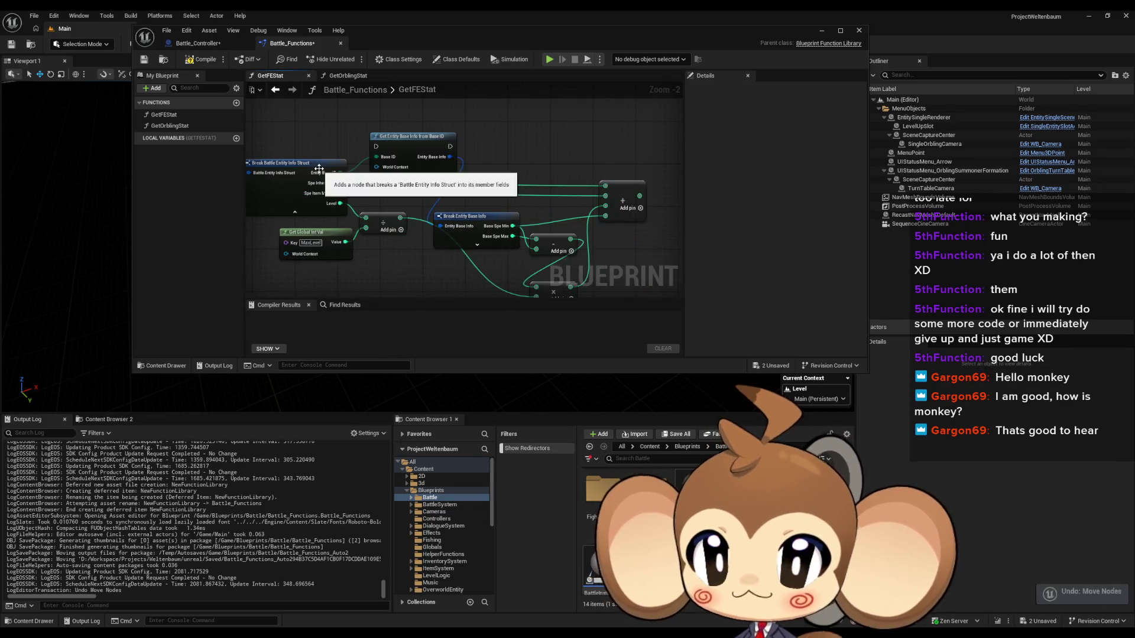
key("ctrl+z")
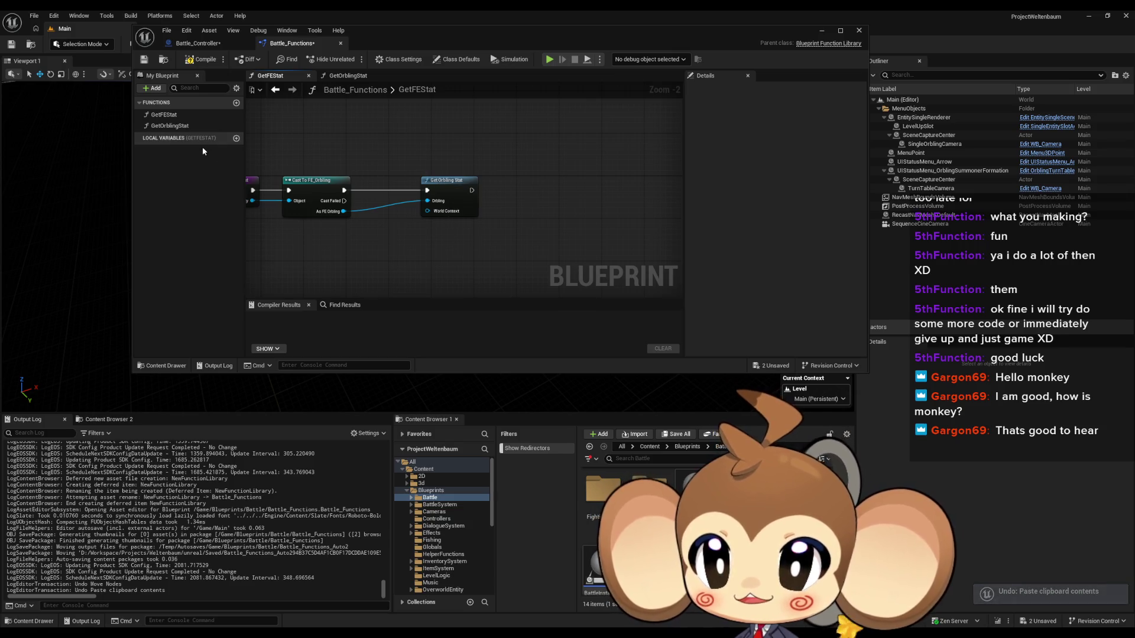
double_click(170, 126)
key("ctrl+v")
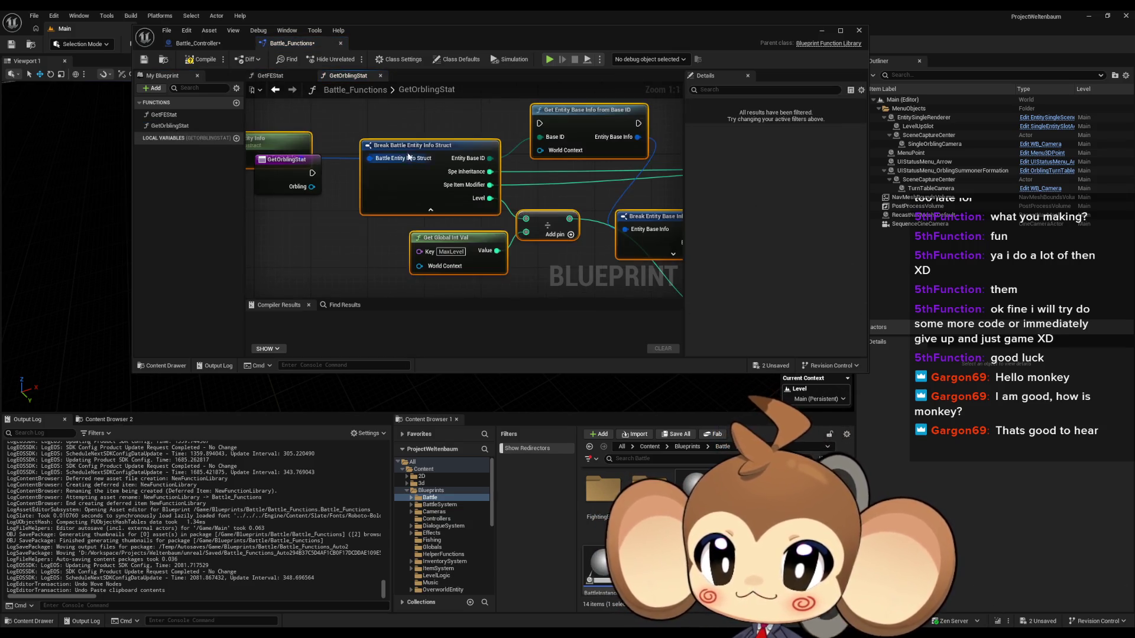
Connect Orbling to Get Battle Entity Info and the execution to Get Entity Base Info.
mouse_move(397, 189)
left_mouse_down()
mouse_move(428, 188)
mouse_move(342, 228)
left_mouse_up()
scroll(439, 154, "down", 2)
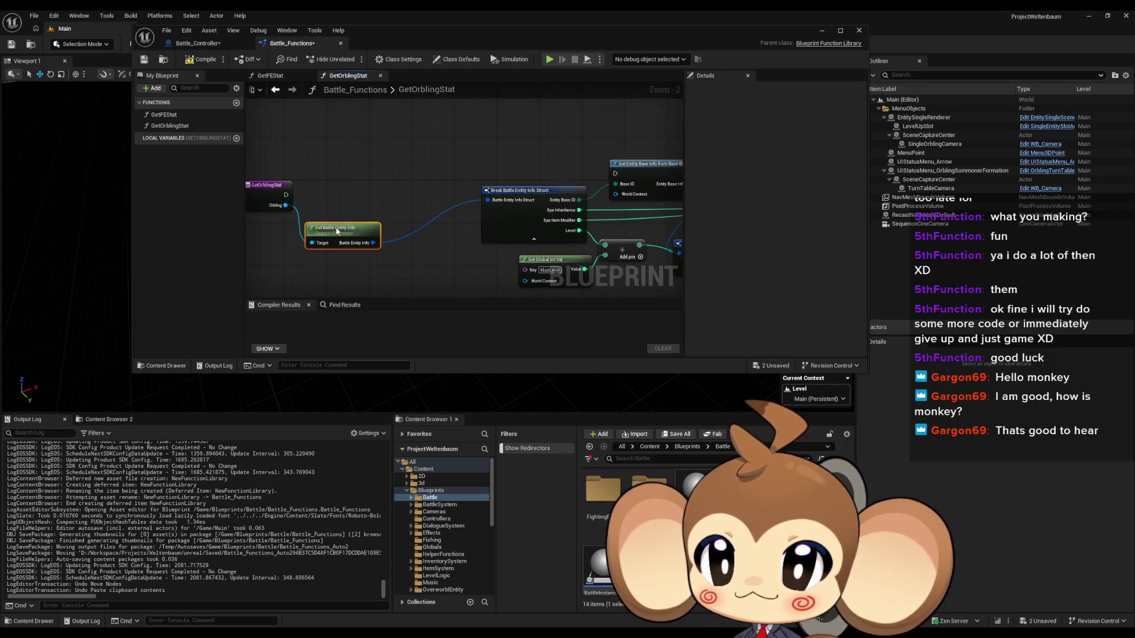
left_click_drag(530, 200, 434, 242)
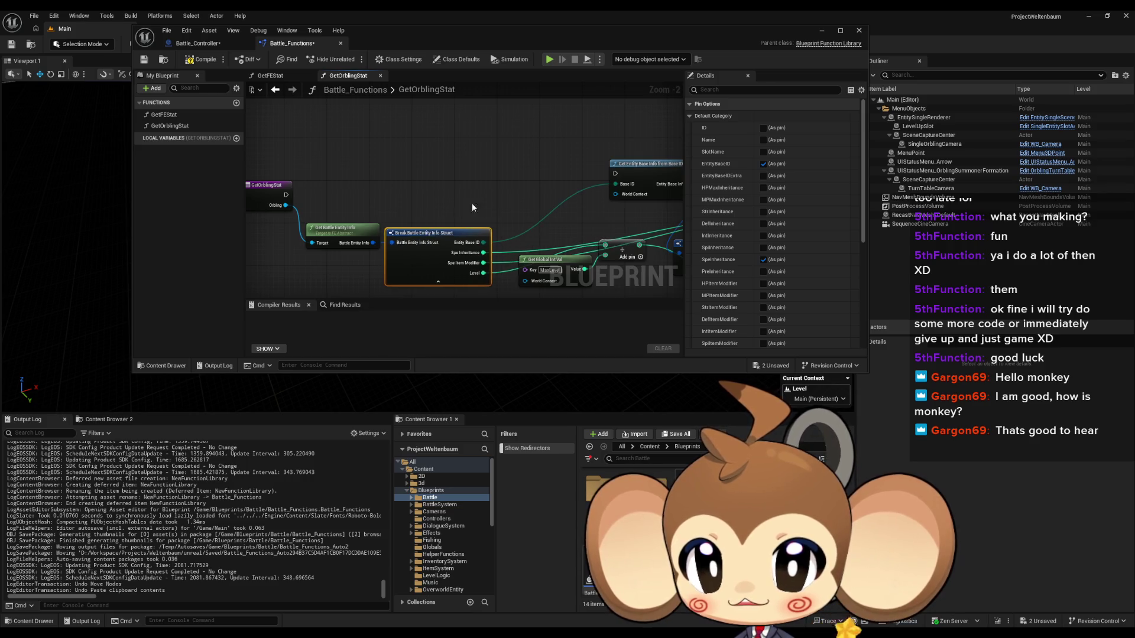
left_click_drag(637, 174, 510, 212)
left_click_drag(286, 194, 487, 211)
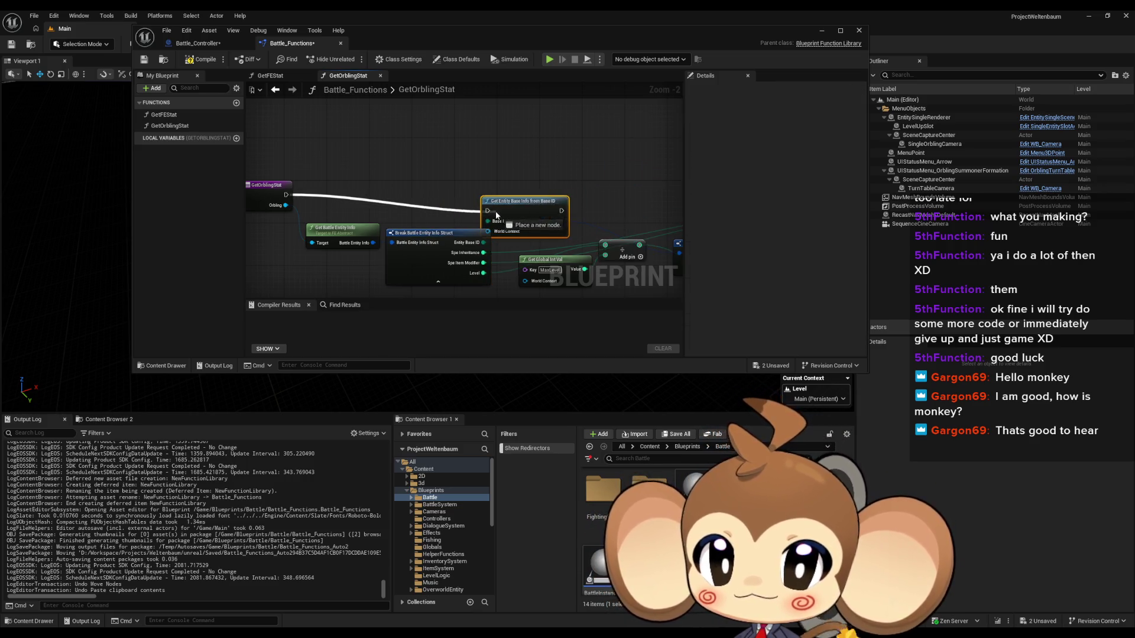
scroll(467, 210, "up", 2)
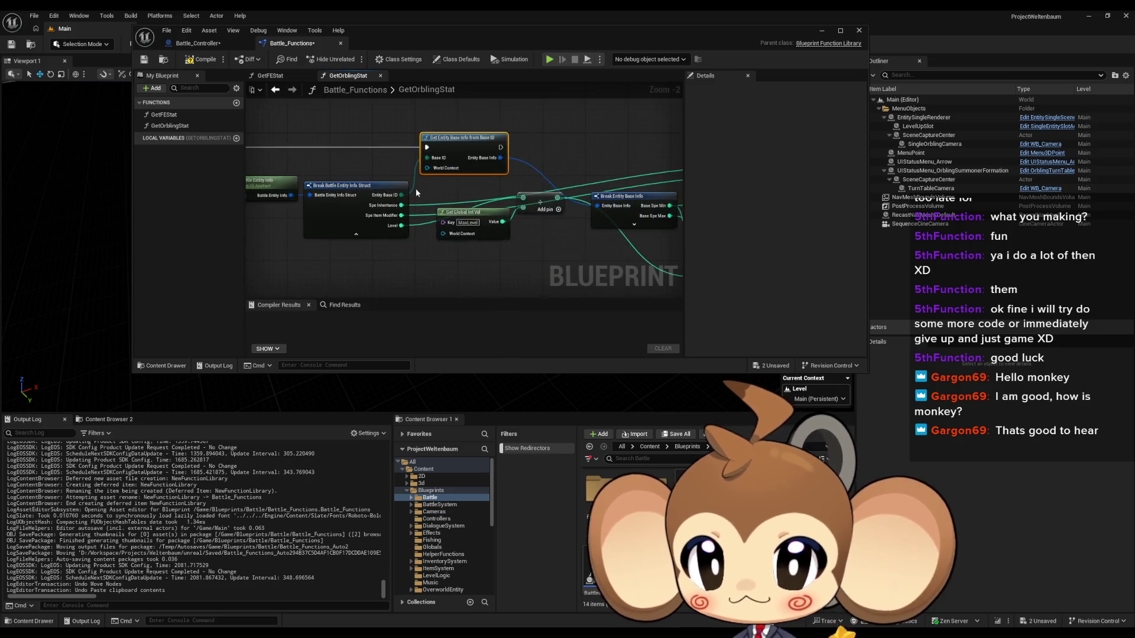
left_click(322, 228)
left_click_drag(322, 228, 597, 239)
double_click(164, 115)
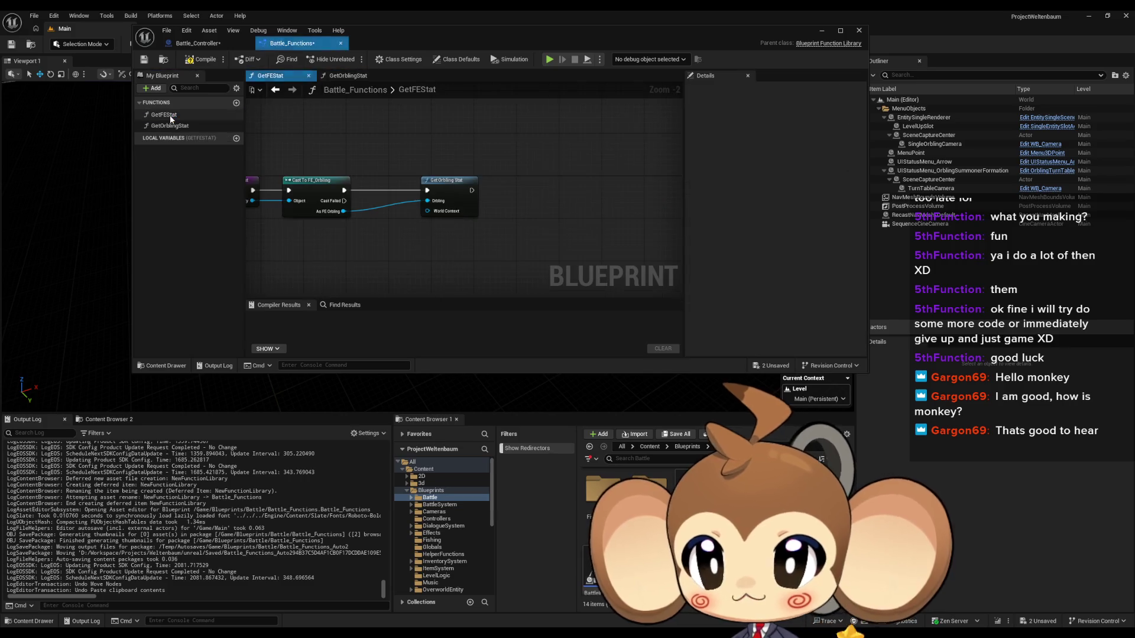
Create a new Enumeration asset named Battle_StatNames.
left_click_drag(404, 236, 469, 239)
scroll(469, 240, "up", 2)
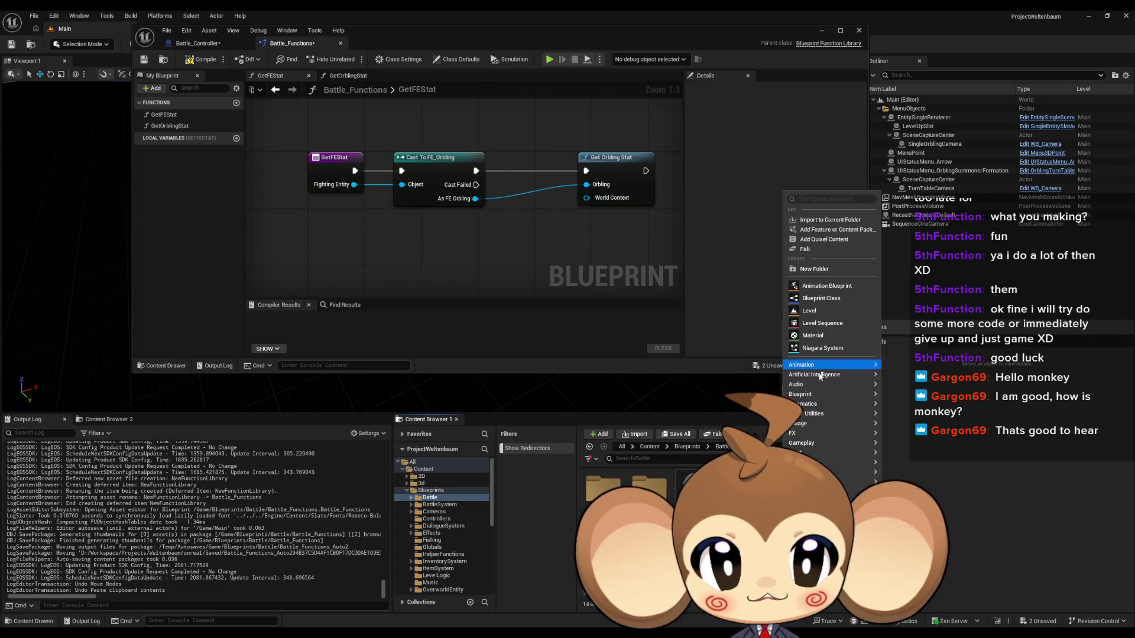
mouse_move(828, 394)
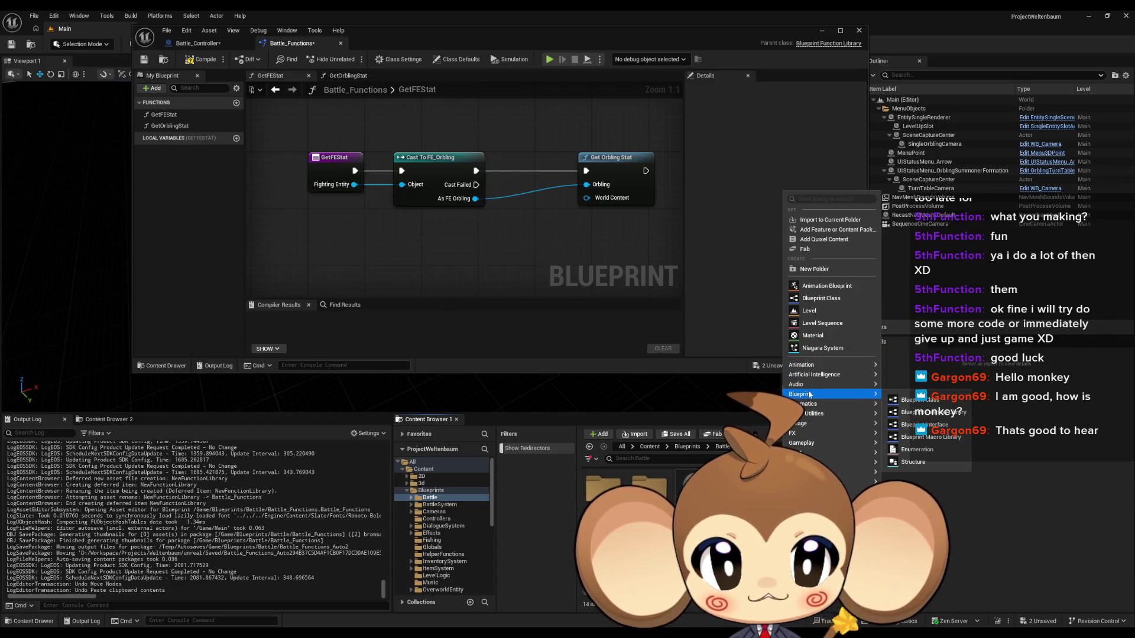
left_click(916, 450)
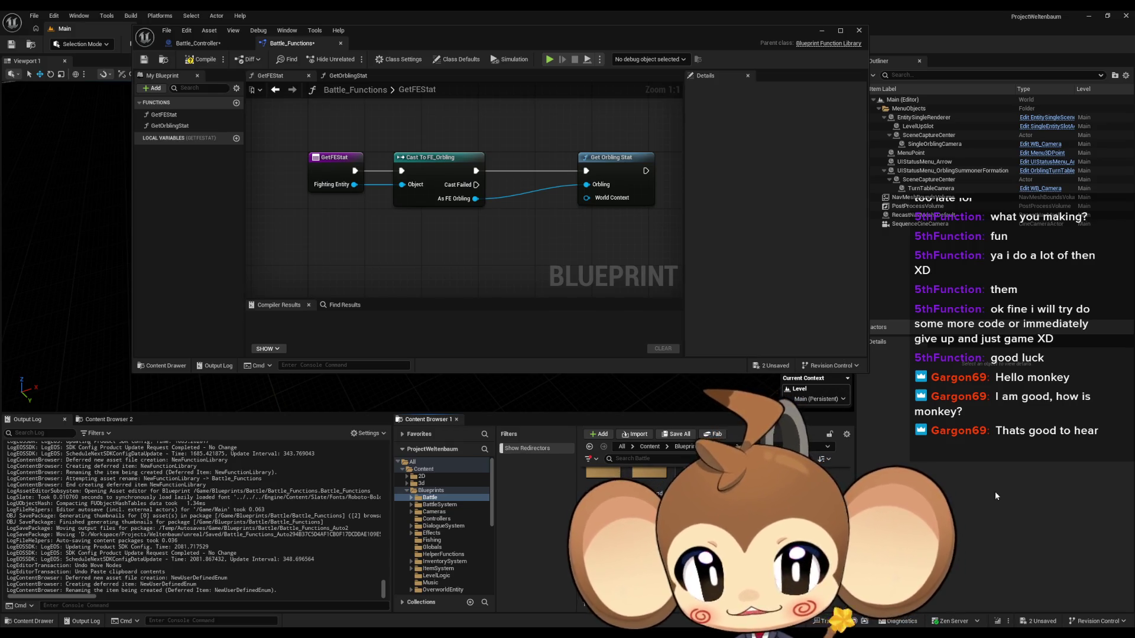
key("Return")
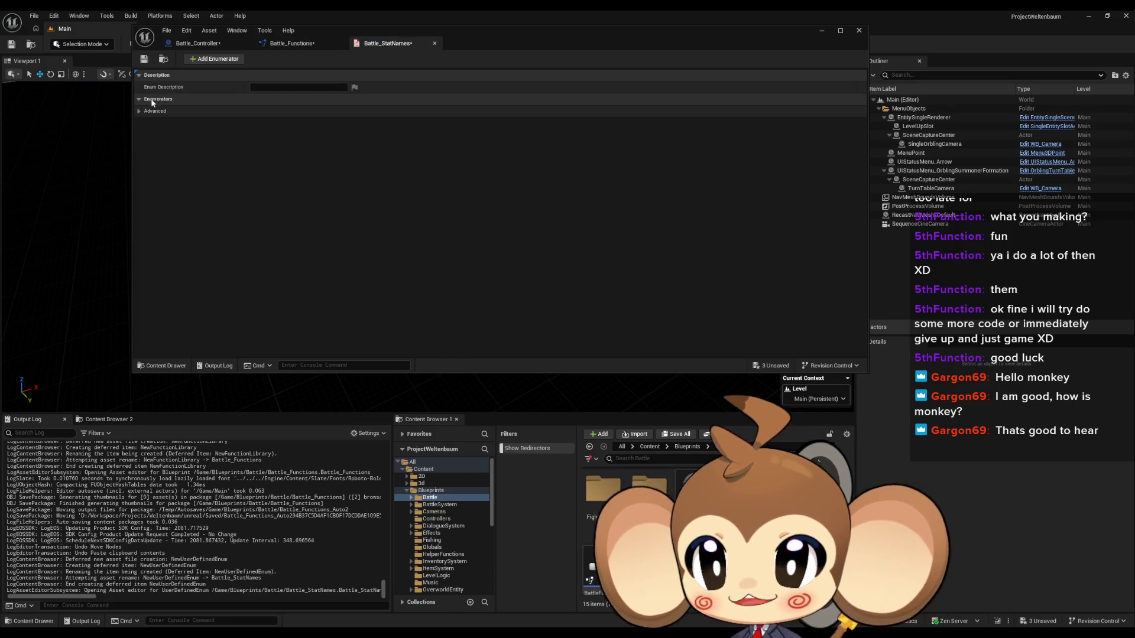
Add three enumerators to Battle_StatNames named HP, MP and Strenght.
left_click(214, 58)
left_click(280, 110)
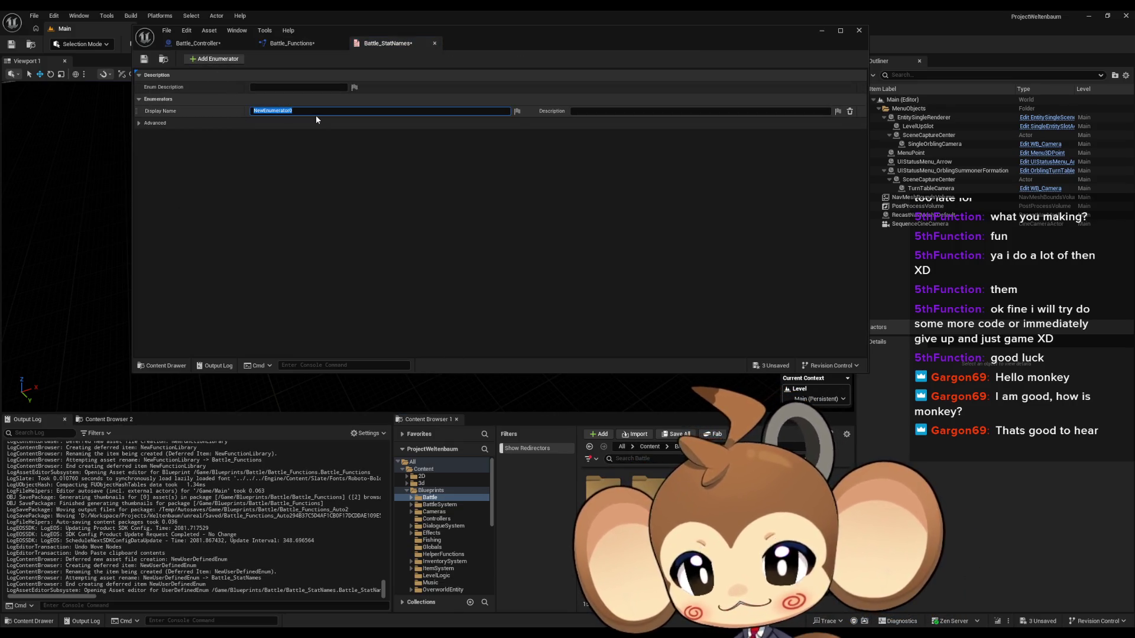
type("HP")
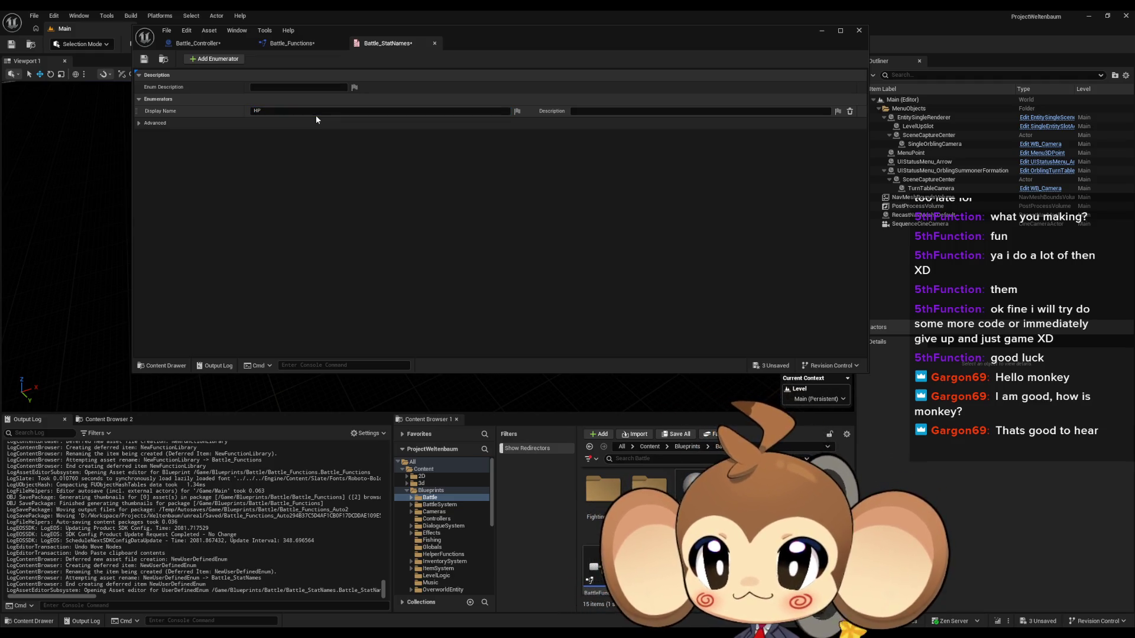
left_click(224, 59)
double_click(307, 121)
type("MP")
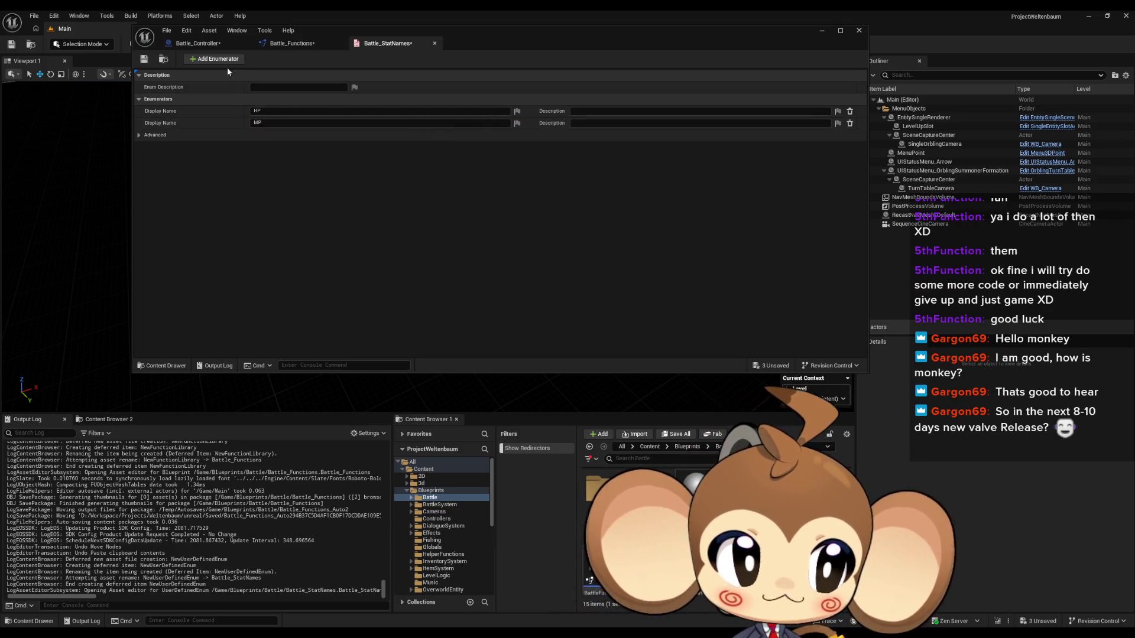
left_click(213, 59)
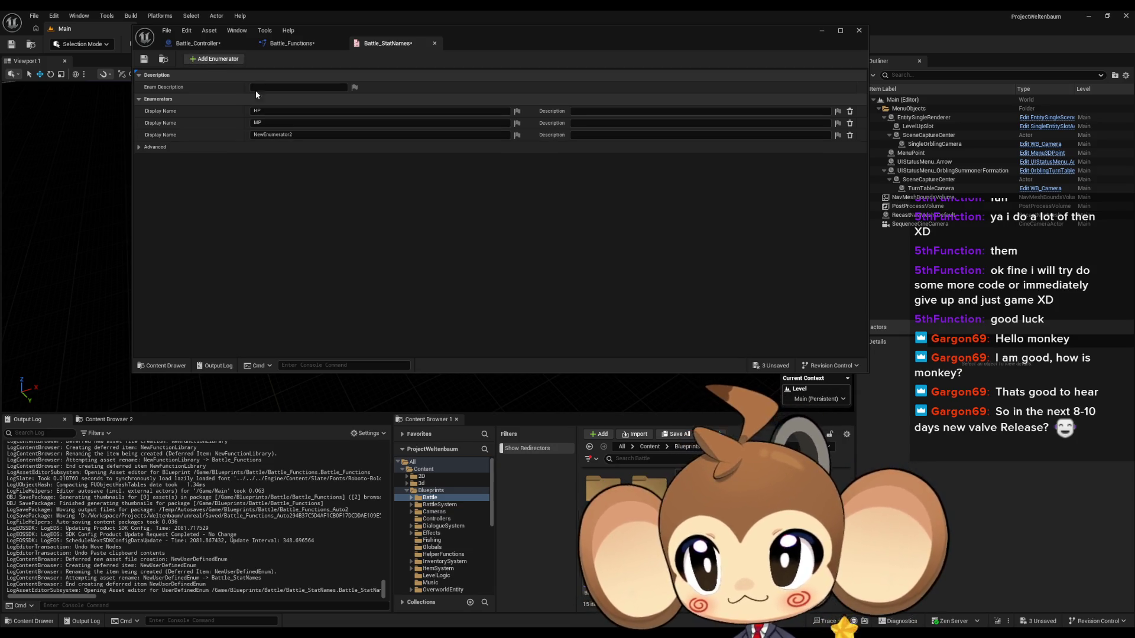
double_click(272, 135)
type("ST")
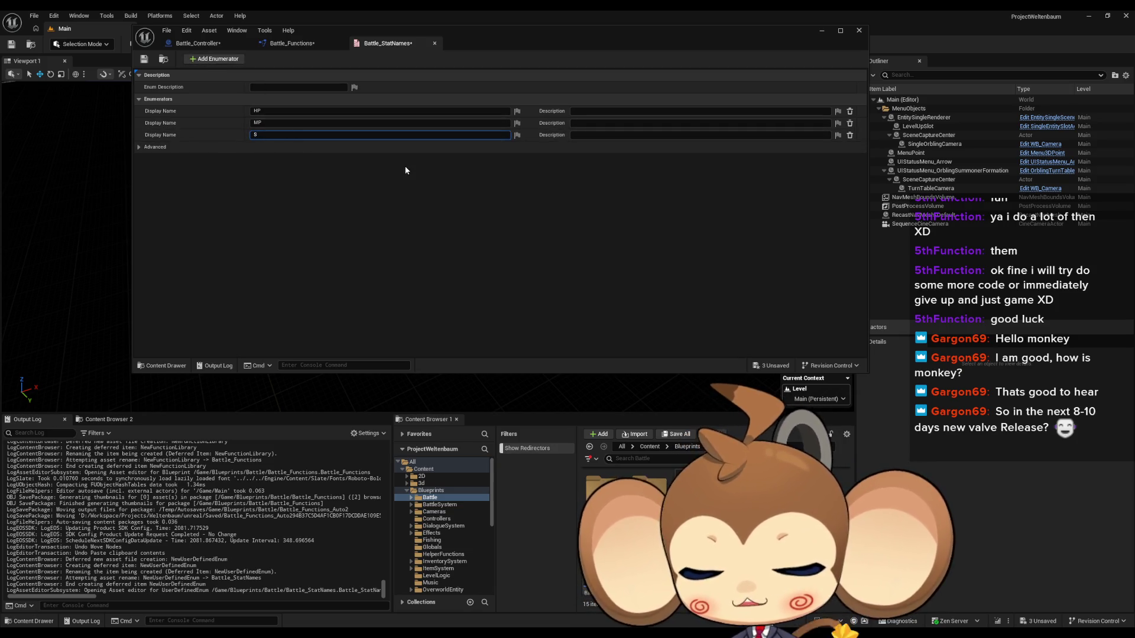
key("BackSpace")
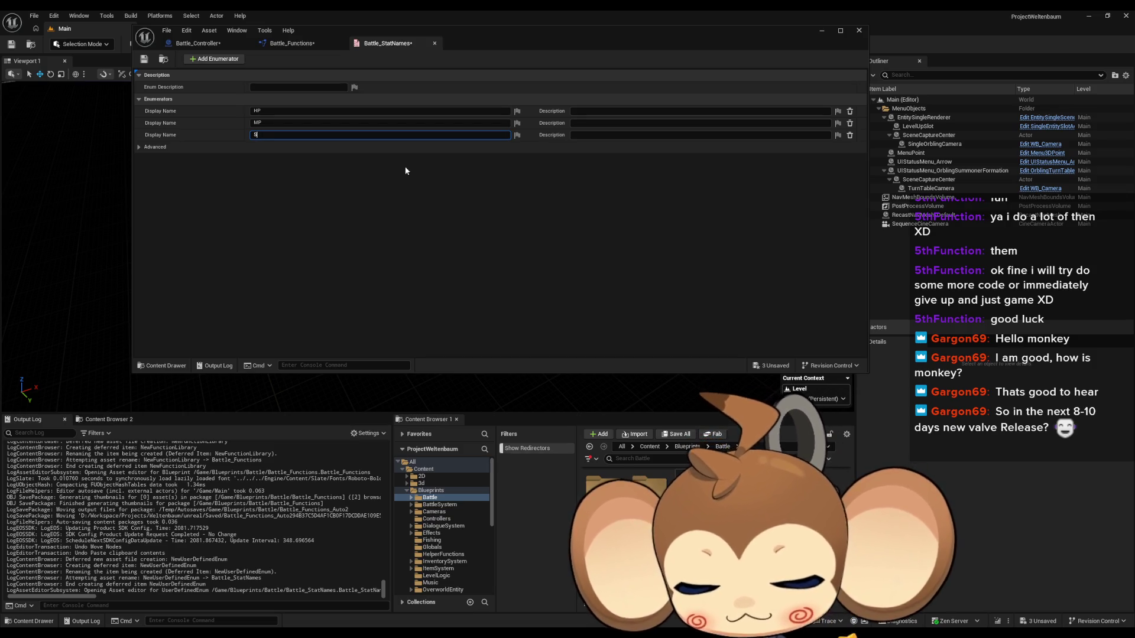
type("trenght")
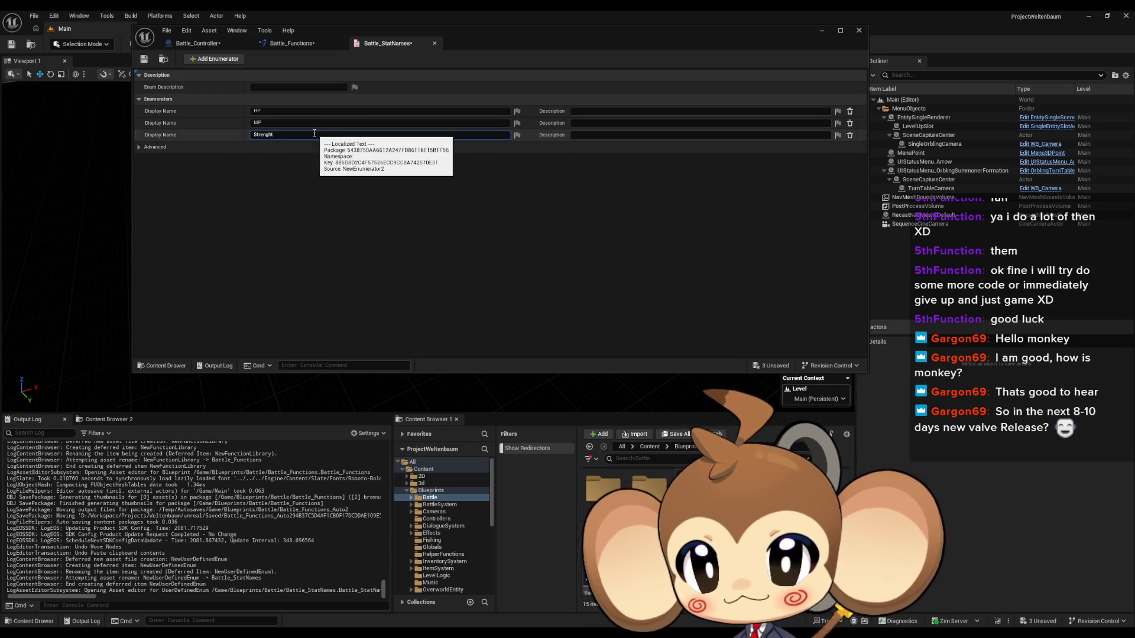
Fix the third enumerator's misspelled ending so its display name reads Strength.
key("BackSpace")
key("BackSpace")
type("th")
key("Return")
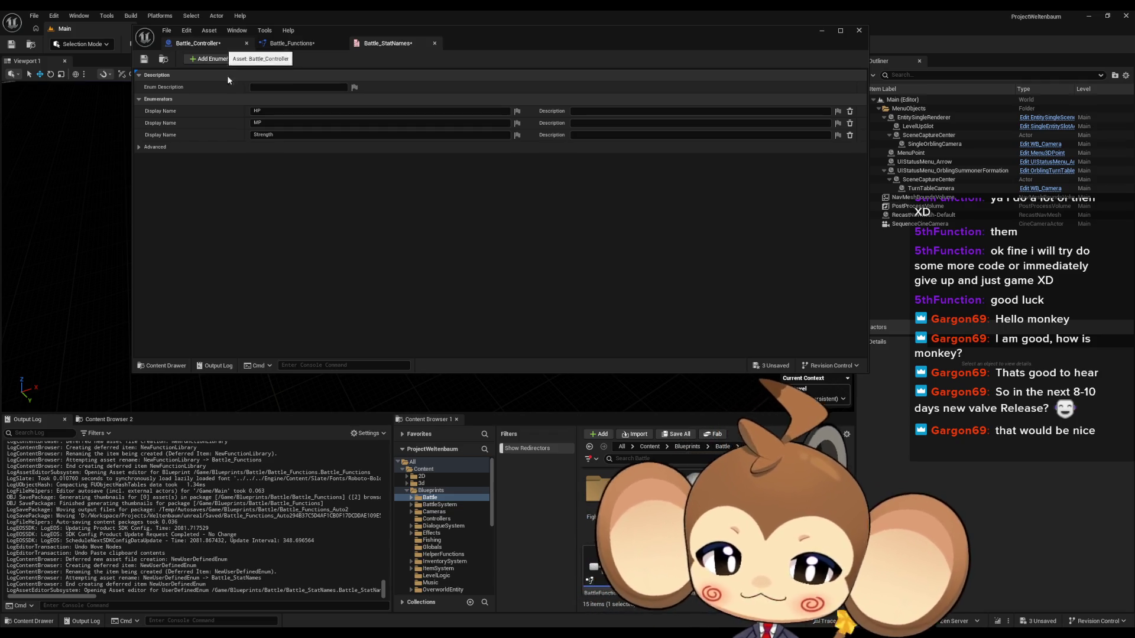
Briefly open and close an ability-state enumeration in the BattleSystem folder.
left_click(689, 447)
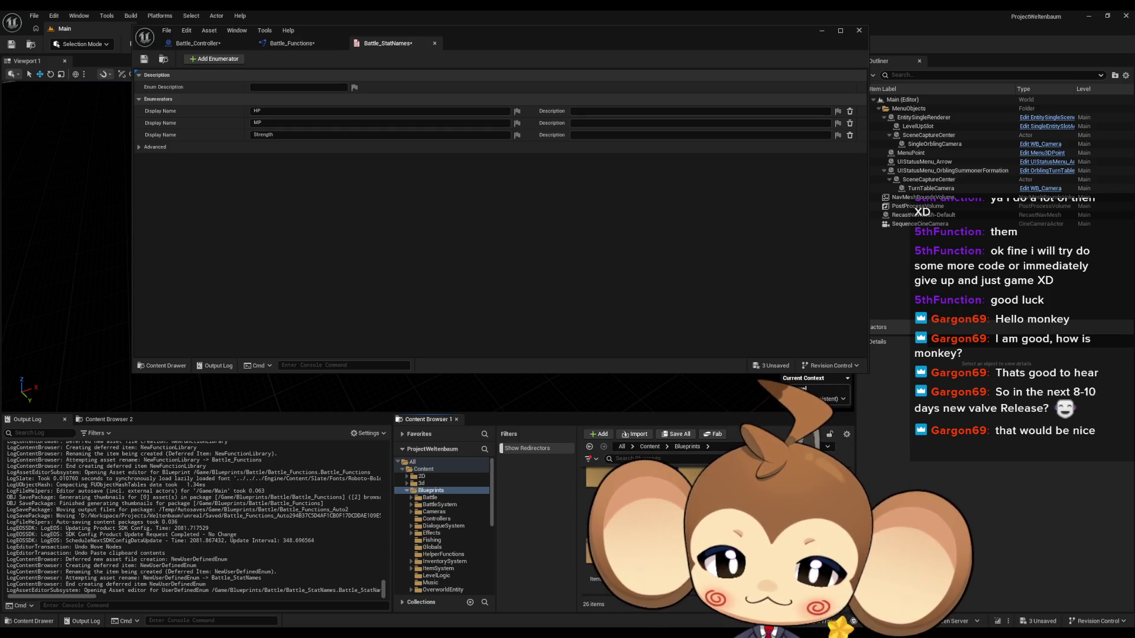
left_click(439, 505)
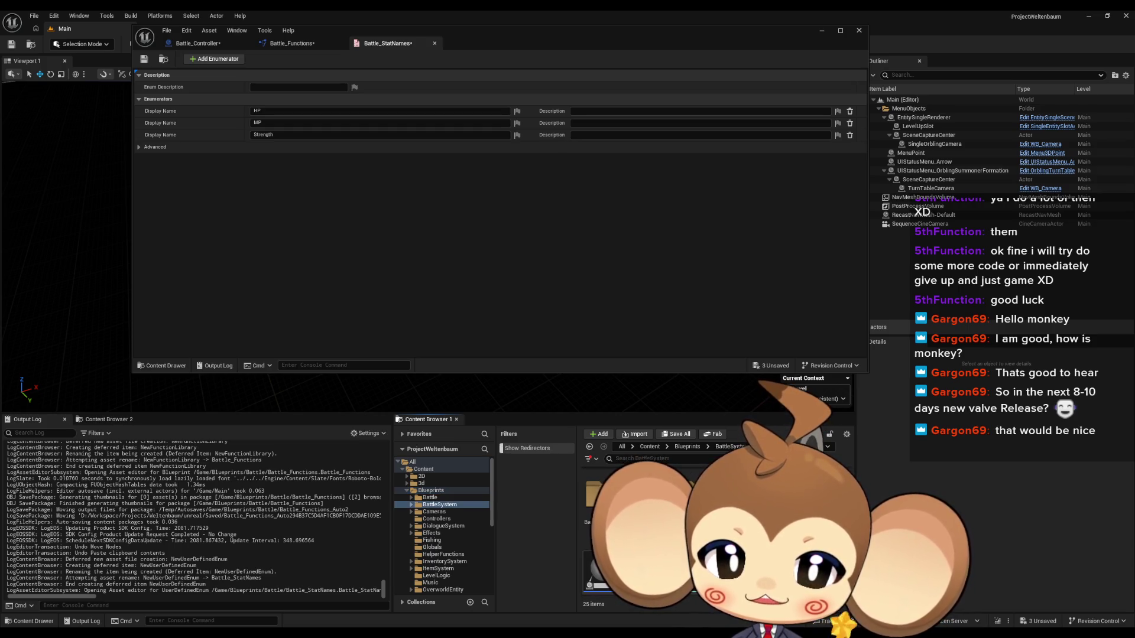
double_click(603, 567)
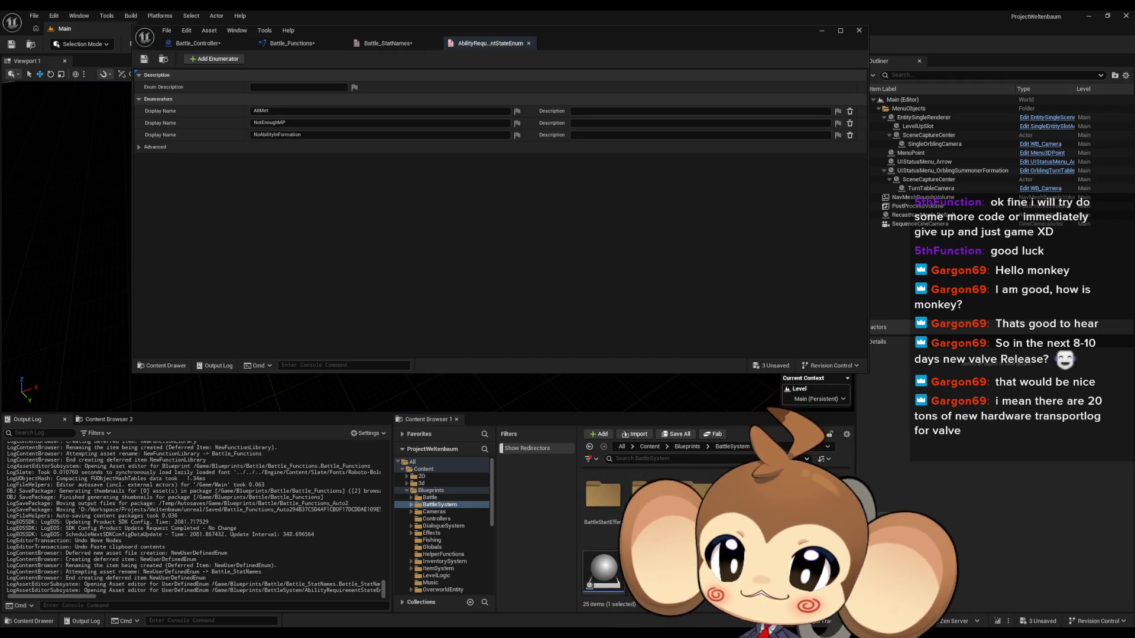
left_click(528, 43)
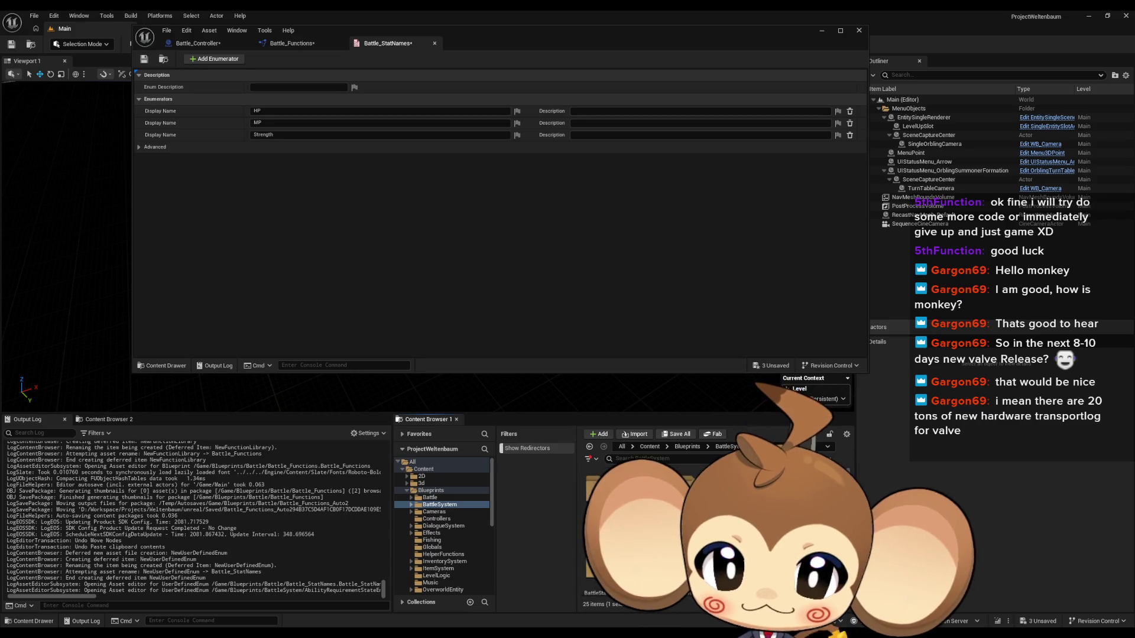
Open the StatTypes enum in the Stats folder and review its Str, Spi and Spe entries.
left_click(699, 446)
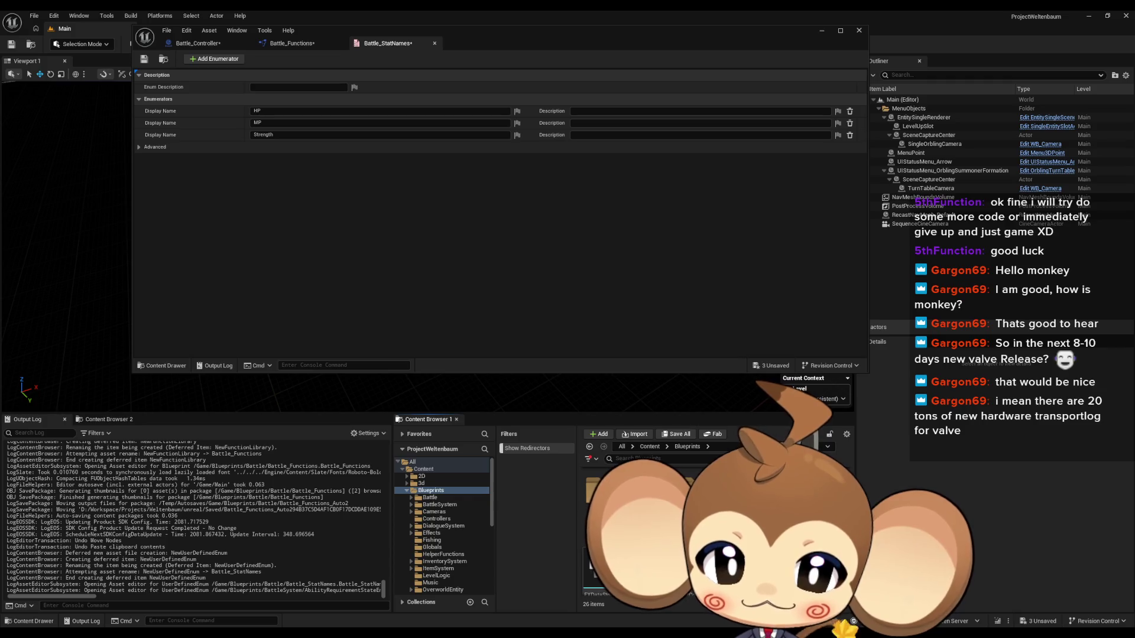
double_click(650, 532)
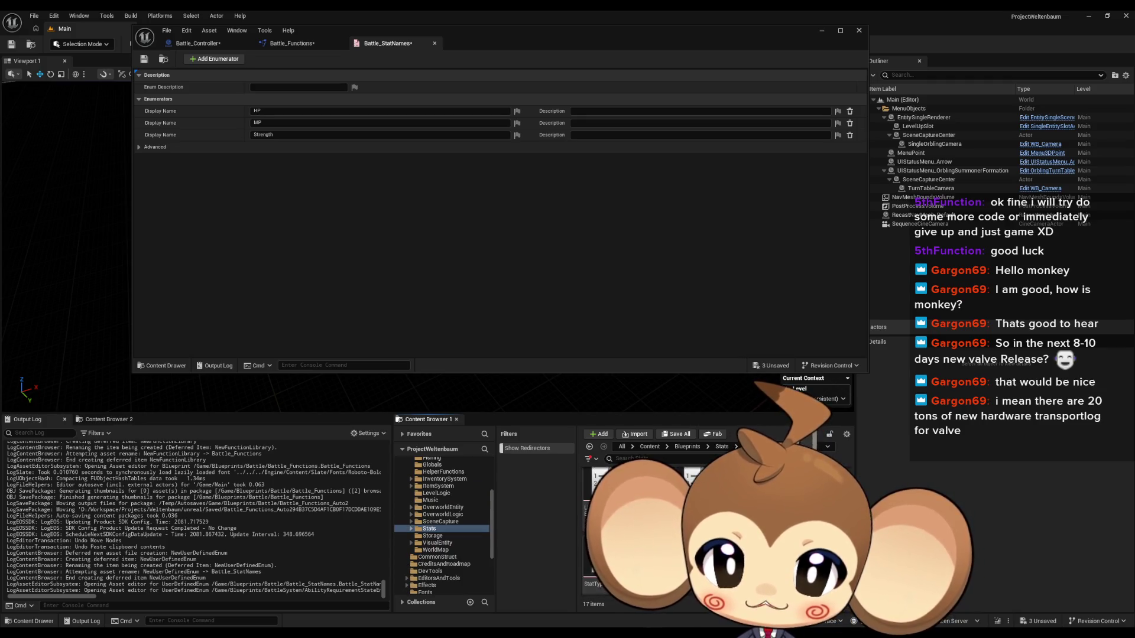
key("Return")
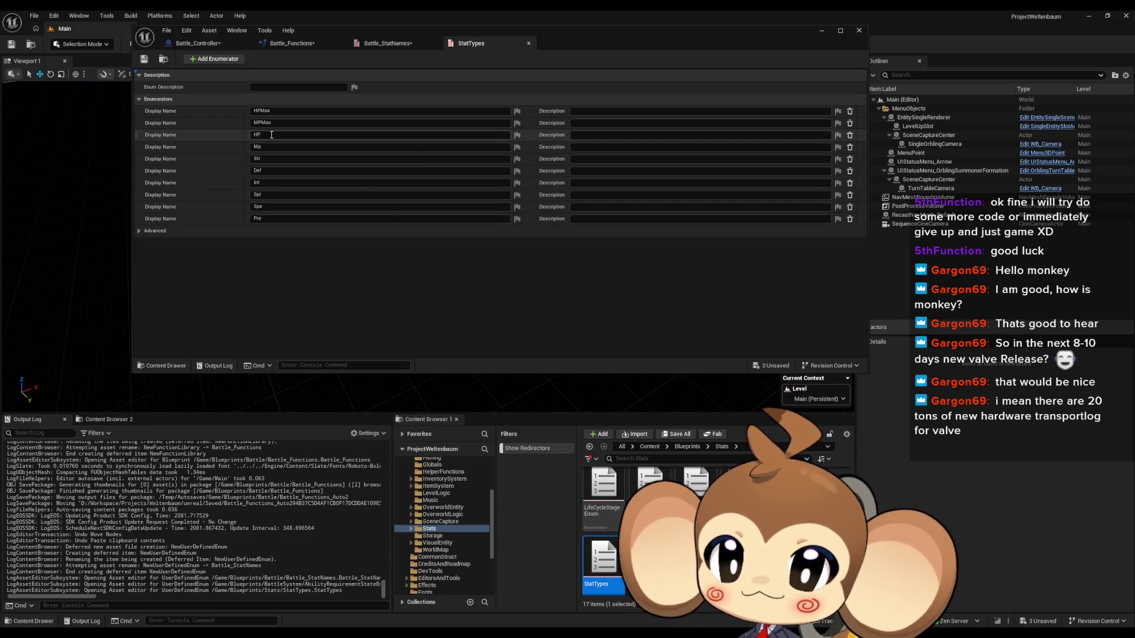
left_click(261, 159)
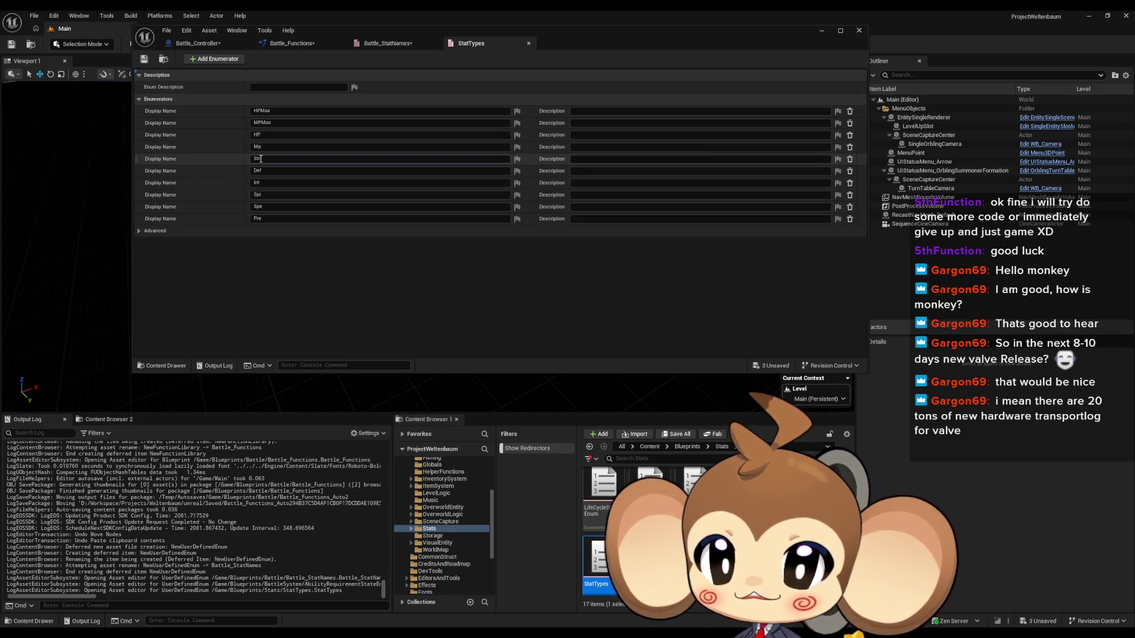
left_click(269, 195)
left_click(270, 207)
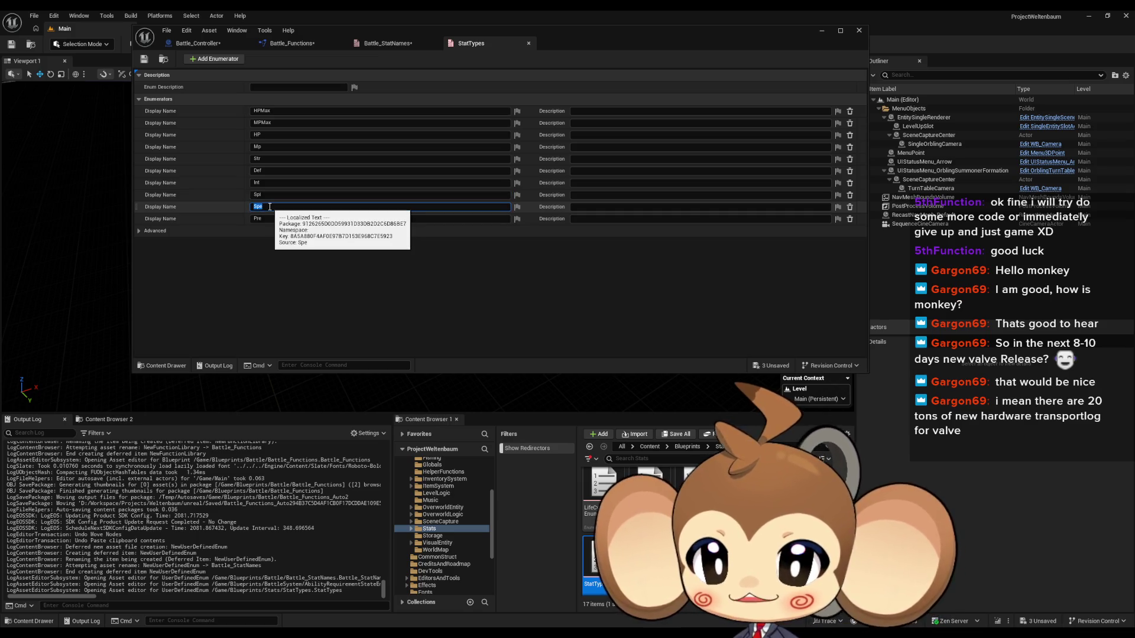
key("Return")
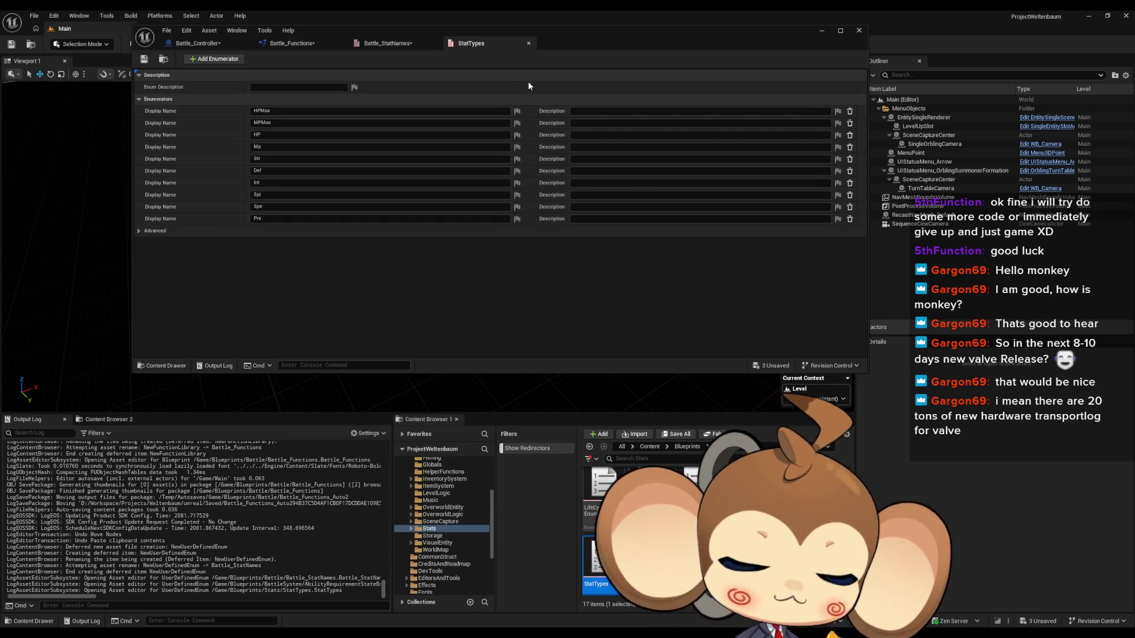
left_click(296, 43)
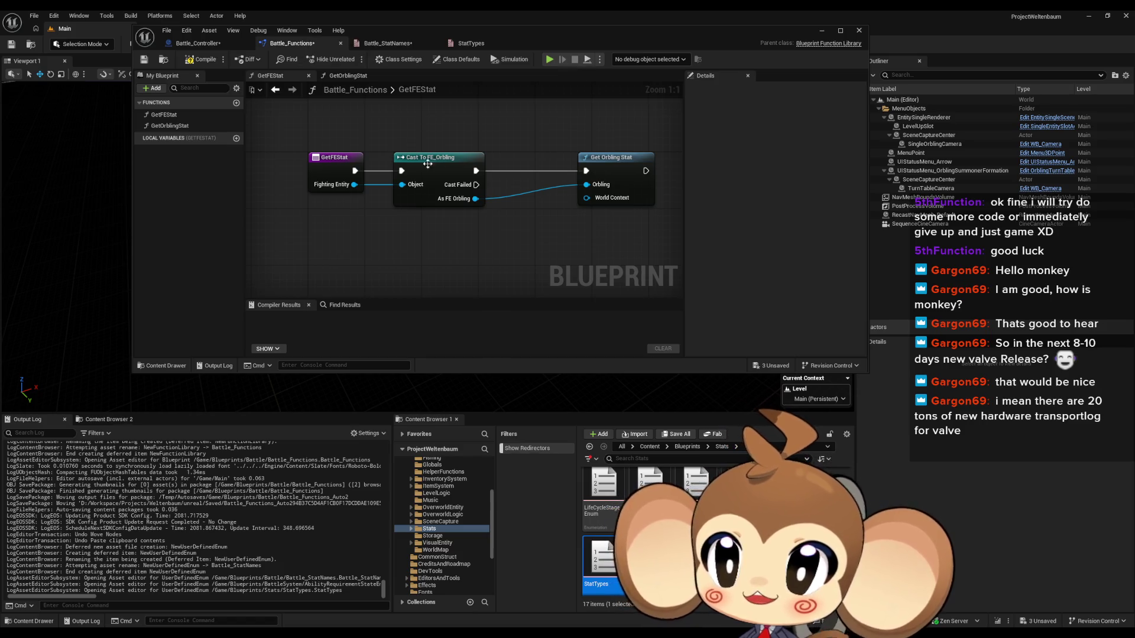
left_click_drag(614, 200, 568, 201)
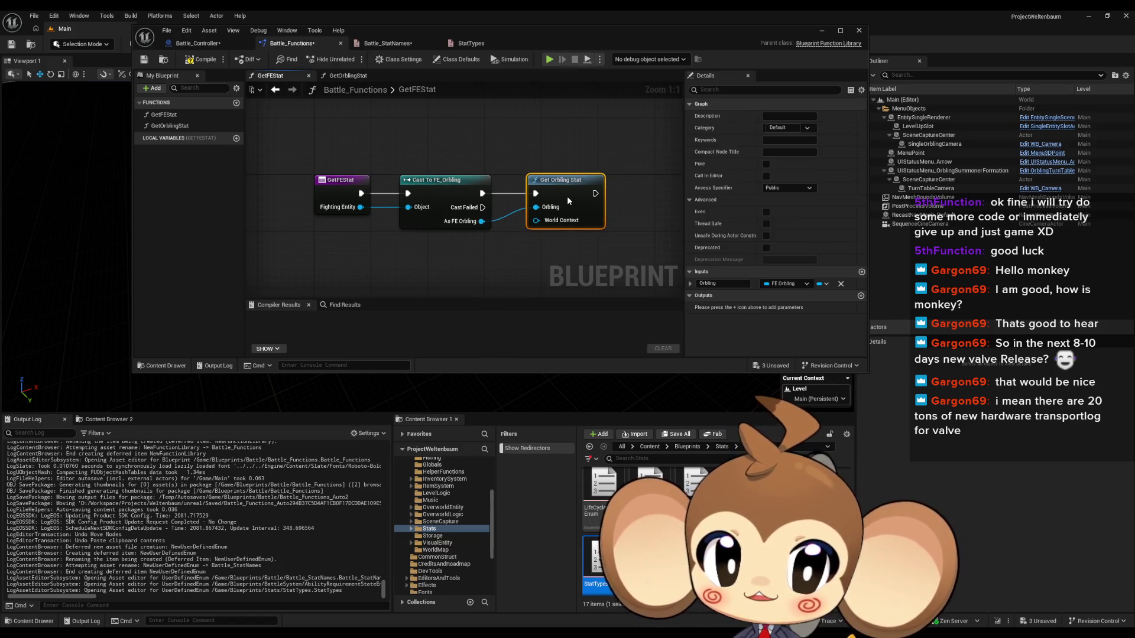
left_click(556, 252)
left_click(170, 126)
left_click(496, 109)
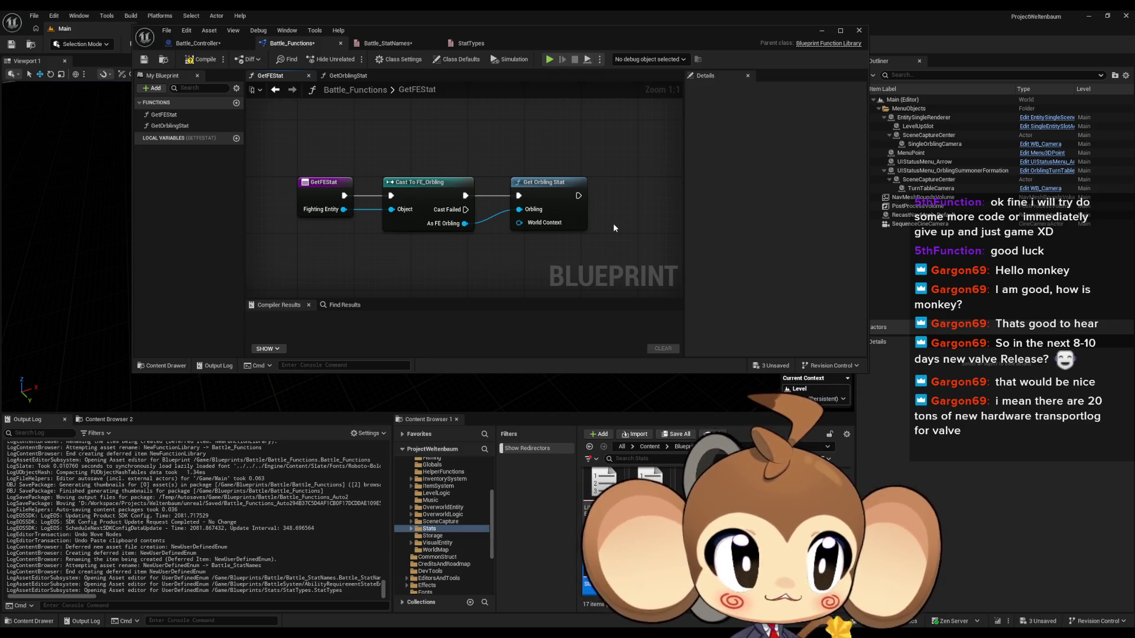
left_click_drag(515, 136, 516, 151)
double_click(532, 197)
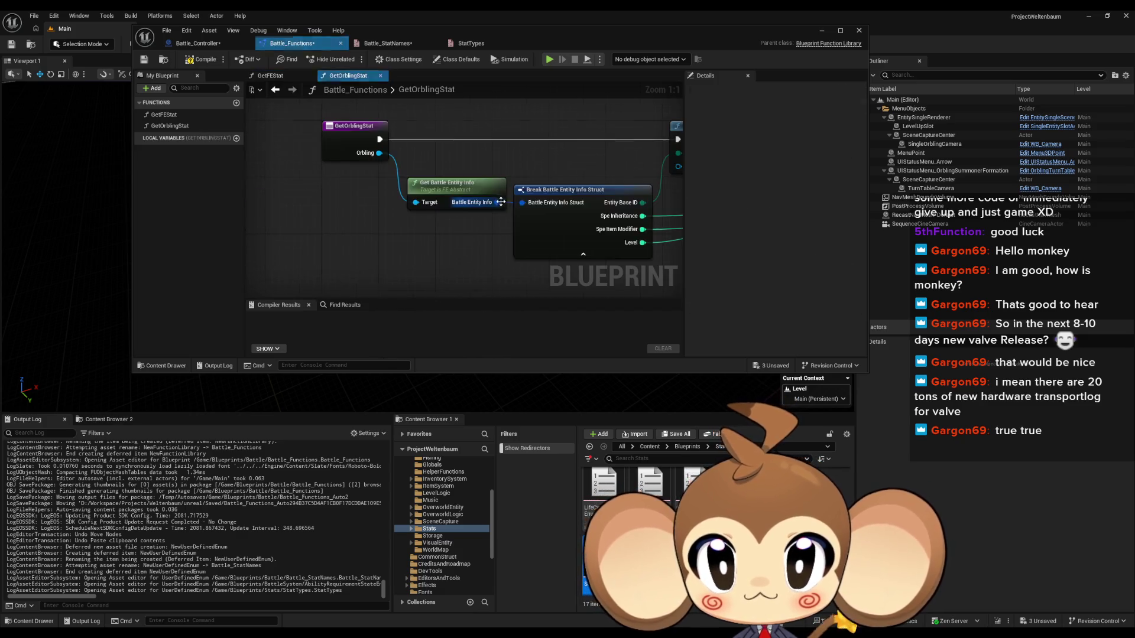
left_click(467, 43)
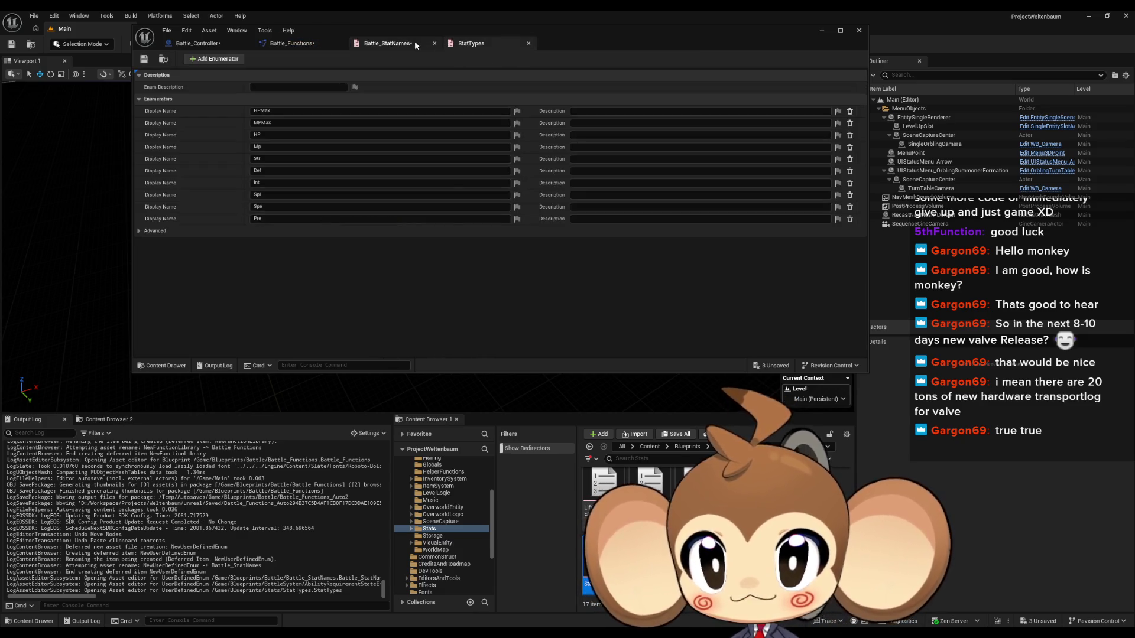
Add Defence and Intelligence as the fourth and fifth Battle_StatNames enumerators.
left_click(393, 43)
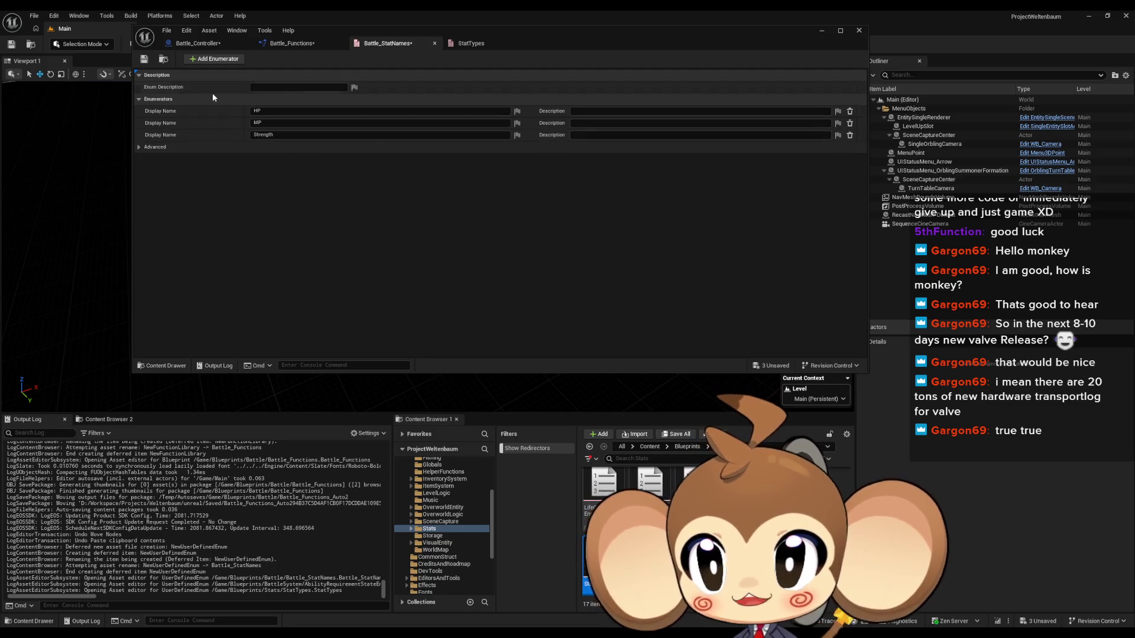
left_click(218, 59)
double_click(279, 146)
type("Defence")
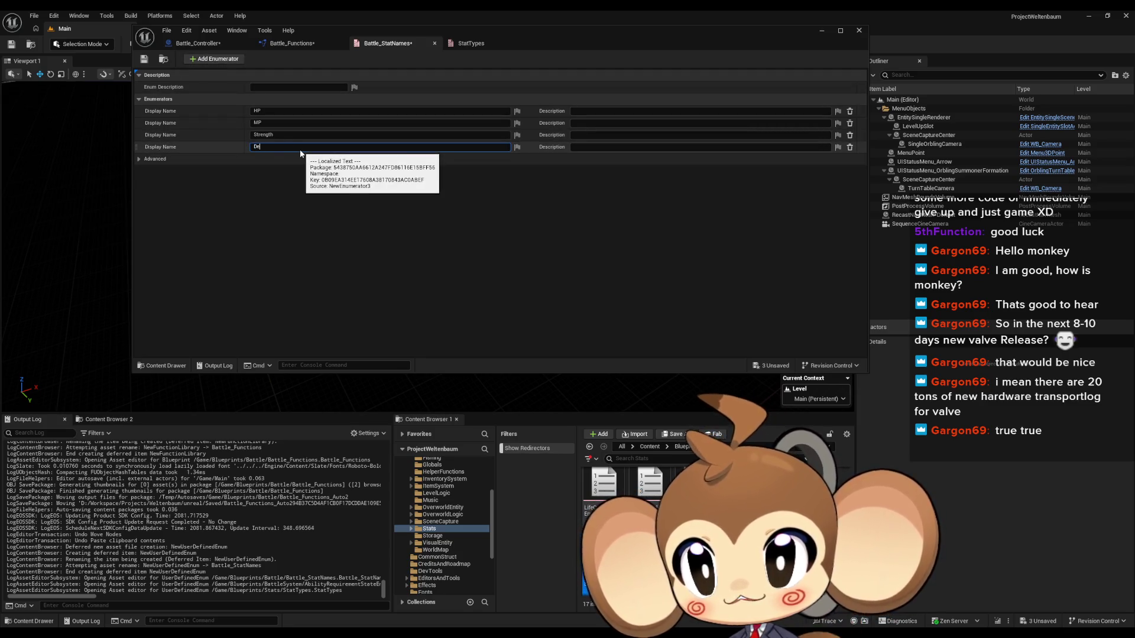
left_click(217, 59)
left_click(427, 158)
key("BackSpace")
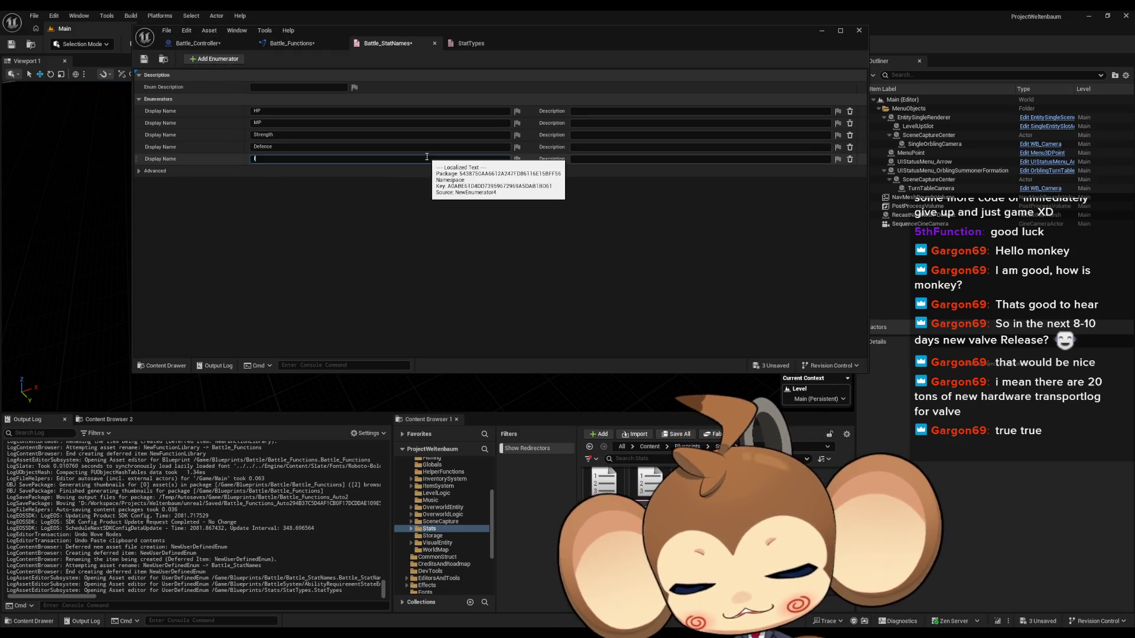
type("teligen")
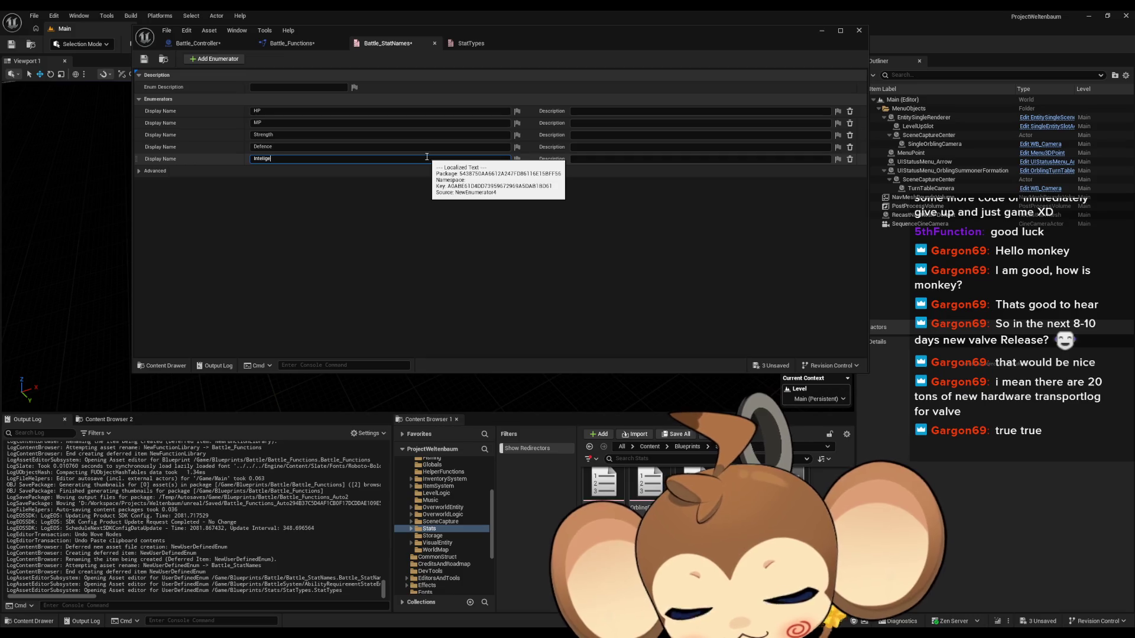
type("ce")
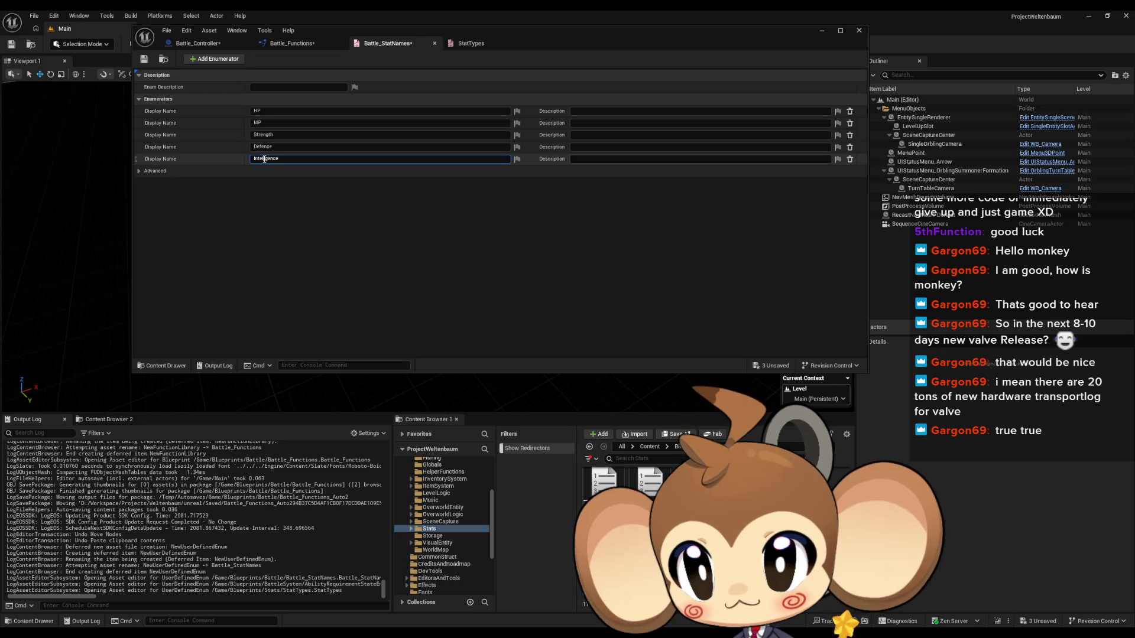
left_click(447, 199)
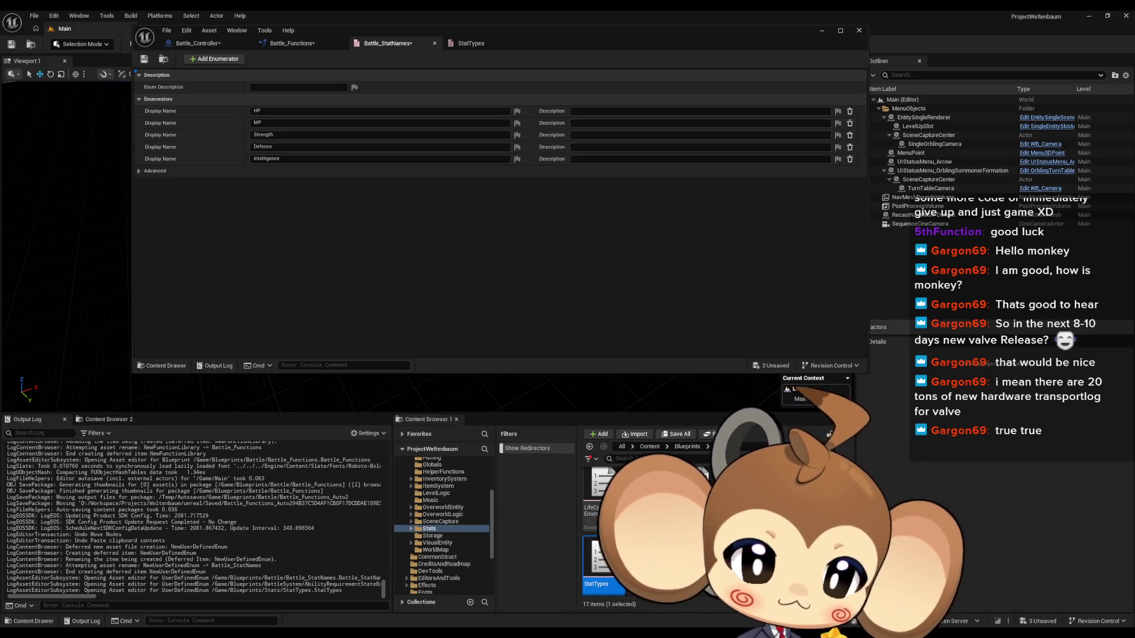
Add Spirit, Speed and Percision enumerators, then save the Battle_StatNames enum.
left_click(216, 58)
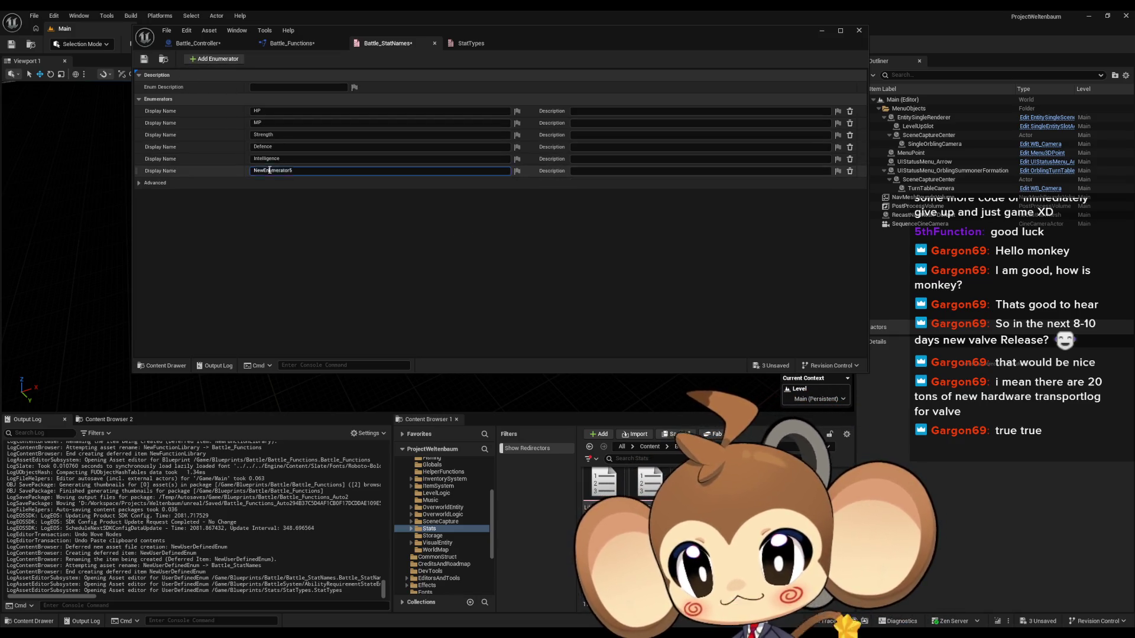
type("Spirit")
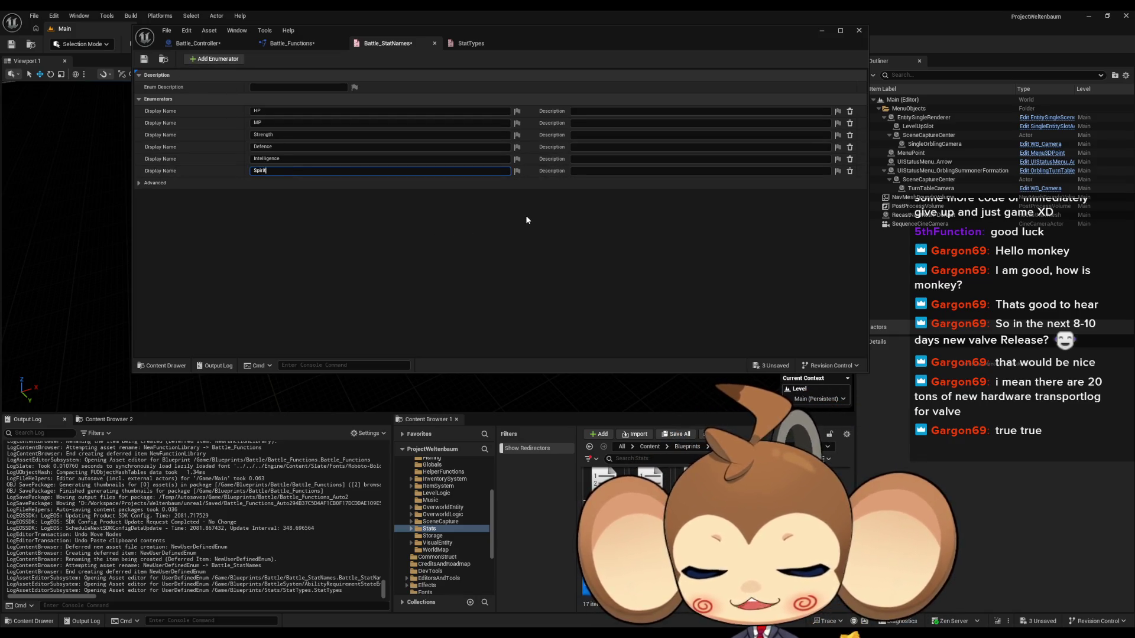
key("Return")
left_click(216, 58)
type("S")
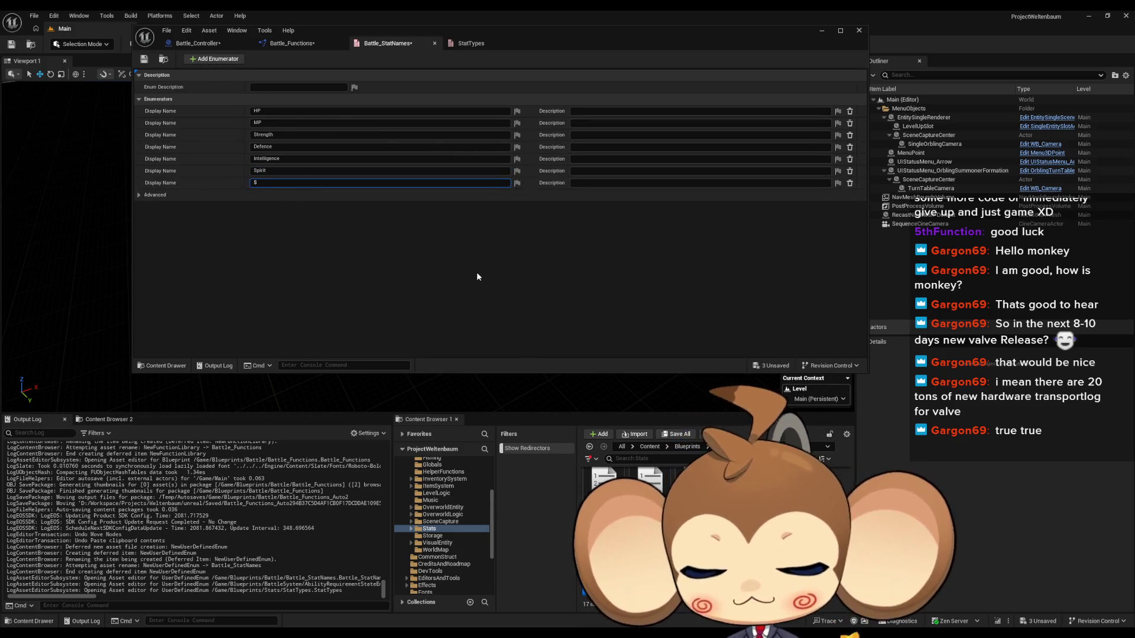
type("peed")
key("Return")
left_click(204, 58)
left_click(287, 195)
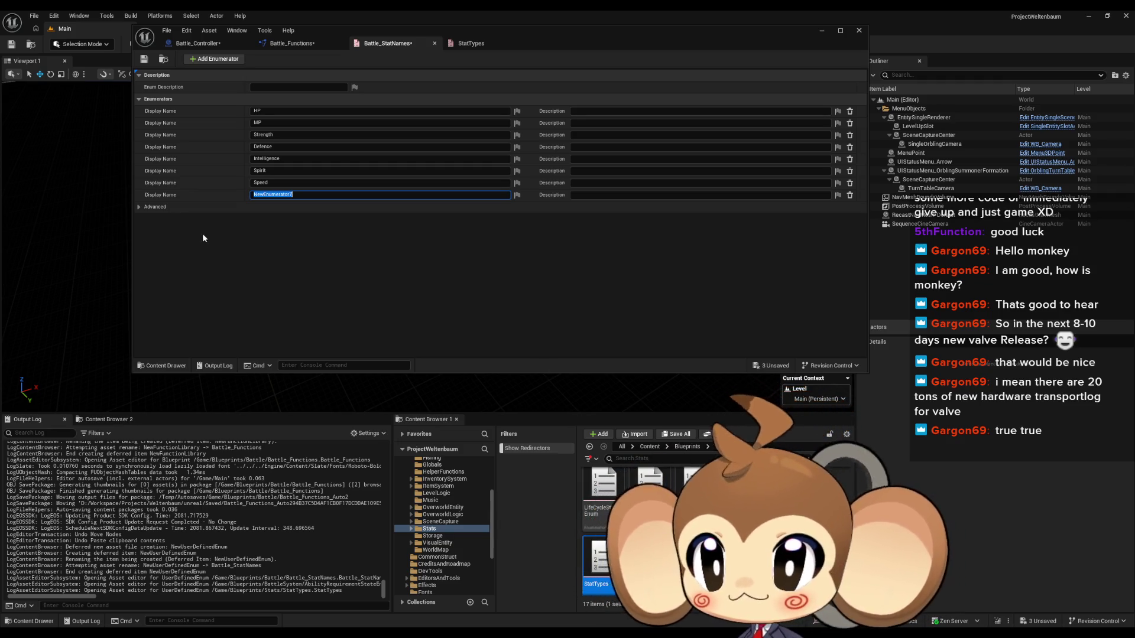
type("Perc")
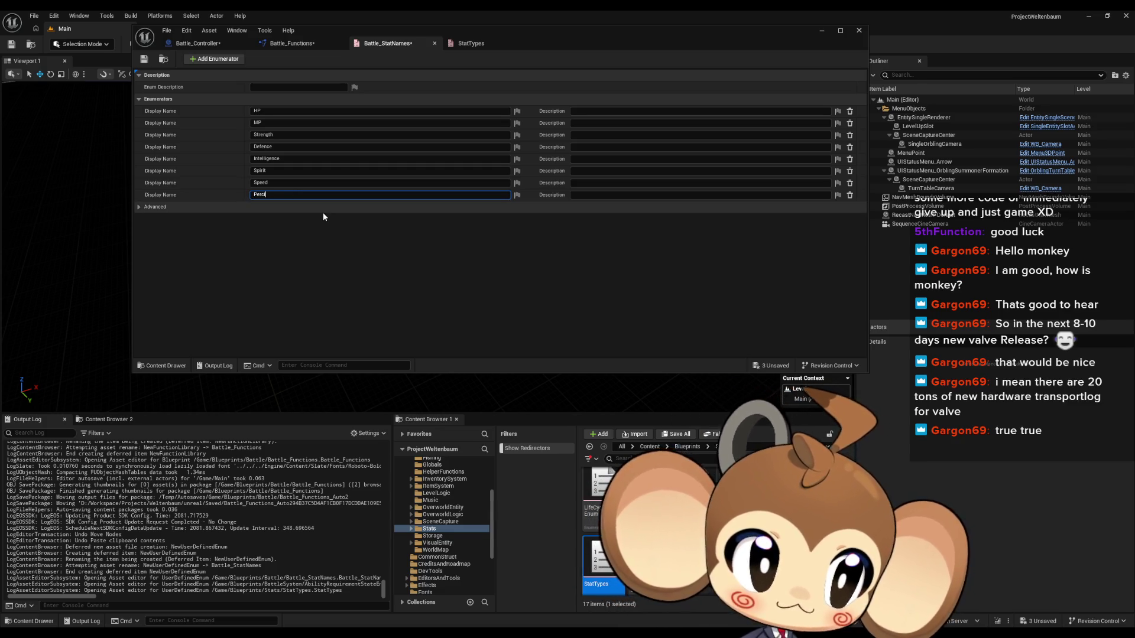
type("ision")
key("Return")
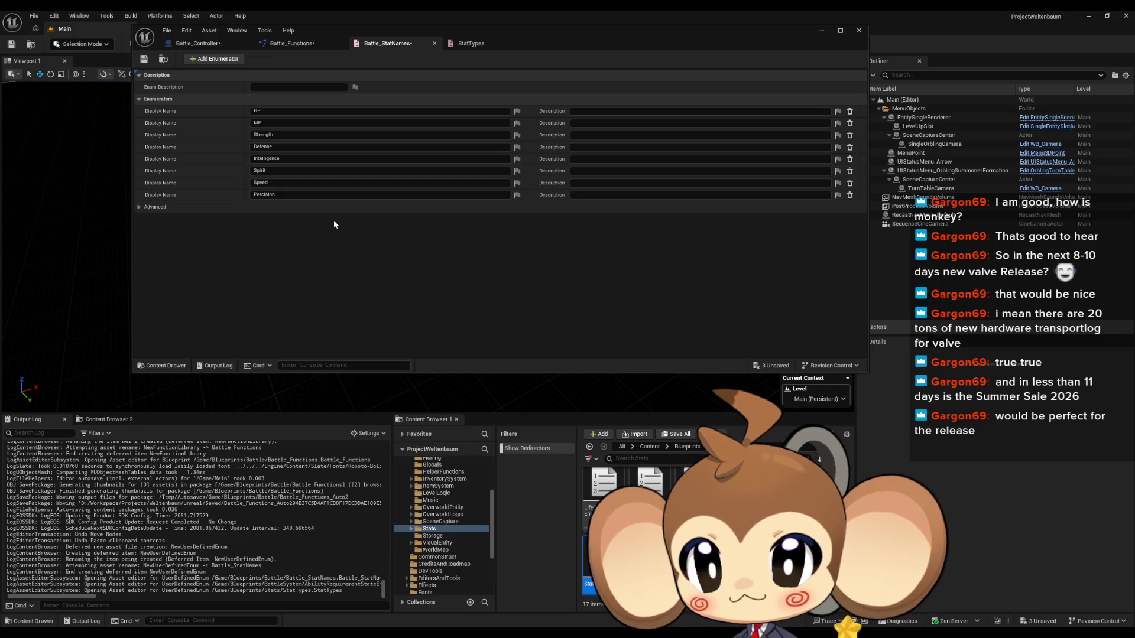
key("ctrl+s")
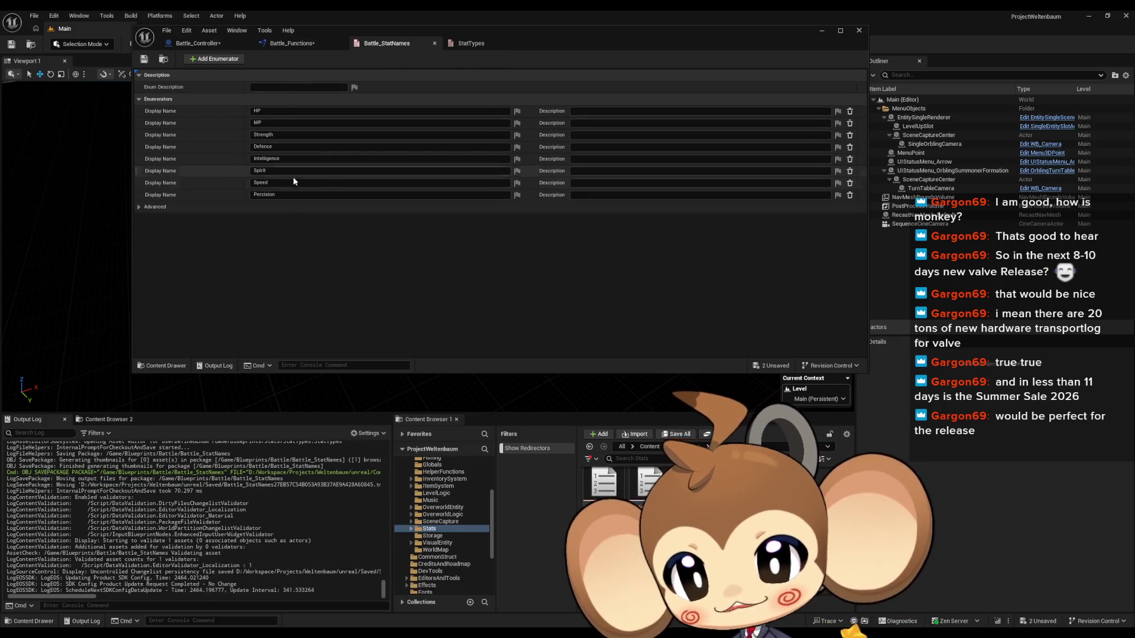
Check HP's display name, then append NewEnumerator8 below Percision in Battle_StatNames.
left_click(294, 44)
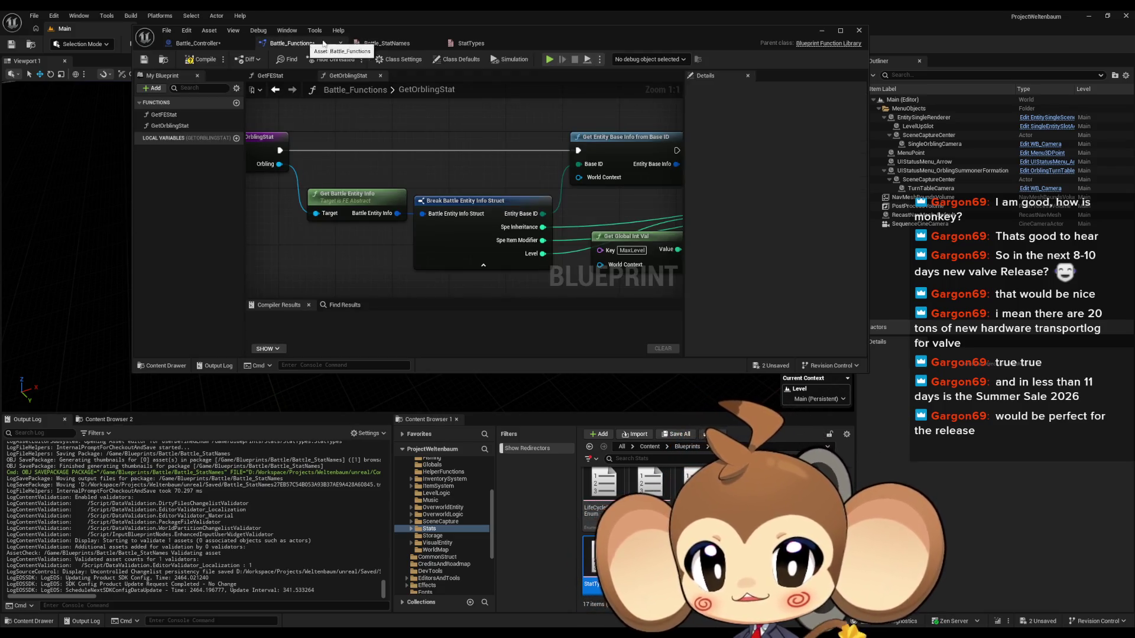
left_click(395, 44)
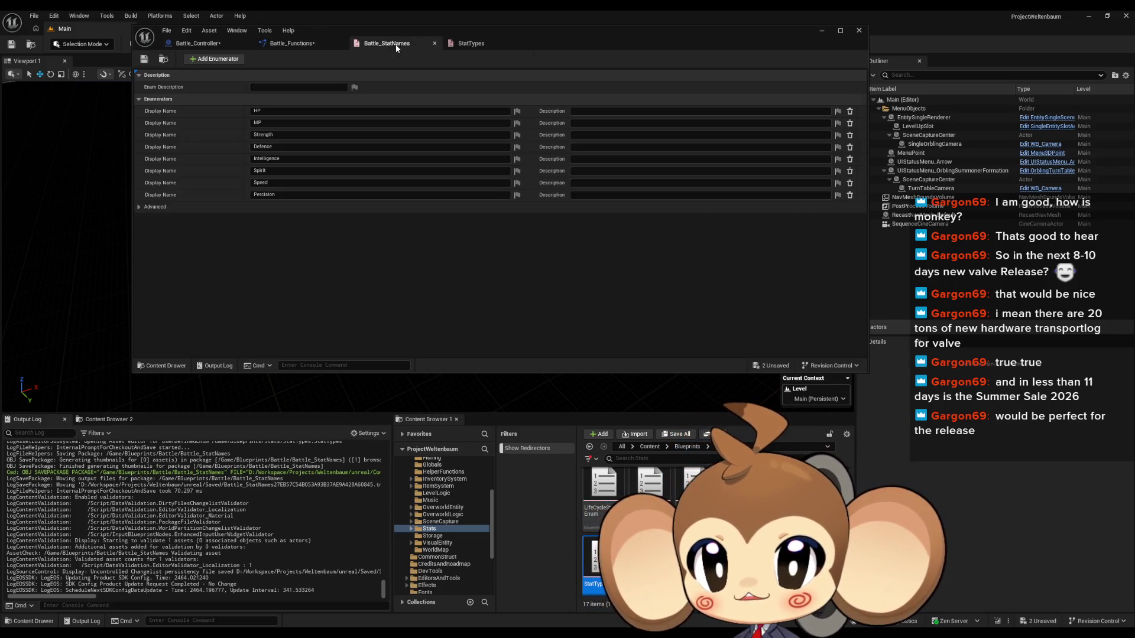
left_click(269, 113)
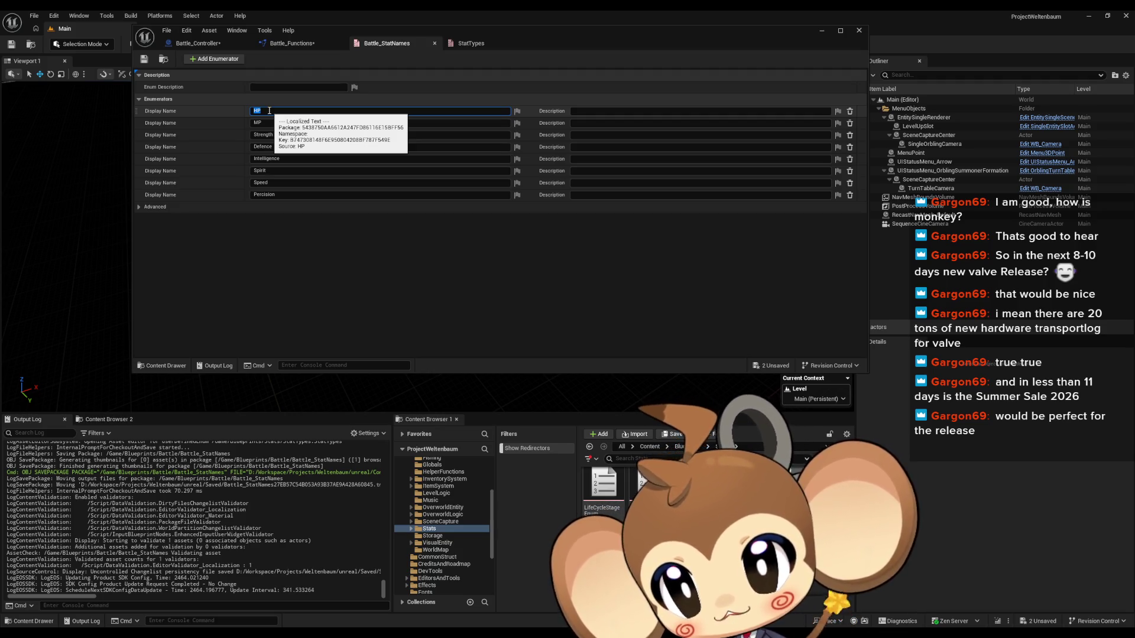
left_click(218, 61)
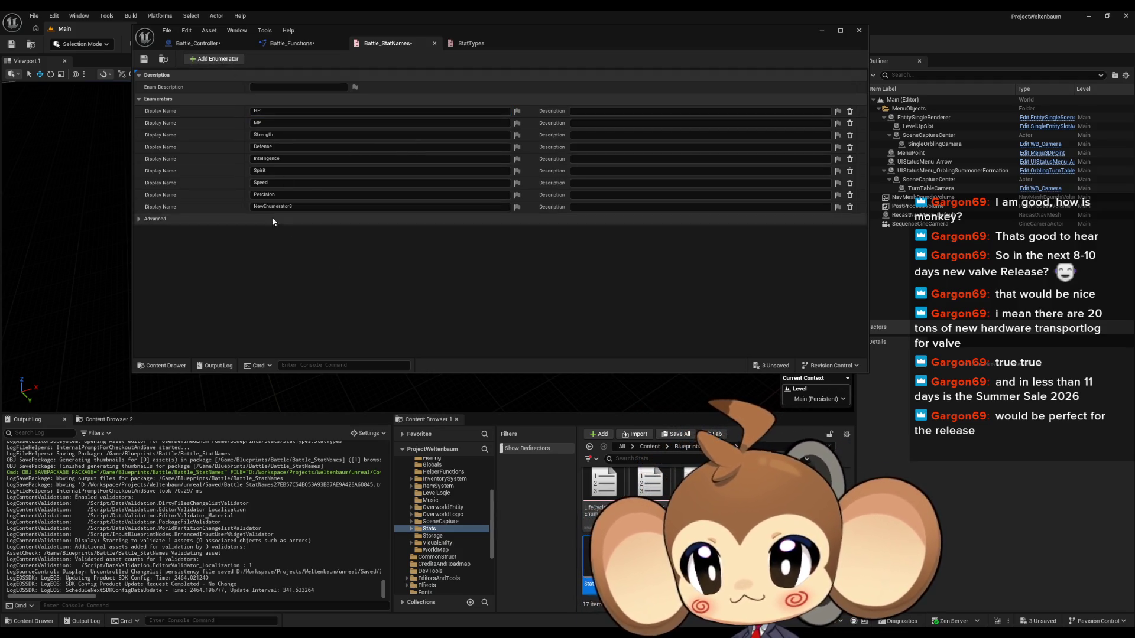
Name the new enumerator MaxHP and add a second one named MaxMP.
type("MAX")
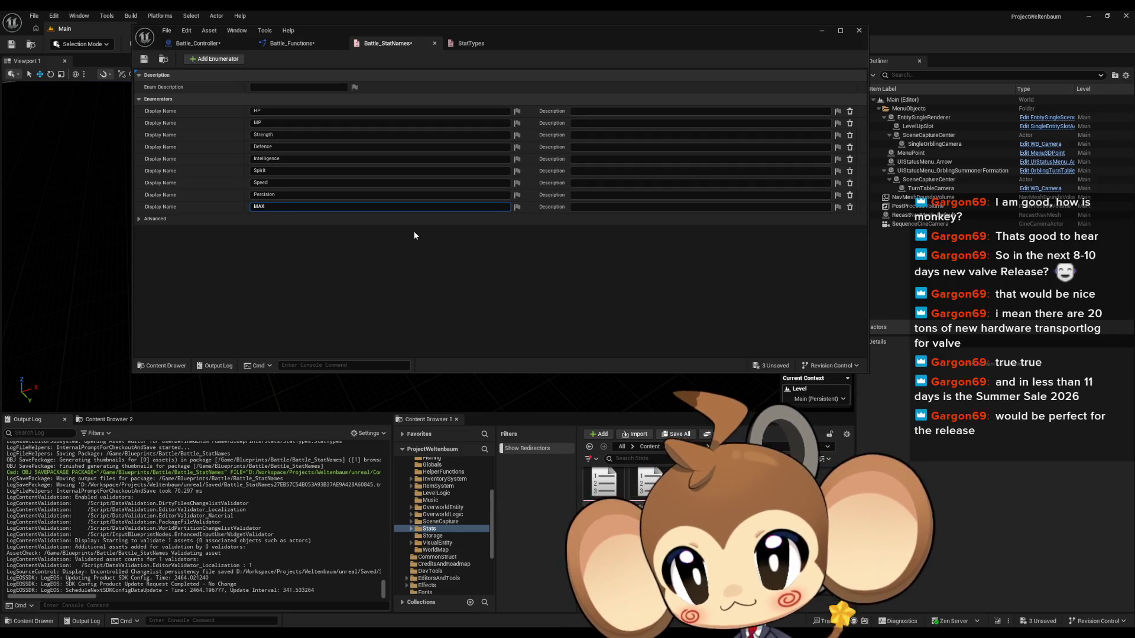
key("BackSpace")
type("HP")
key("Return")
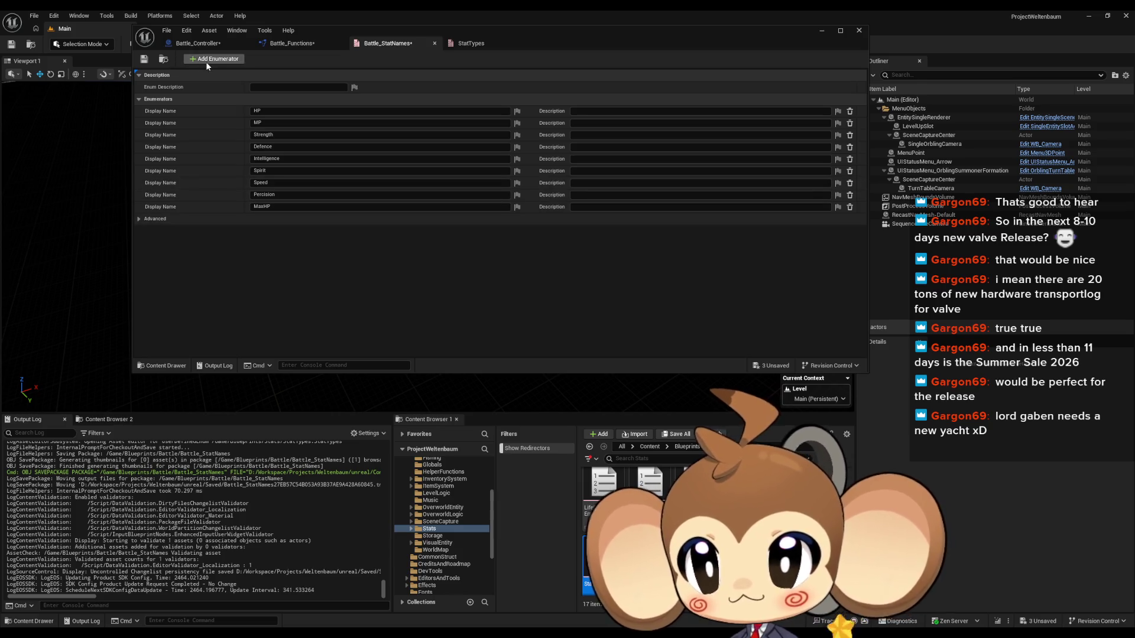
left_click(207, 60)
type("Max")
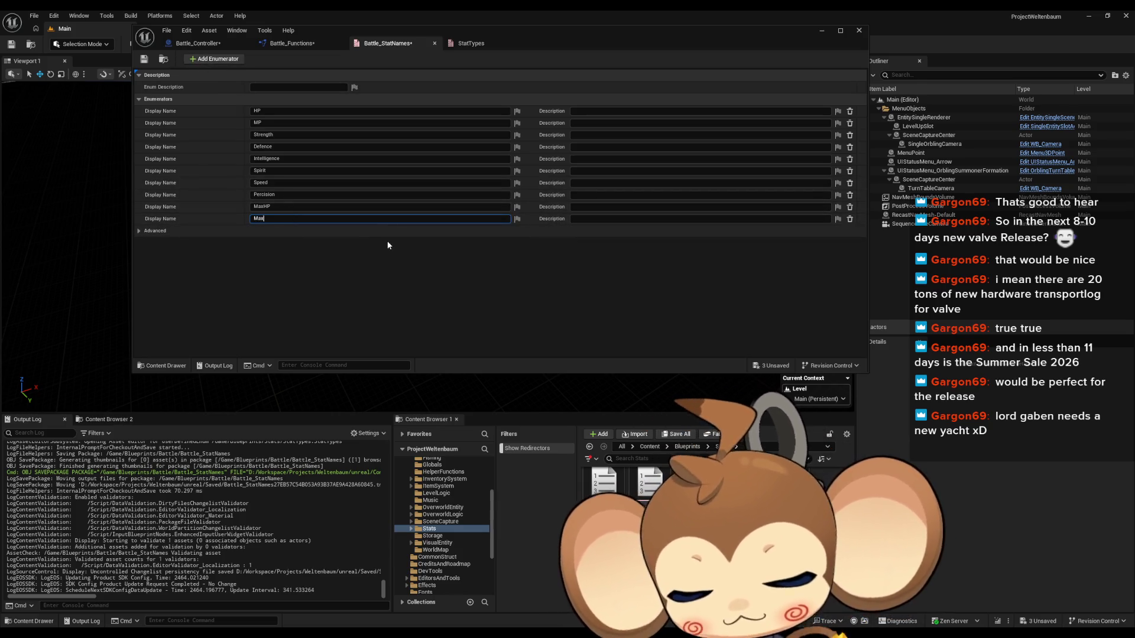
type("MP")
key("Return")
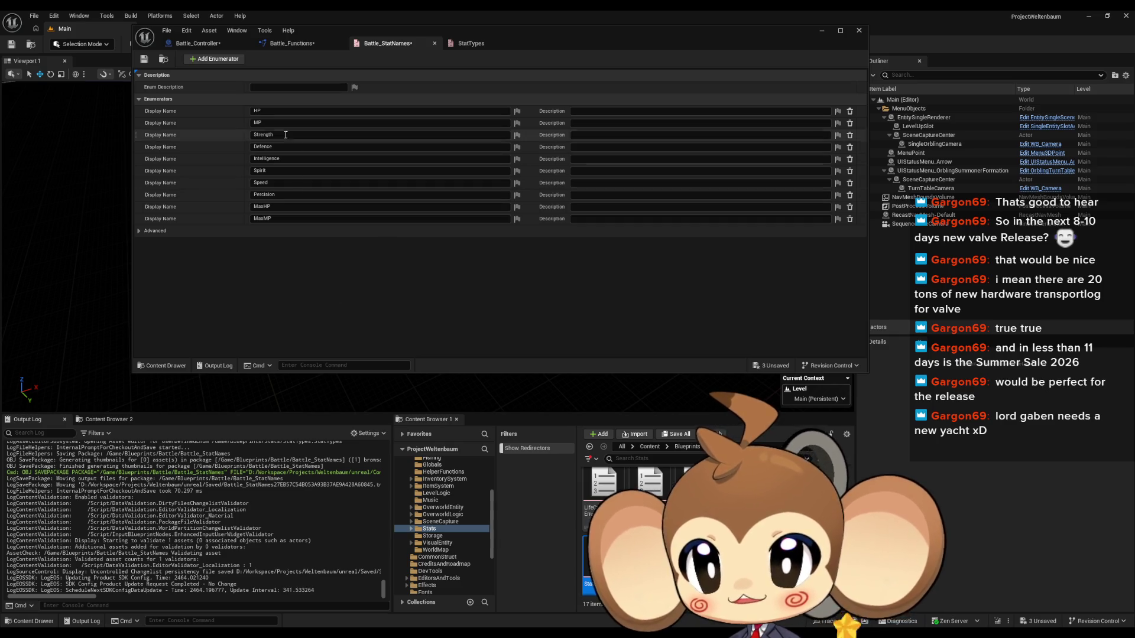
Compare against the HP and MP display names, then delete the MaxMP and MaxHP enumerators.
left_click(258, 111)
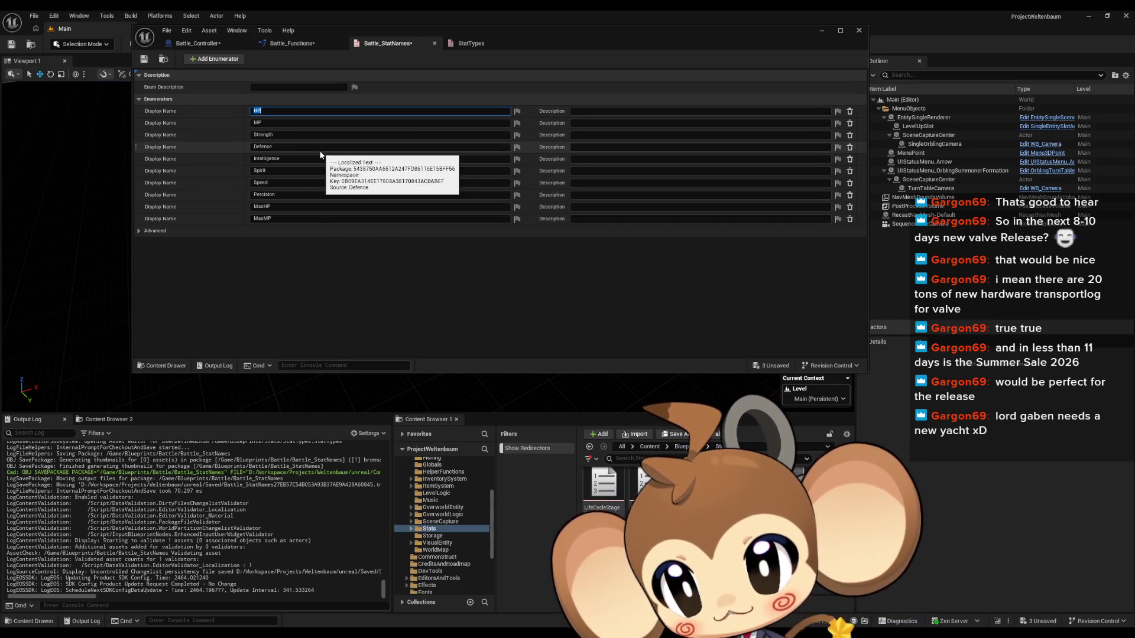
left_click(268, 121)
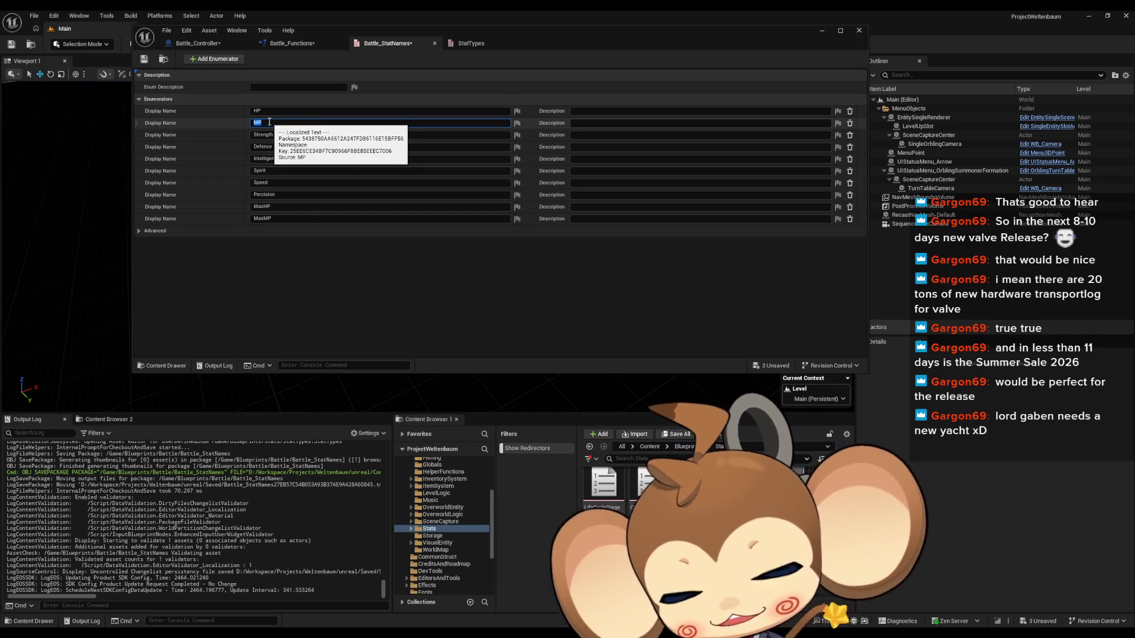
key("Return")
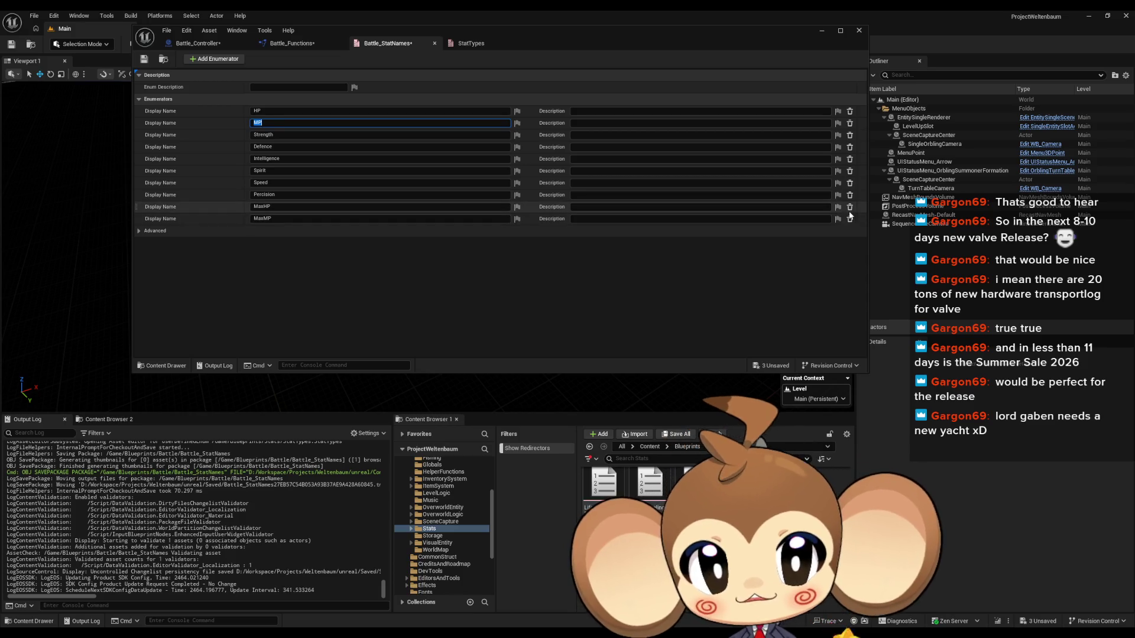
left_click(850, 219)
left_click(850, 207)
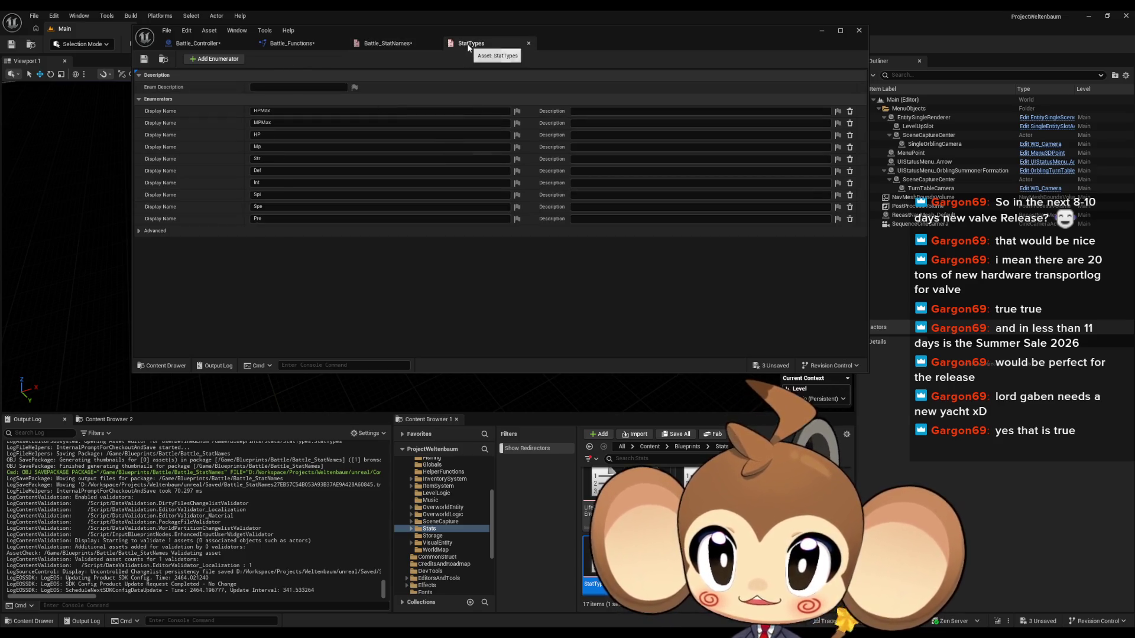
Return to Battle_Functions, maximize the editor, and open GetFEStat with its entry node selected.
left_click(296, 44)
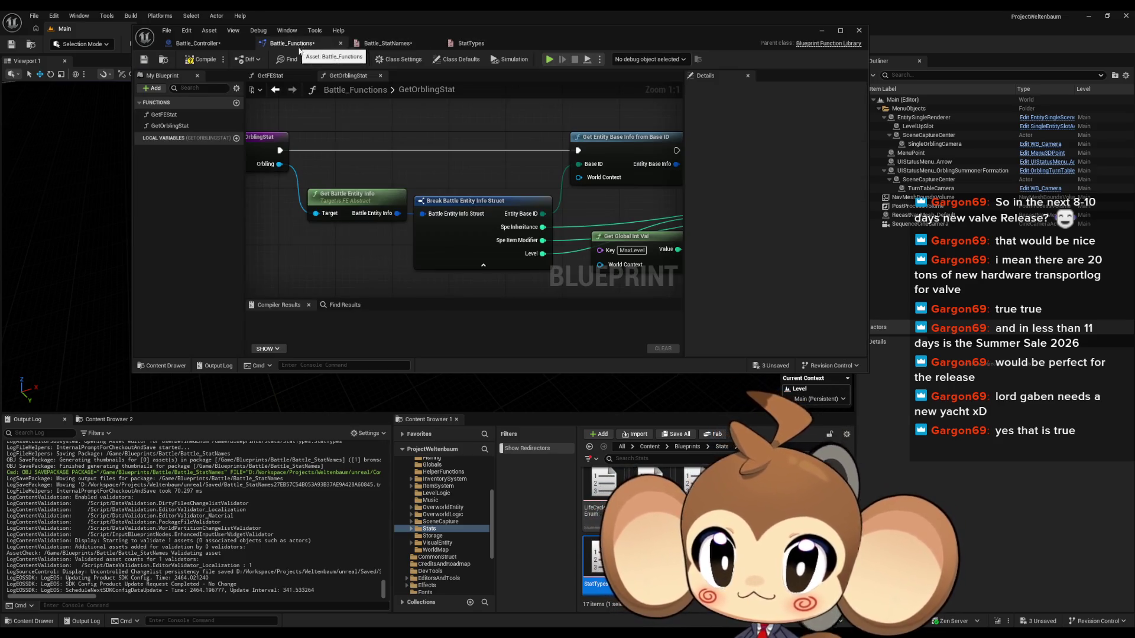
scroll(252, 189, "down", 3)
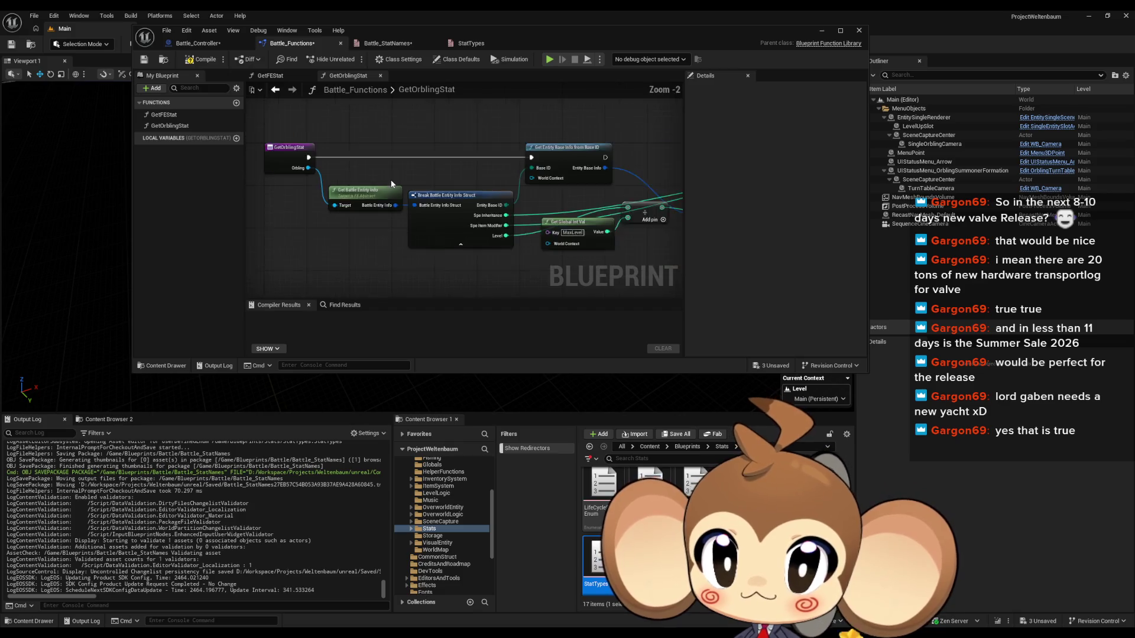
double_click(444, 26)
scroll(472, 260, "up", 1)
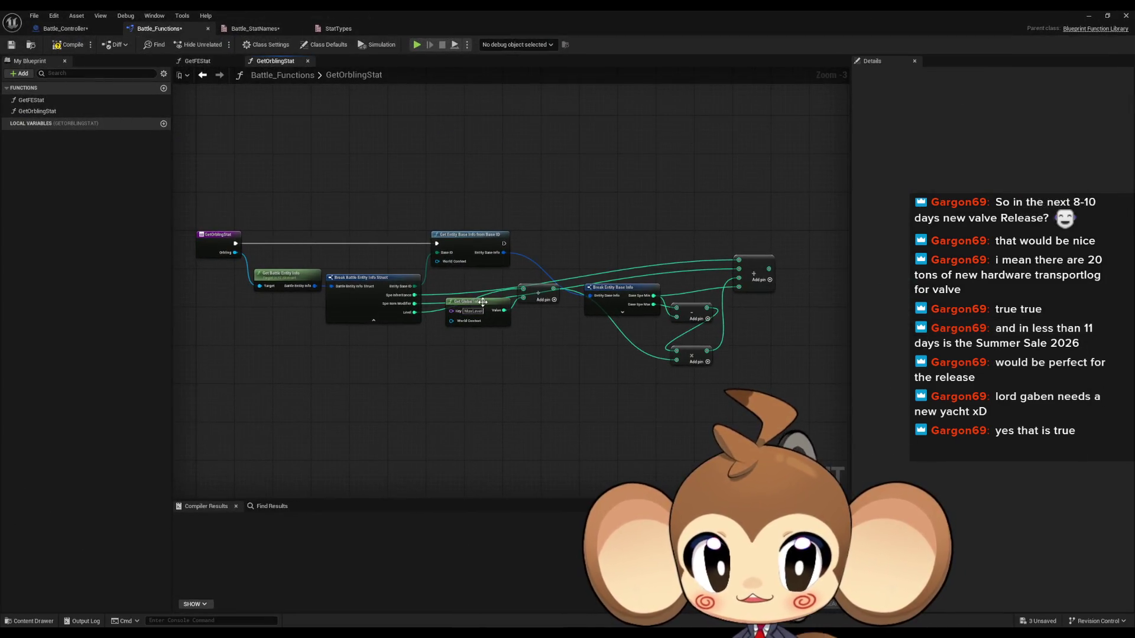
scroll(389, 296, "up", 3)
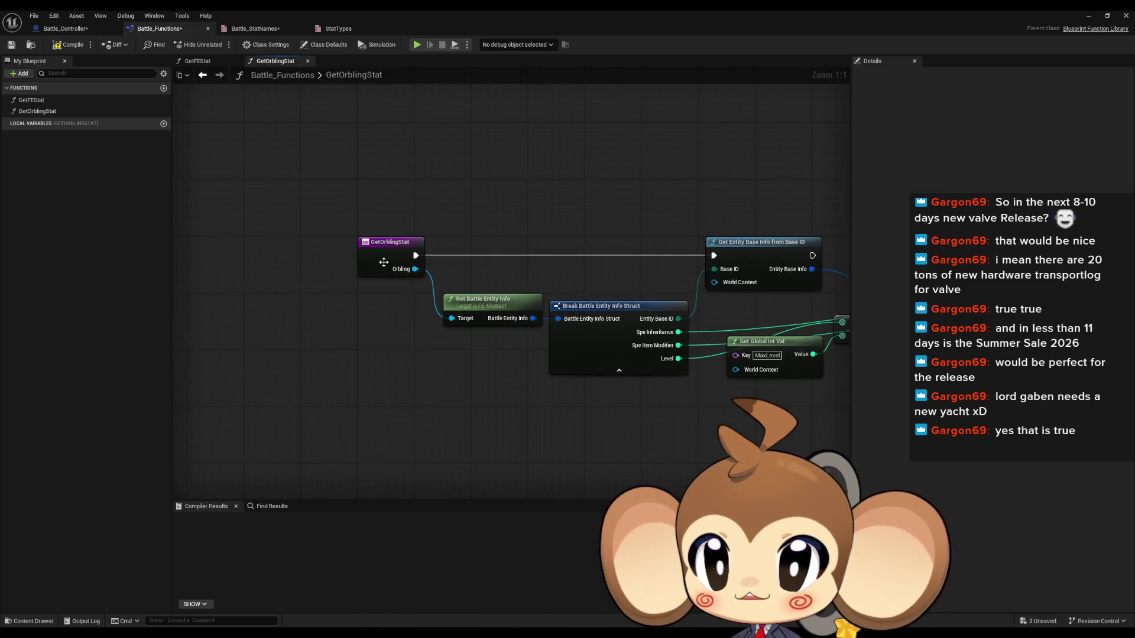
left_click(65, 29)
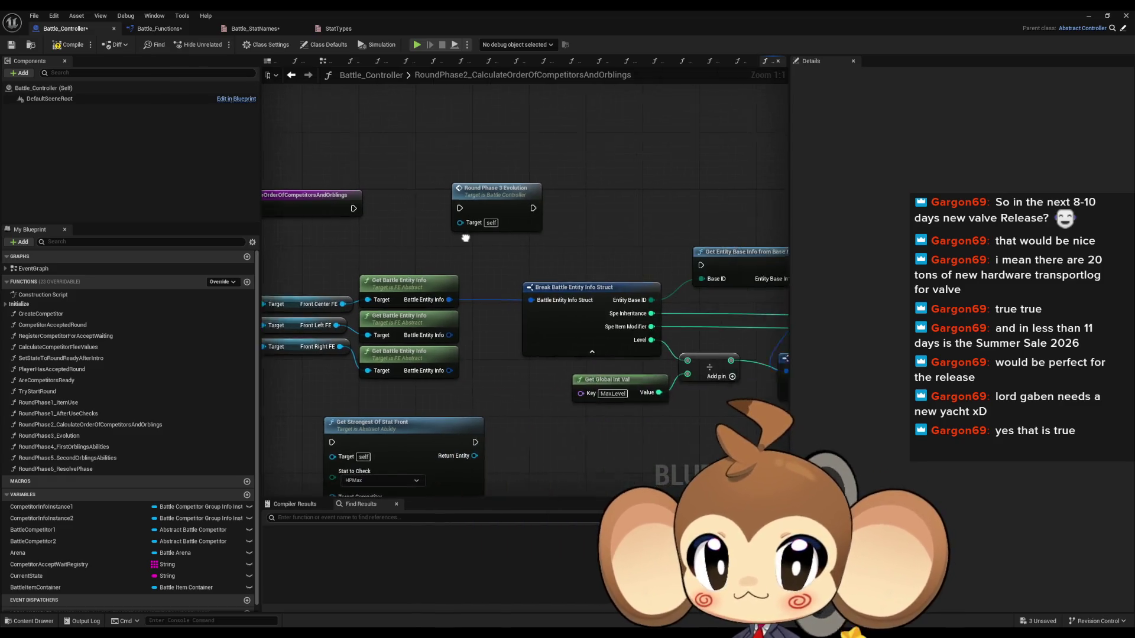
left_click(161, 29)
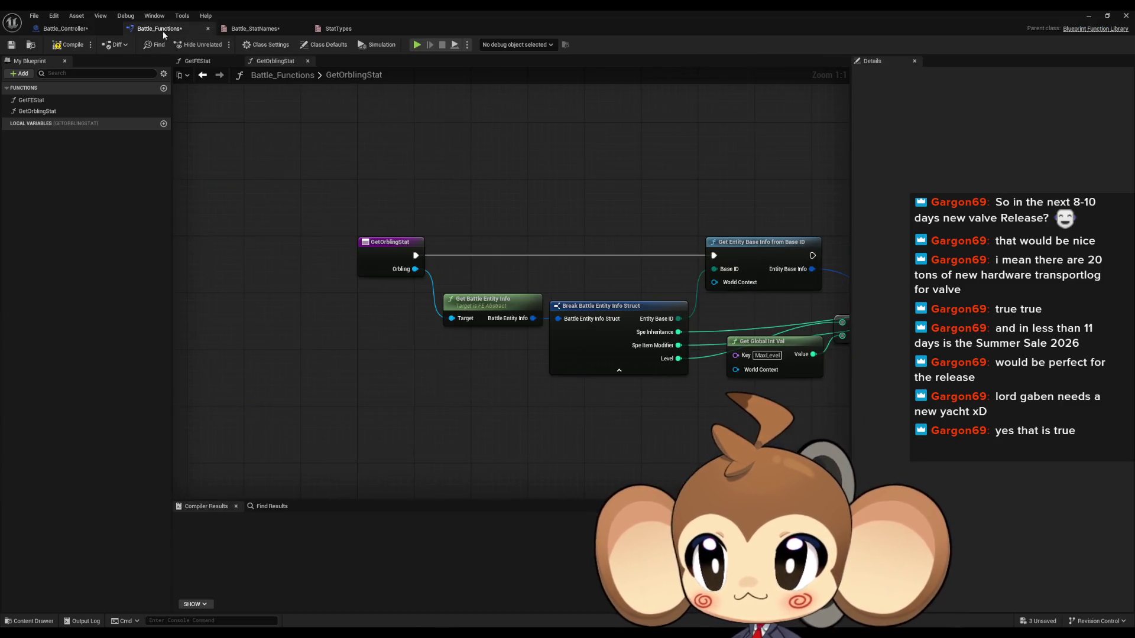
double_click(32, 100)
left_click(454, 227)
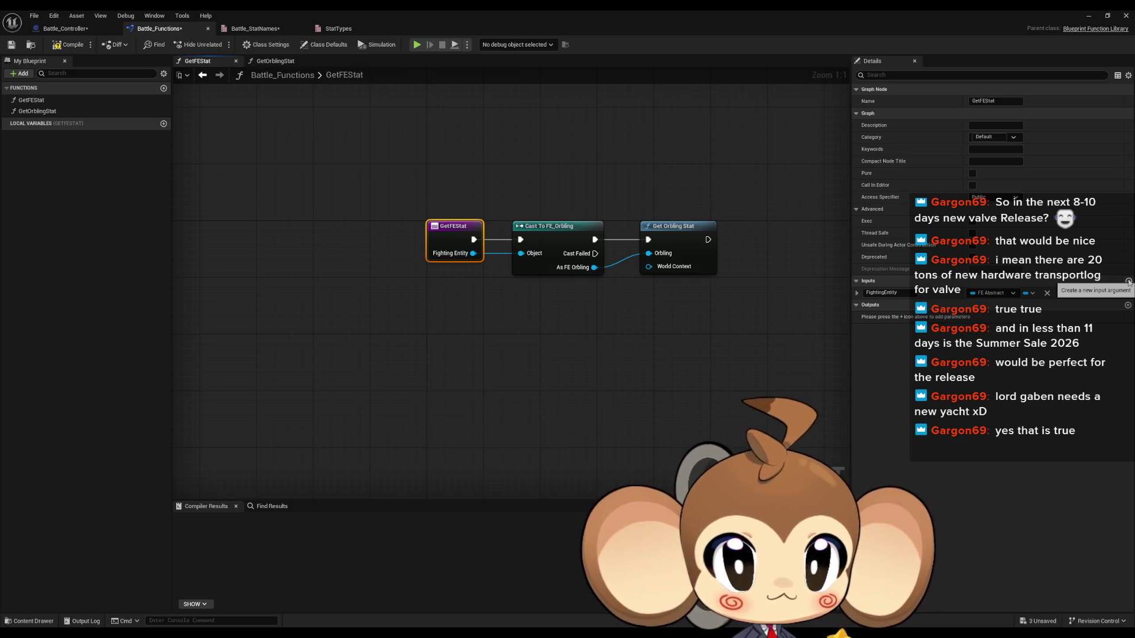
Add a new GetFEStat input typed Battle_StatNames and rename it Stat.
left_click(1128, 282)
left_click(990, 305)
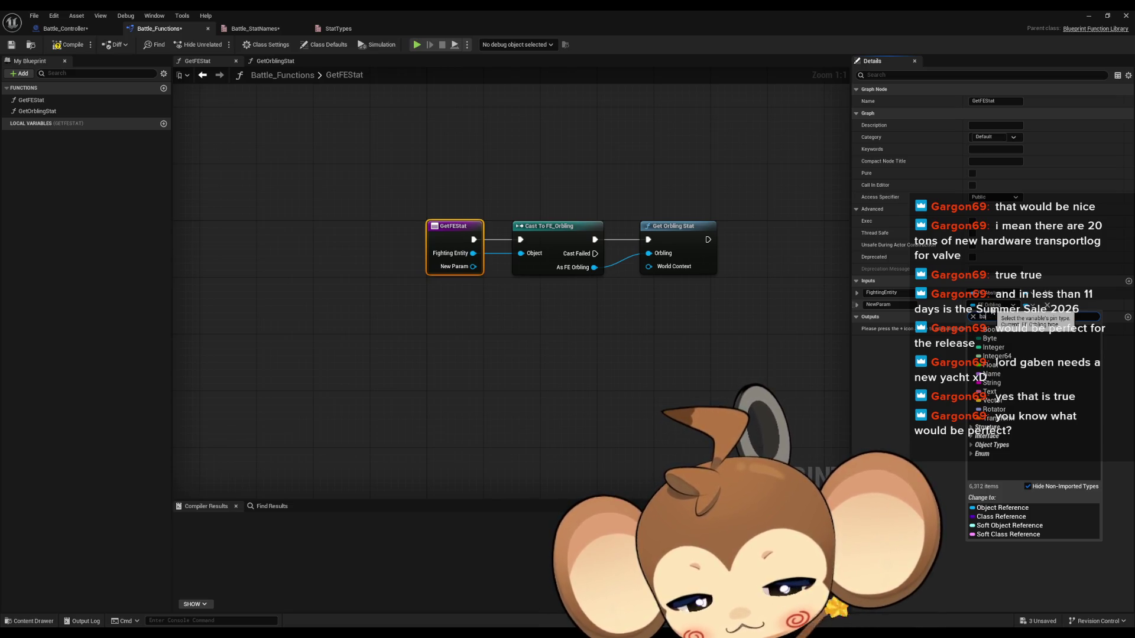
type("battle_")
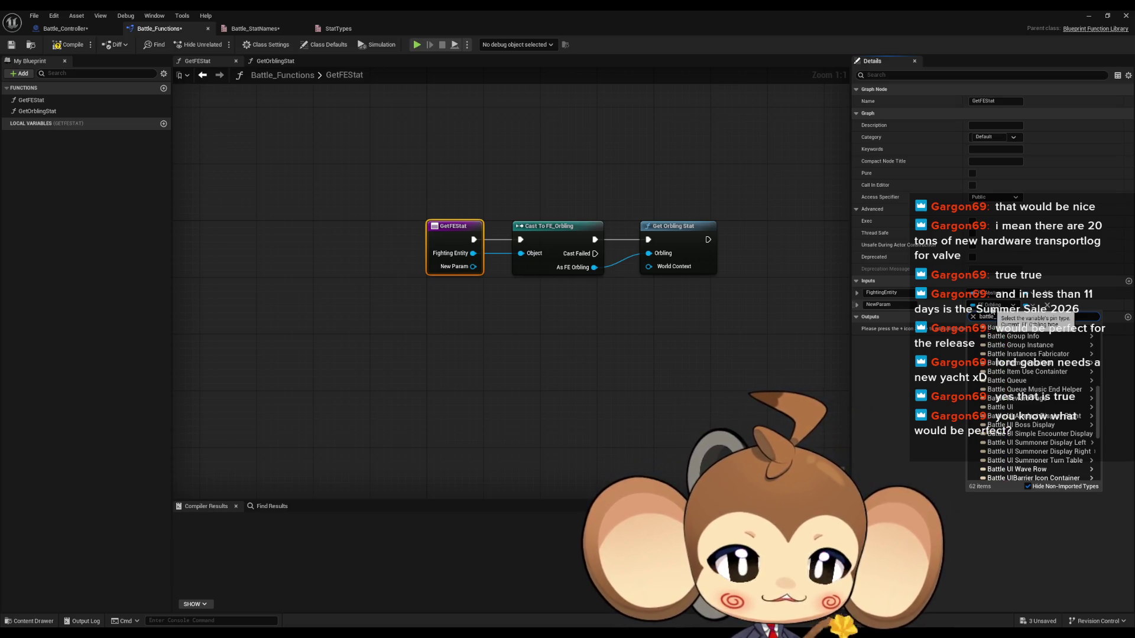
type("st")
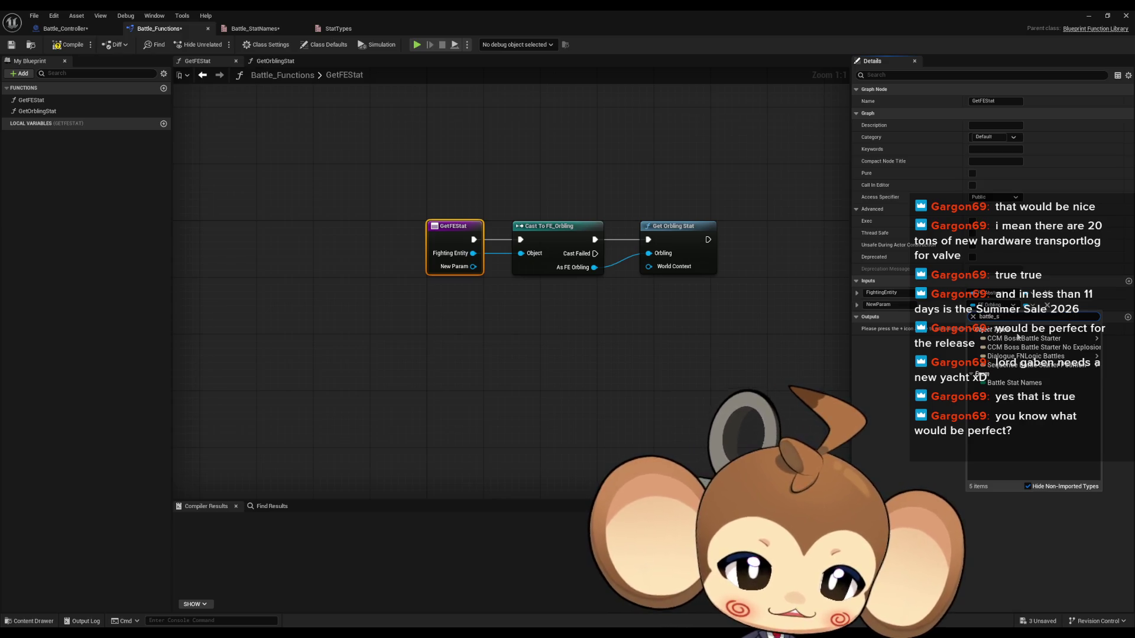
key("Down")
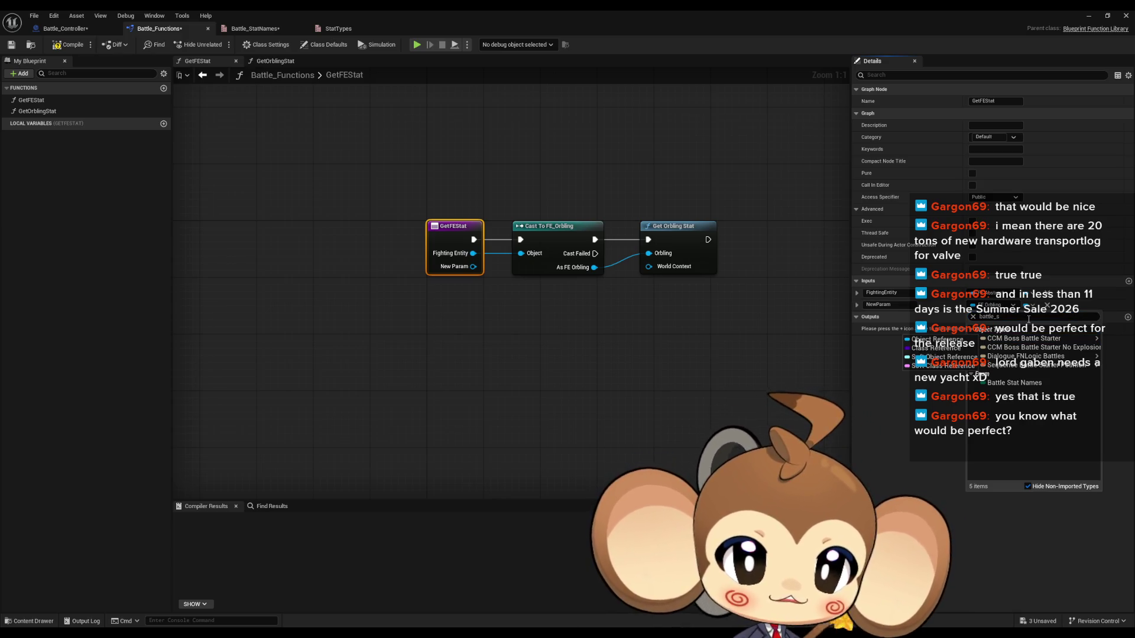
left_click(1051, 386)
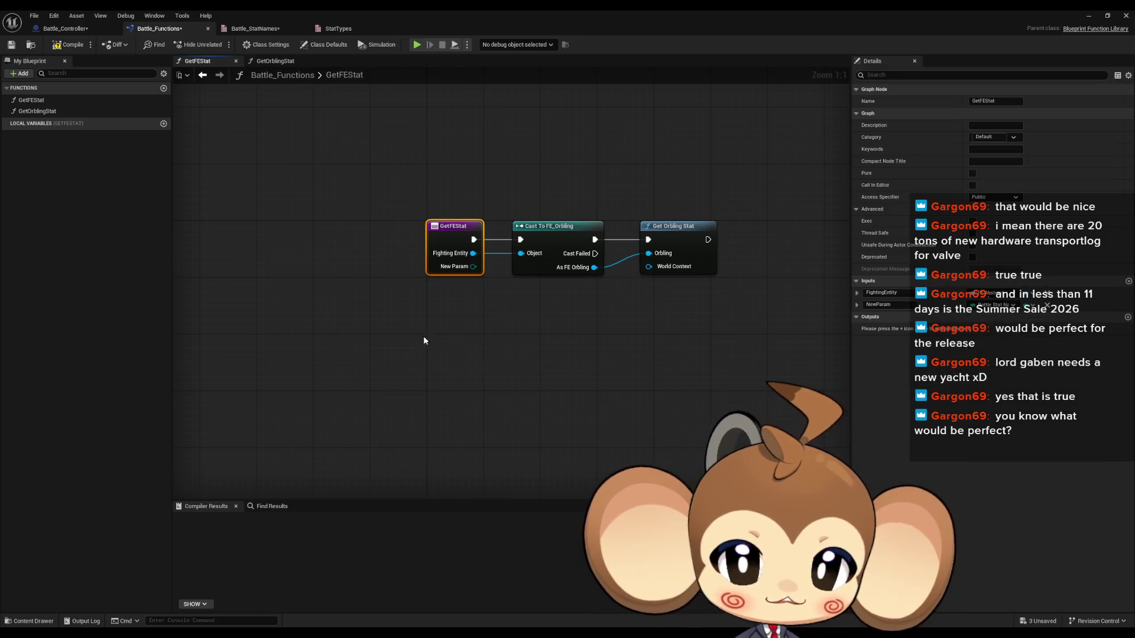
type("Stat")
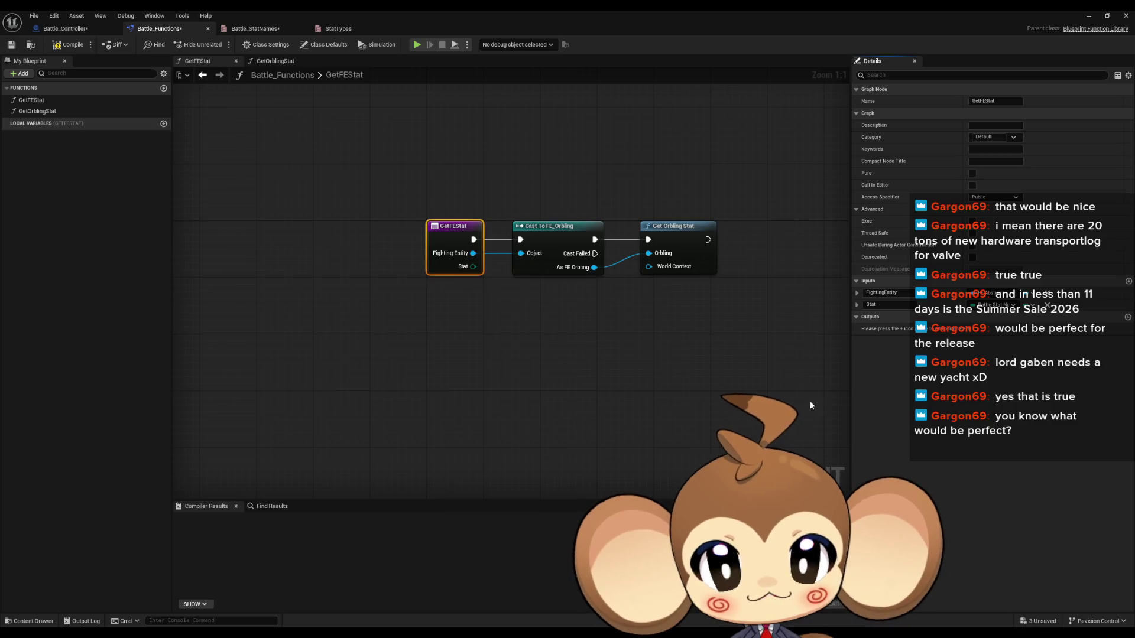
left_click(481, 365)
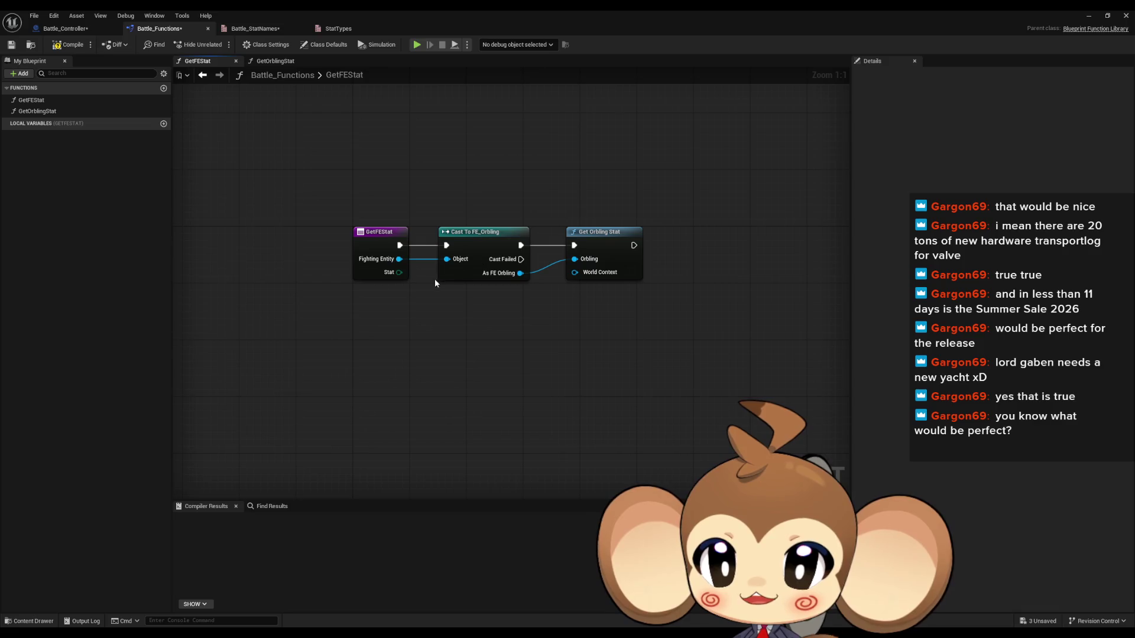
Add a Stat input to Get Orbling Stat and wire GetFEStat's Stat pin into it.
left_click(605, 238)
left_click(1129, 257)
type("Stat")
key("Return")
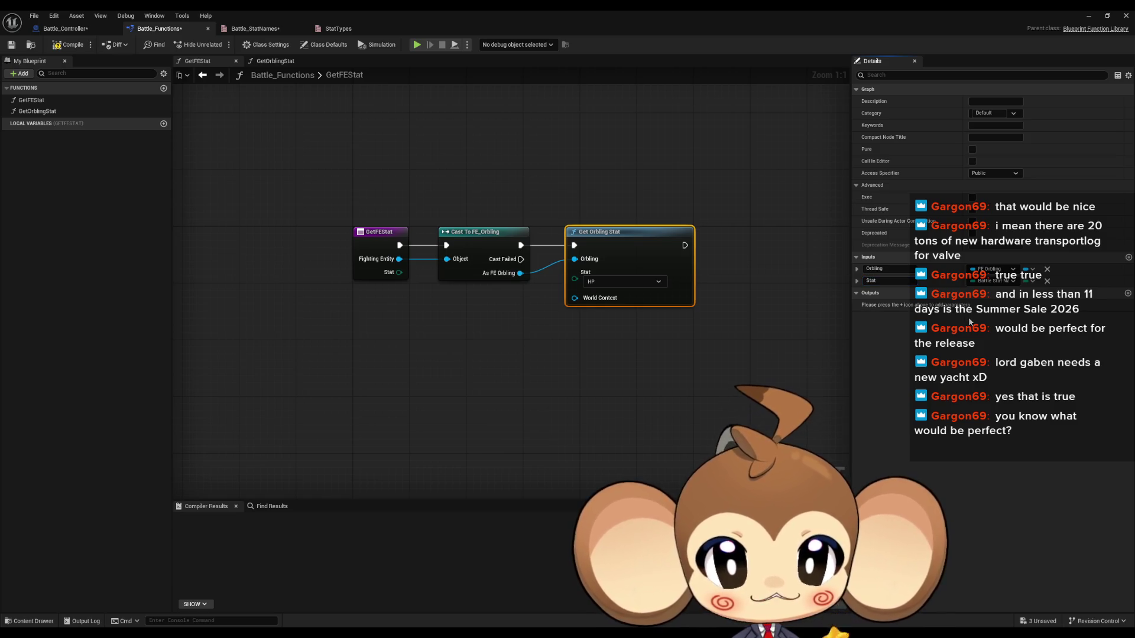
left_click_drag(574, 278, 399, 272)
Open the GetOrblingStat function graph and pan to its nodes.
left_click(529, 276)
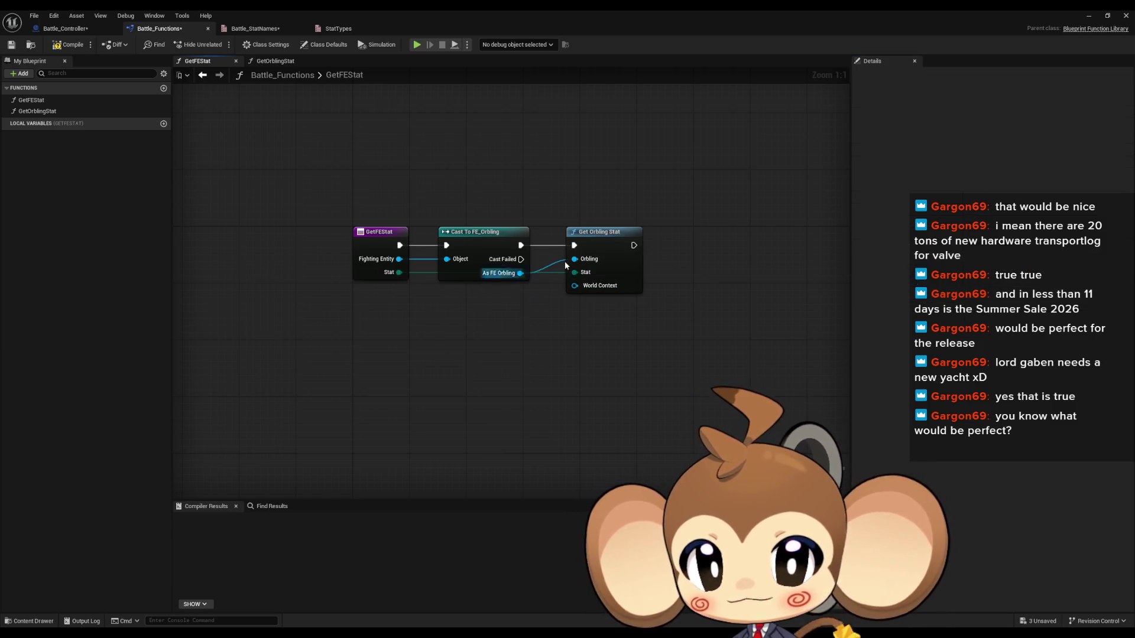
double_click(621, 278)
left_click_drag(662, 402, 547, 411)
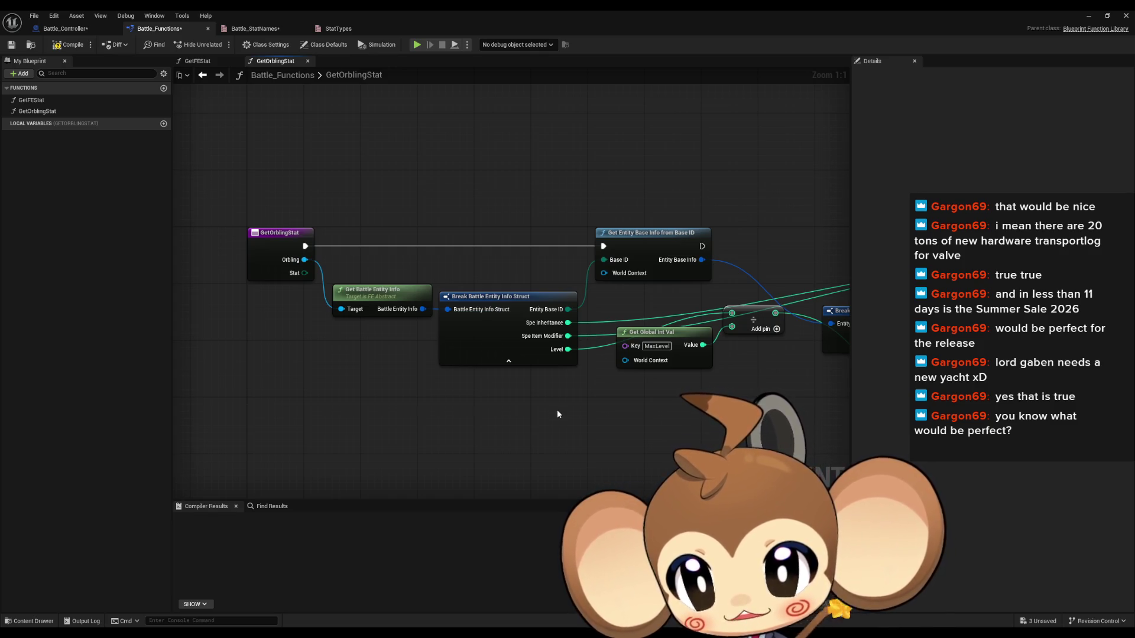
Bring GetOrblingStat's entry into view and marquee-select the Break Battle Entity Info Struct node.
left_click_drag(557, 412, 535, 352)
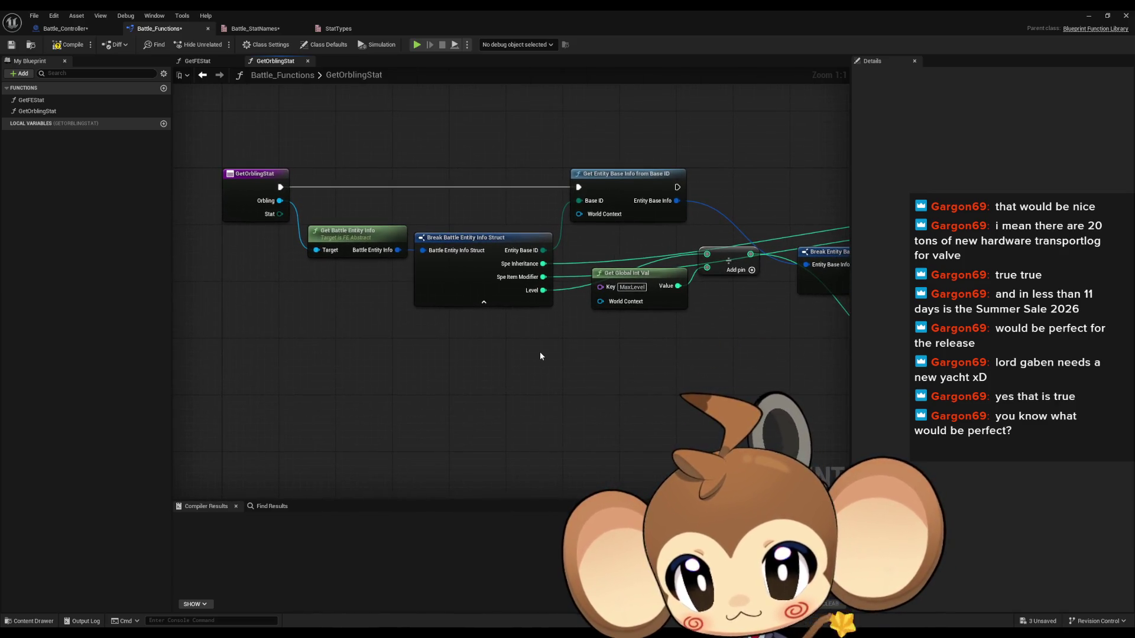
left_click_drag(463, 209, 538, 394)
mouse_move(466, 158)
left_mouse_down()
mouse_move(456, 180)
mouse_move(483, 172)
mouse_move(523, 361)
left_mouse_up()
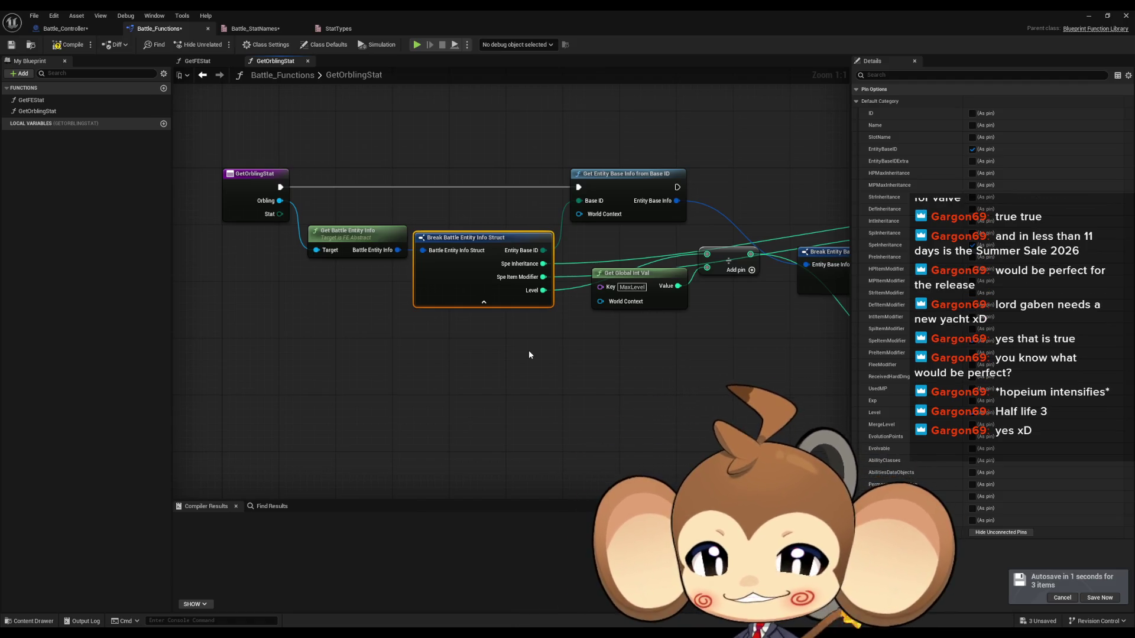
left_click(549, 348)
mouse_move(548, 348)
left_mouse_down()
mouse_move(524, 329)
mouse_move(645, 326)
left_mouse_up()
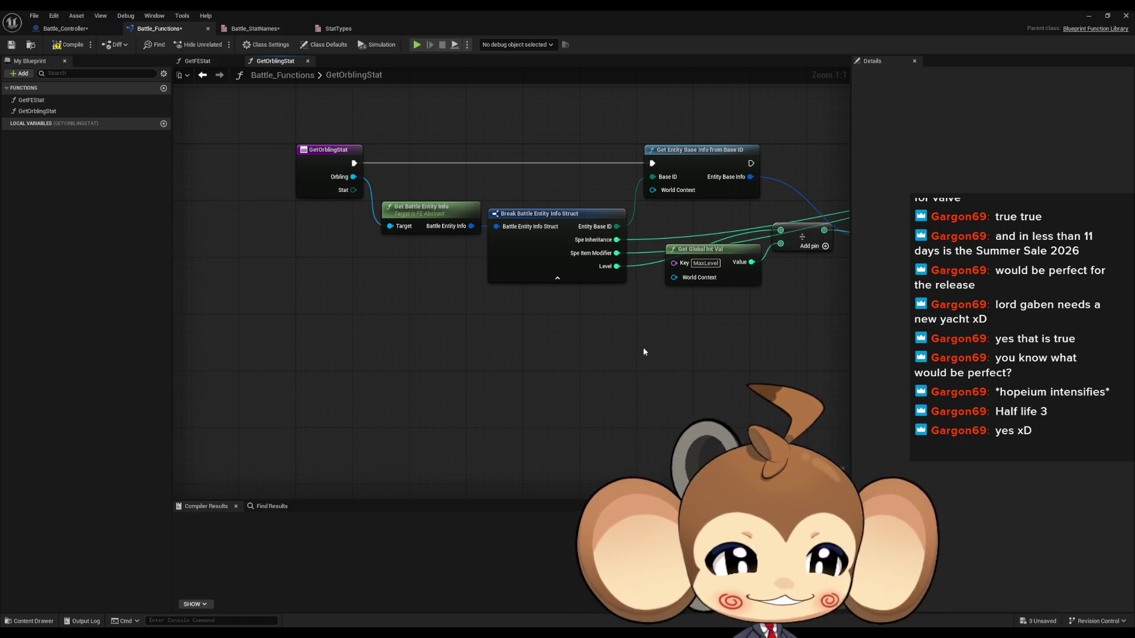
scroll(593, 389, "down", 1)
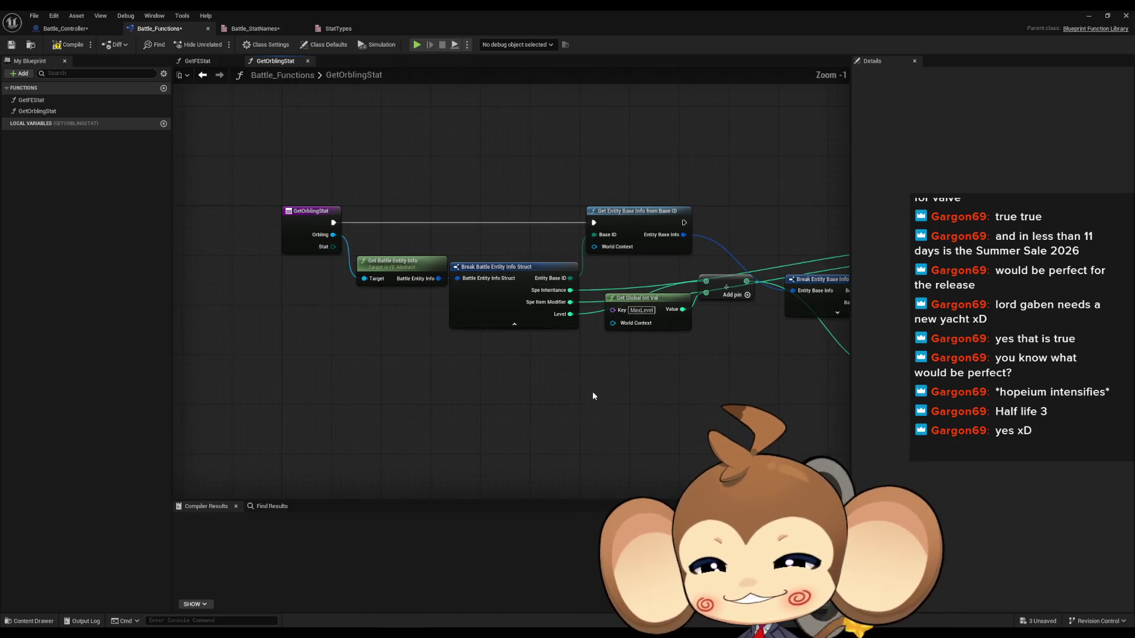
left_click_drag(570, 434, 591, 393)
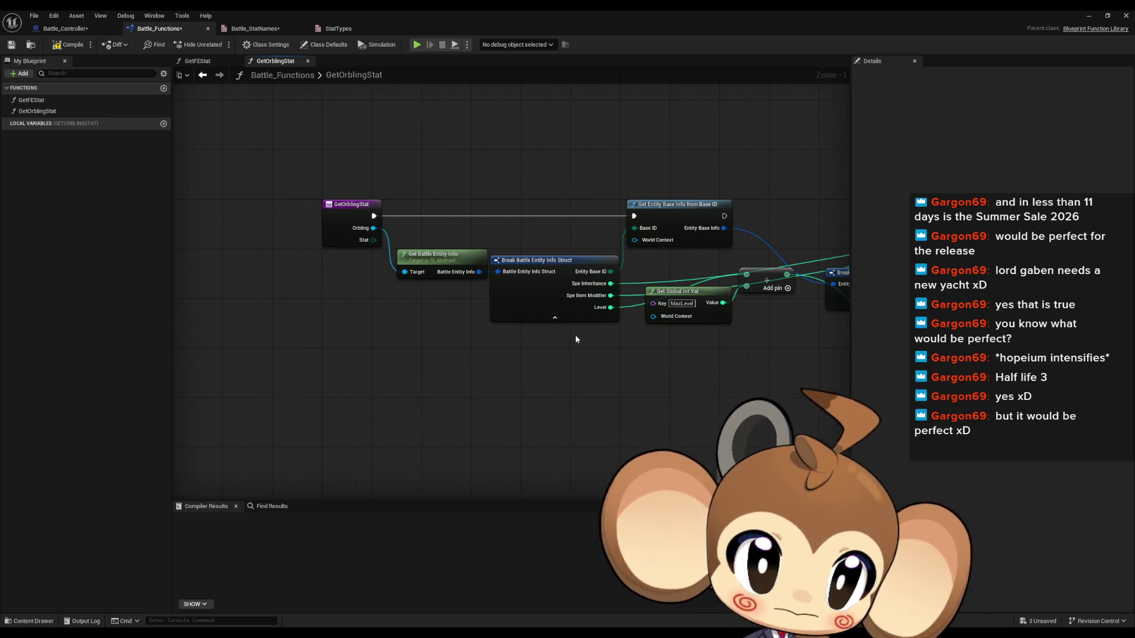
mouse_move(474, 195)
left_mouse_down()
mouse_move(495, 258)
mouse_move(420, 200)
left_mouse_up()
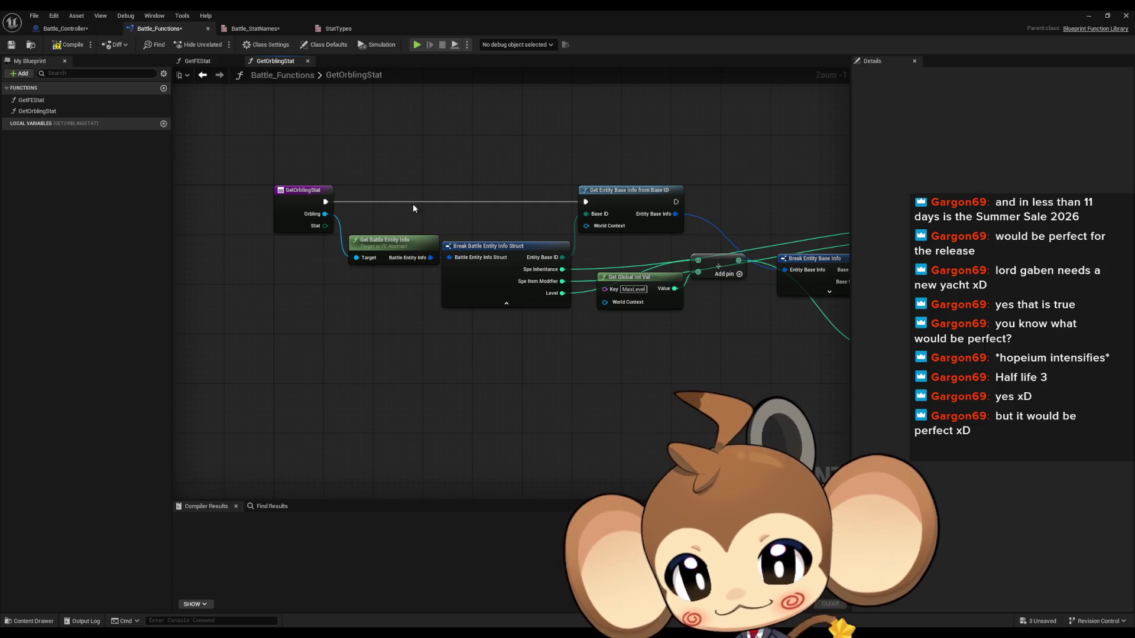
left_click_drag(377, 323, 421, 332)
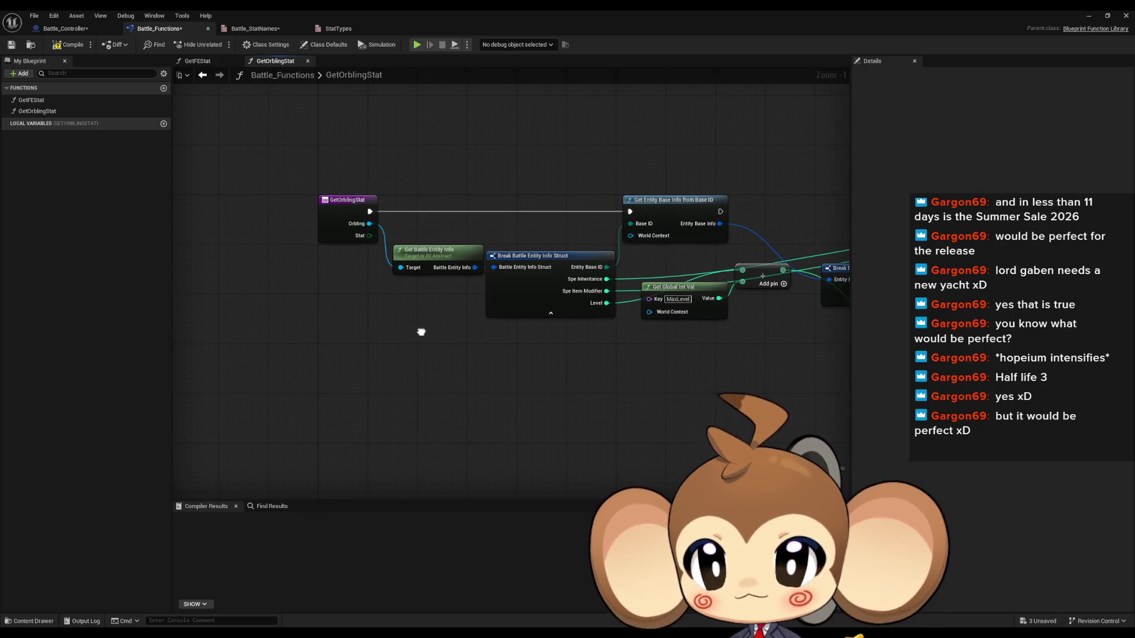
left_click_drag(421, 332, 482, 332)
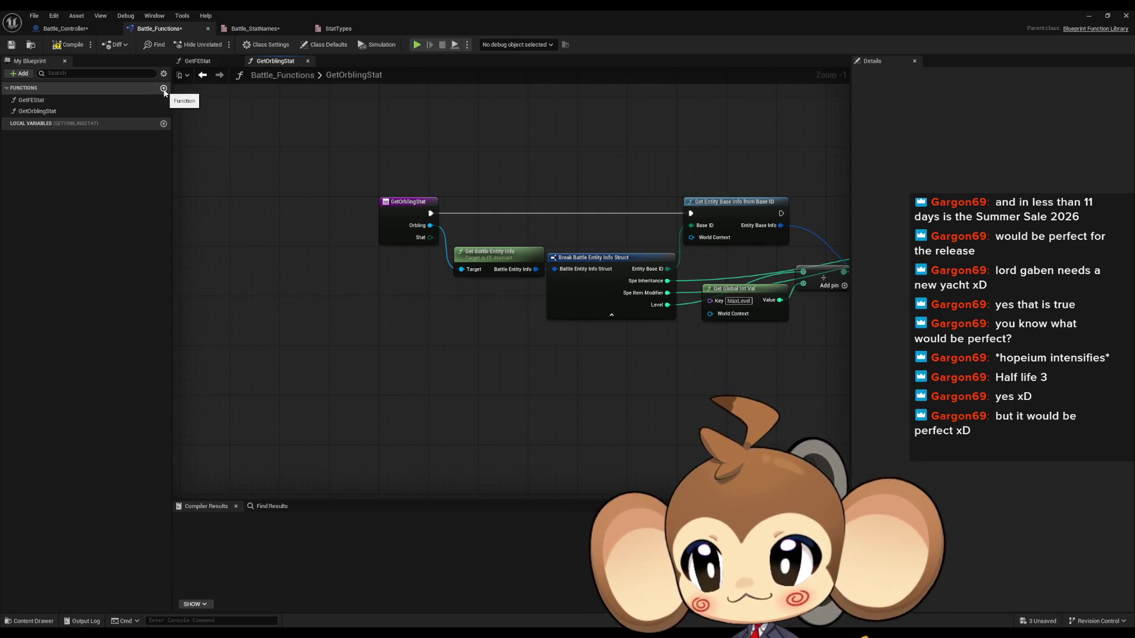
left_click(40, 111)
left_click(40, 101)
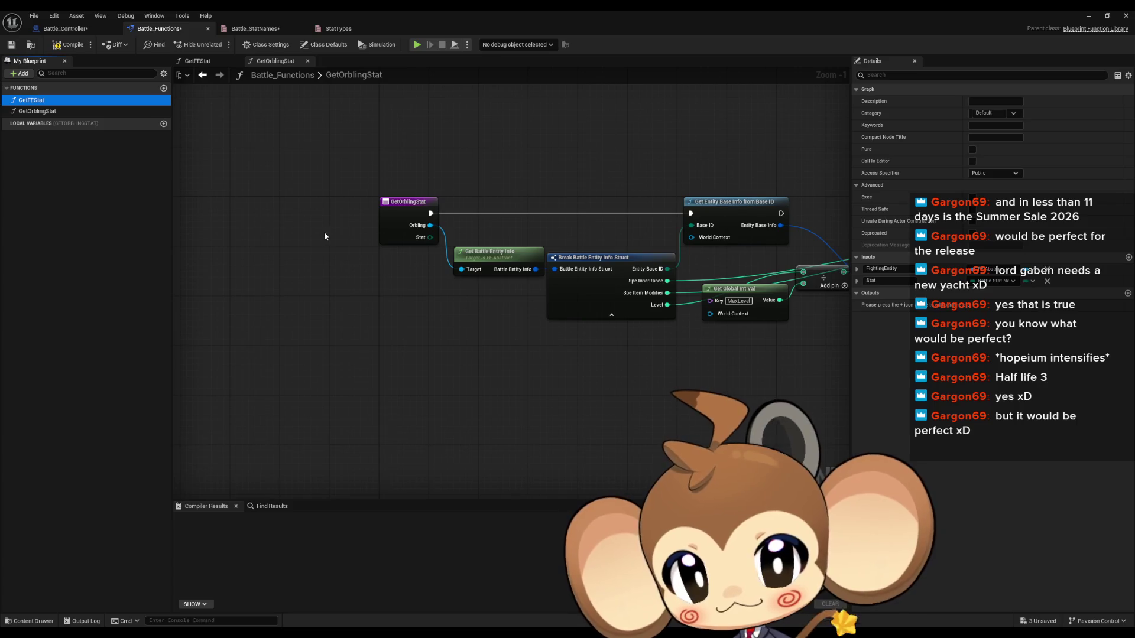
scroll(322, 237, "up", 1)
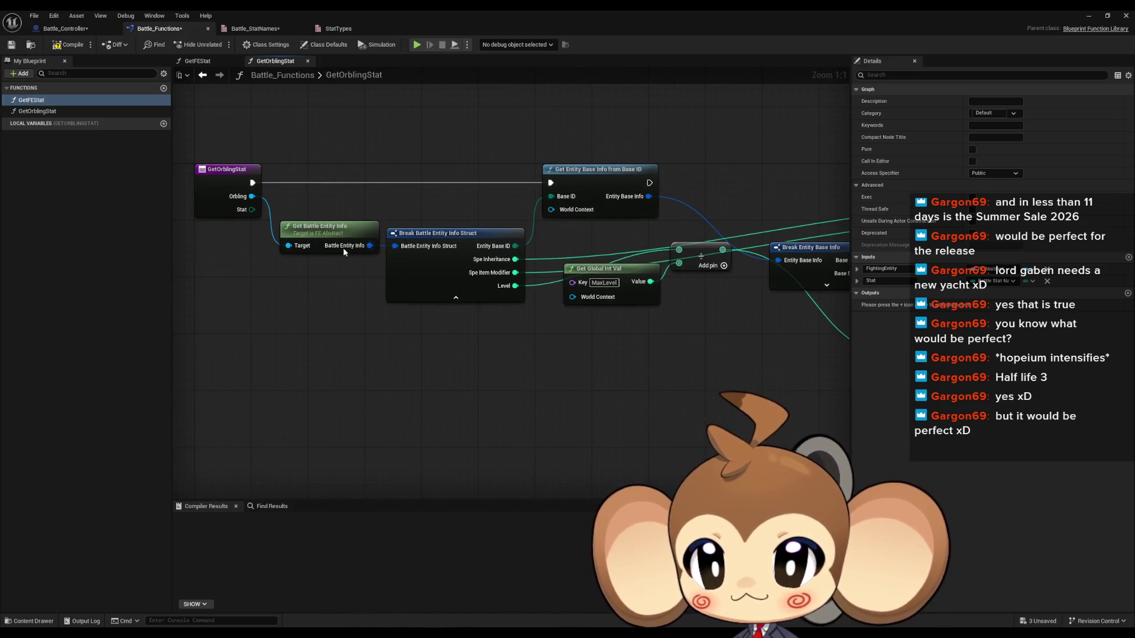
left_click_drag(316, 194, 358, 292)
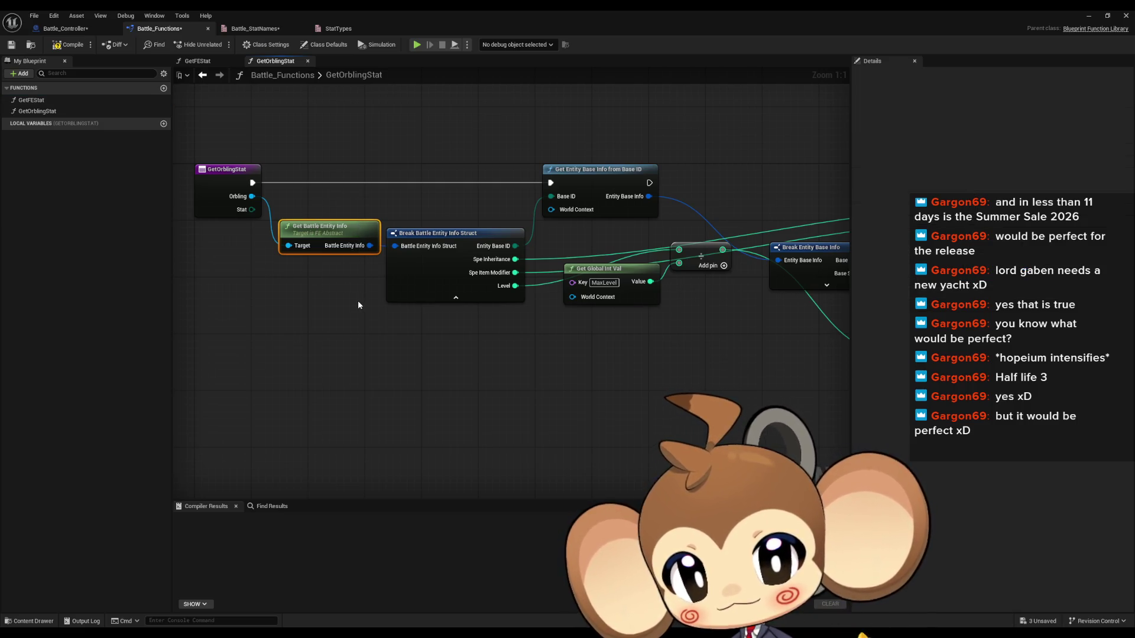
left_click(356, 301)
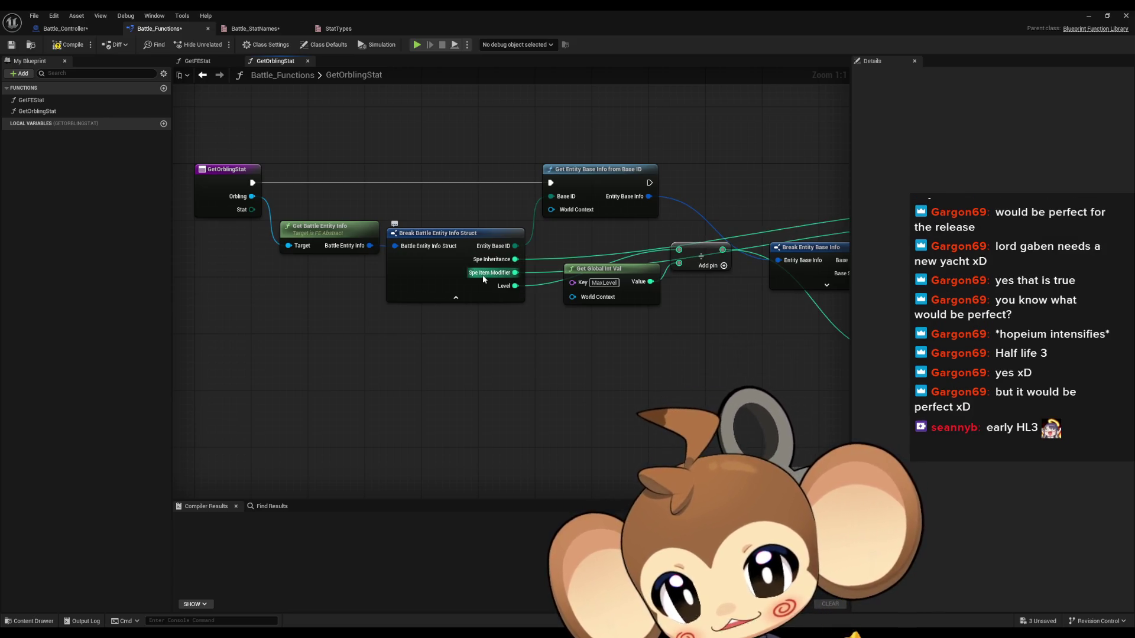
mouse_move(520, 286)
left_mouse_down()
mouse_move(552, 307)
mouse_move(572, 294)
left_mouse_up()
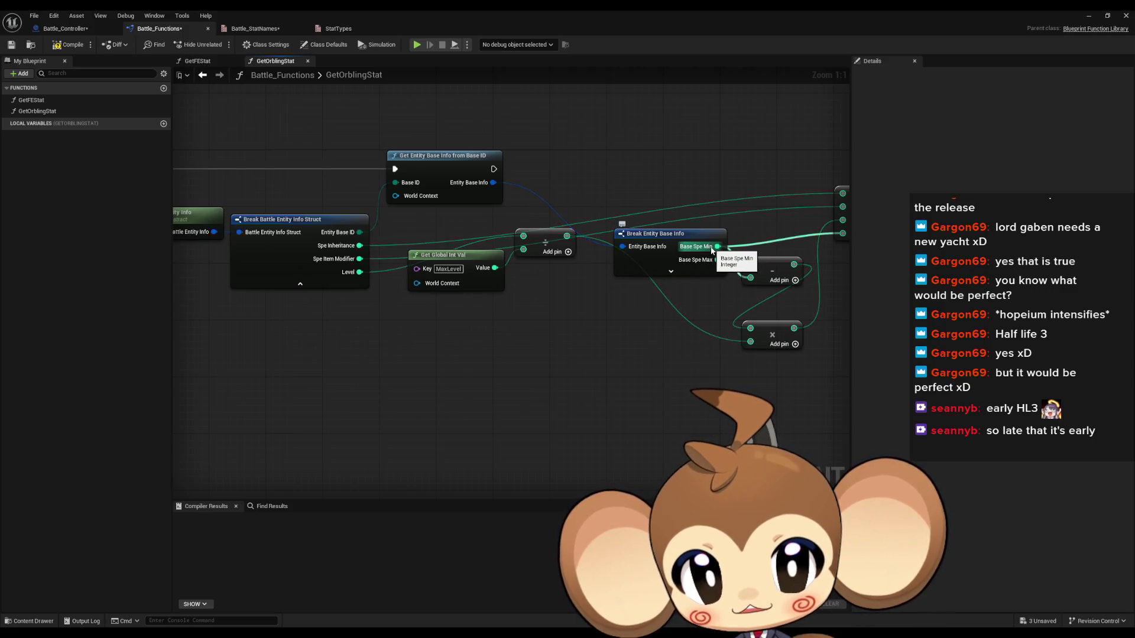
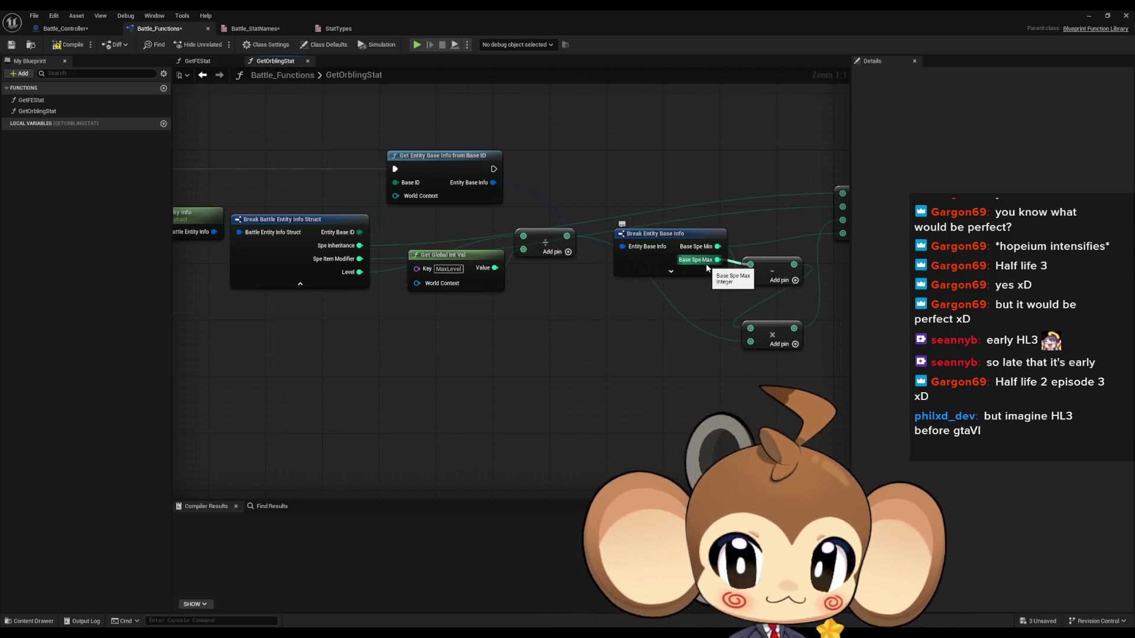
Pan around the GetOrblingStat graph to review its stat calculation and entity info nodes.
mouse_move(533, 158)
left_mouse_down()
mouse_move(528, 182)
mouse_move(641, 187)
left_mouse_up()
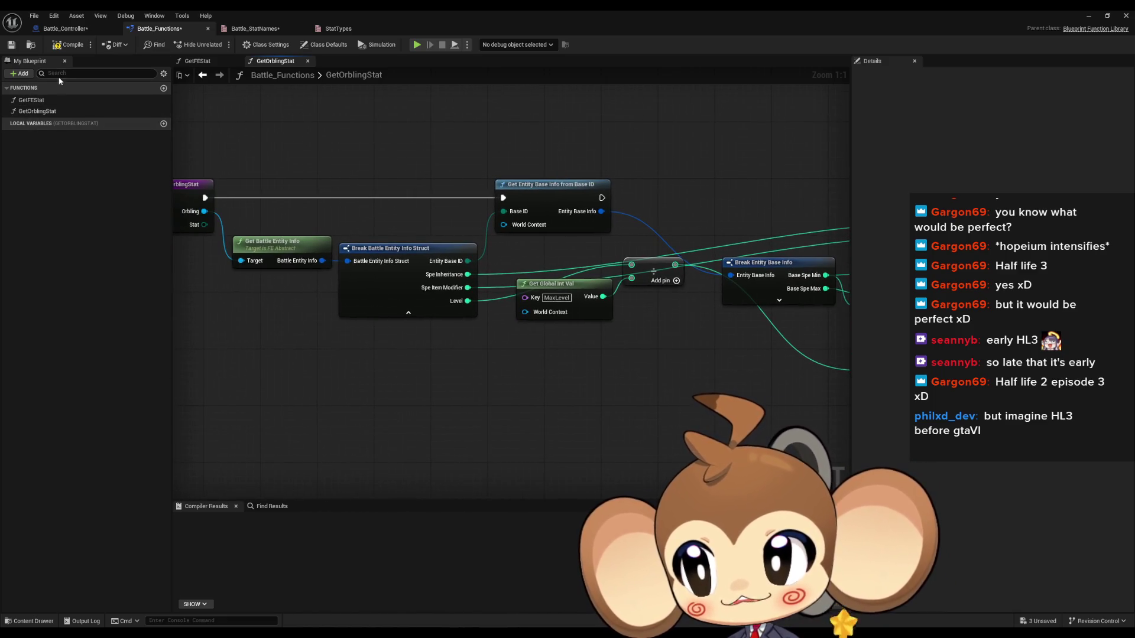
left_click_drag(506, 413, 422, 407)
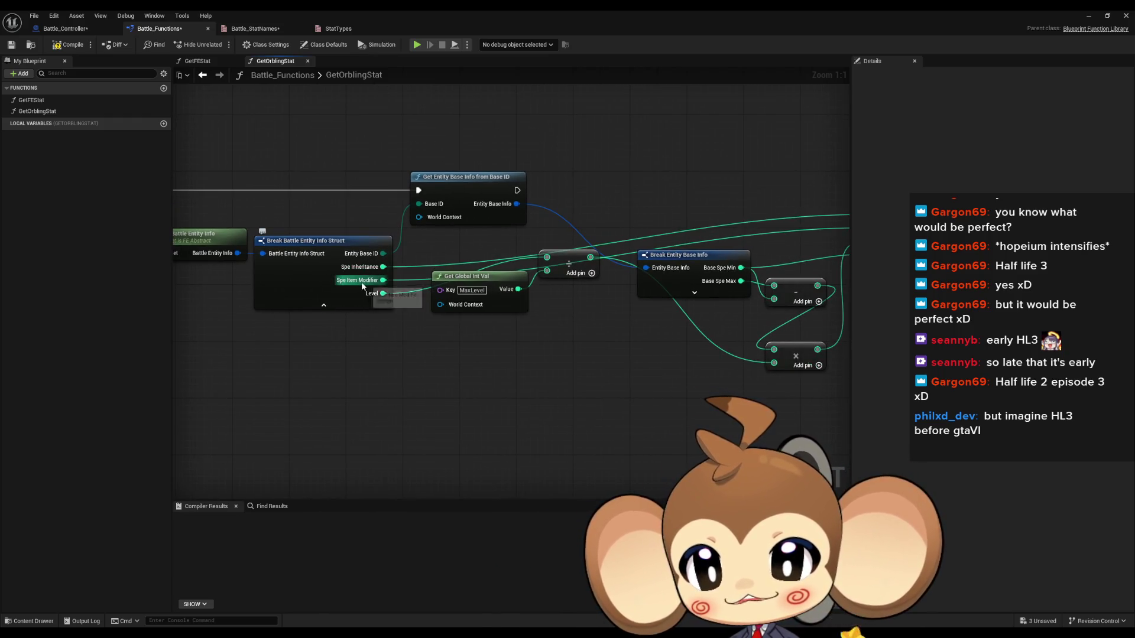
left_click_drag(359, 283, 292, 278)
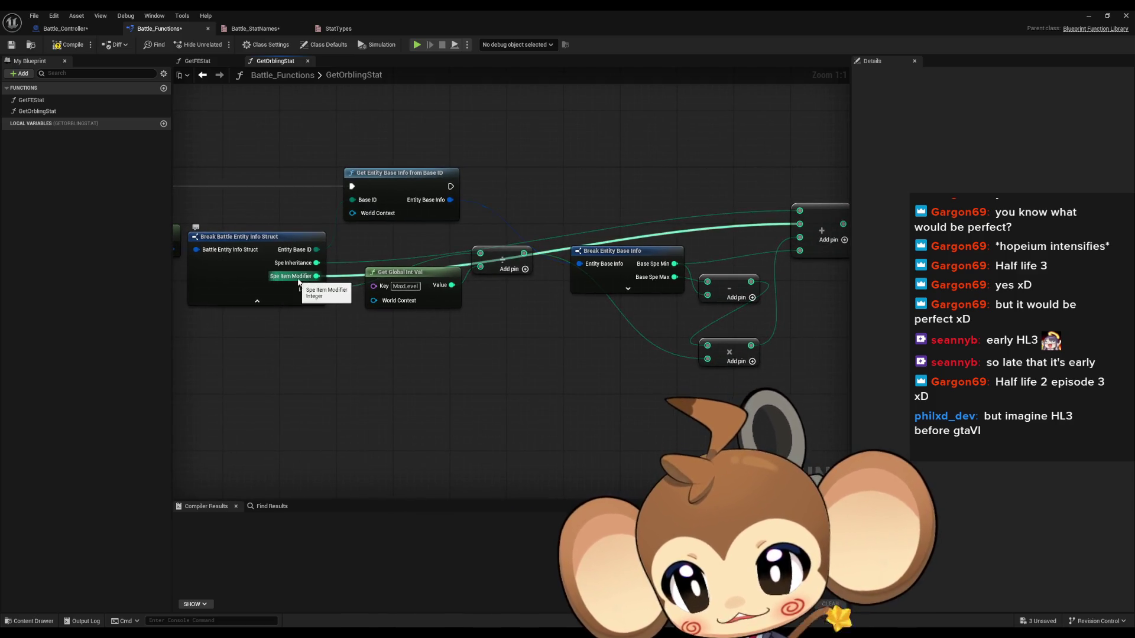
left_click_drag(552, 336, 448, 325)
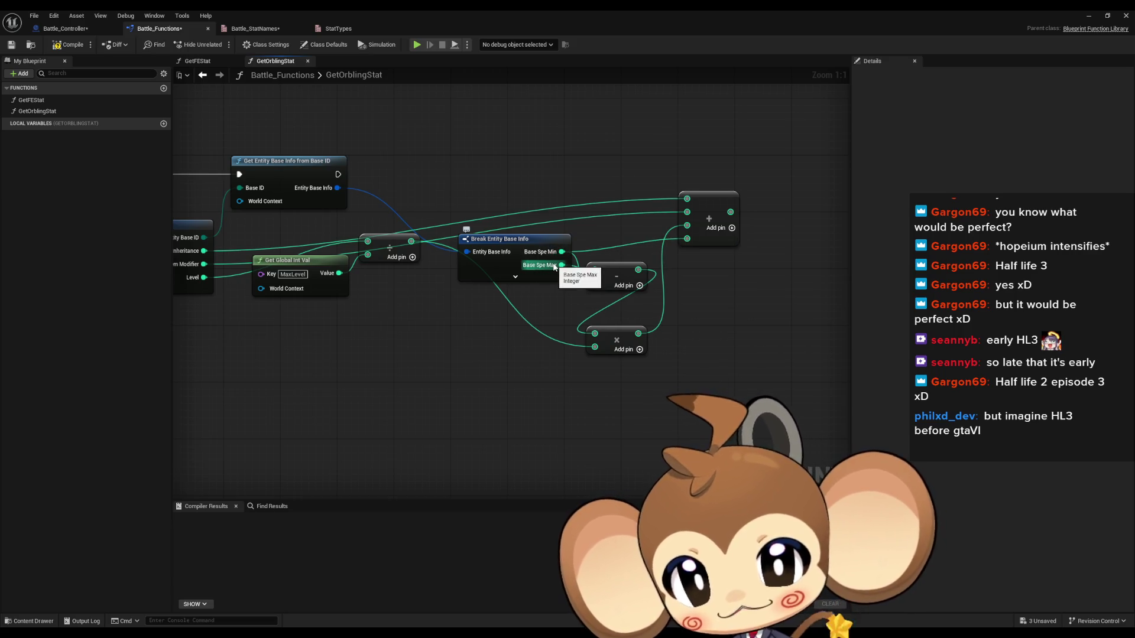
mouse_move(403, 337)
left_mouse_down()
mouse_move(600, 279)
mouse_move(556, 286)
left_mouse_up()
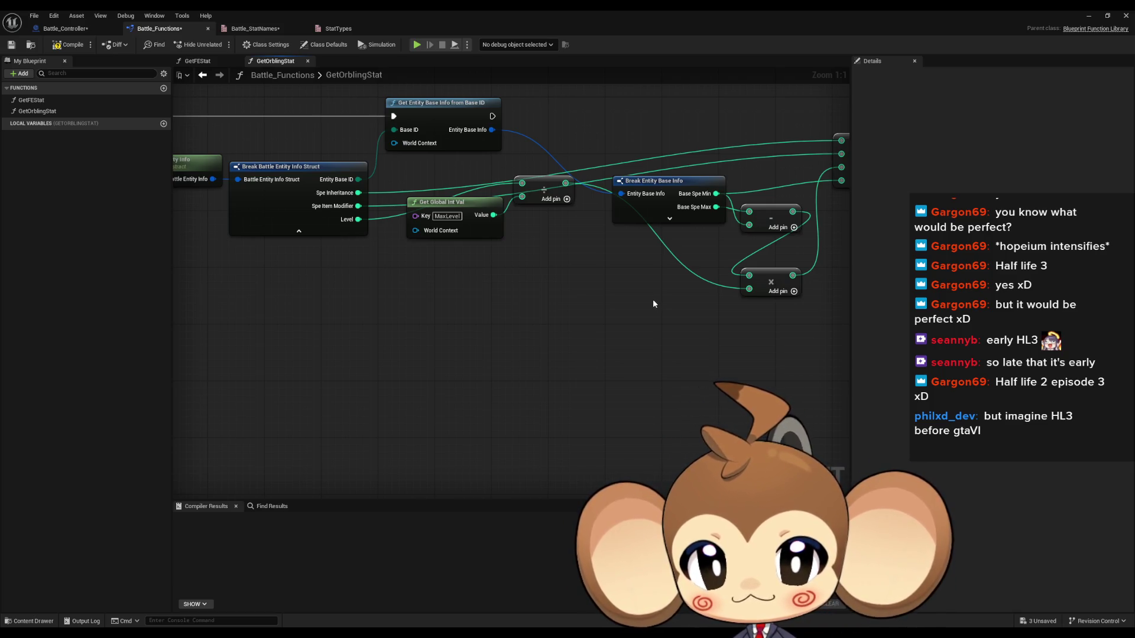
left_click_drag(572, 287, 644, 305)
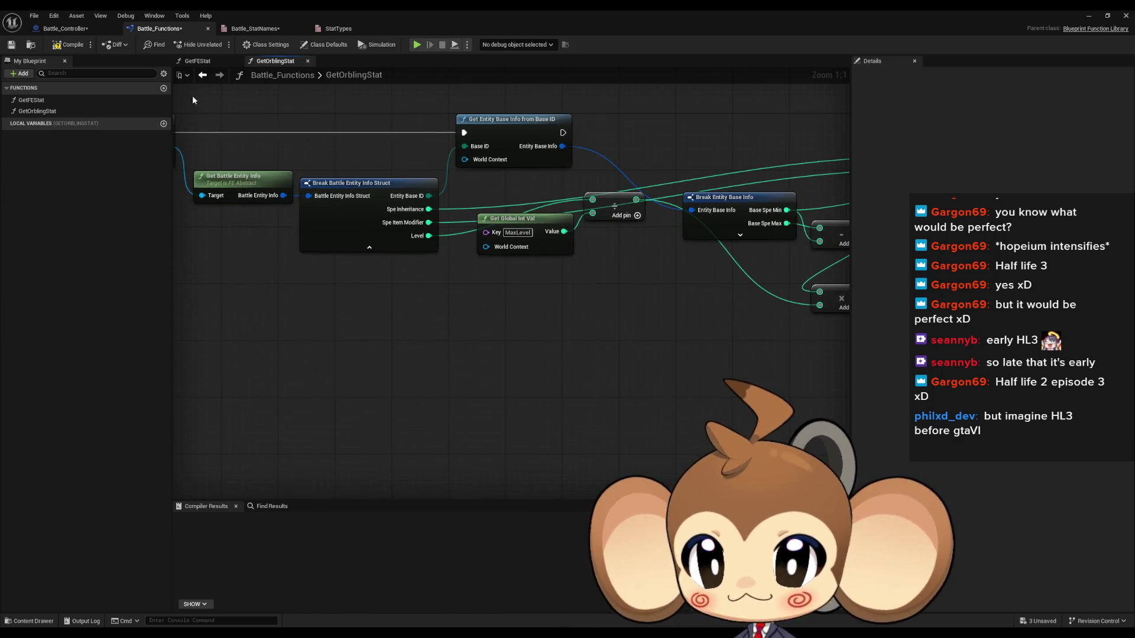
left_click_drag(190, 94, 211, 104)
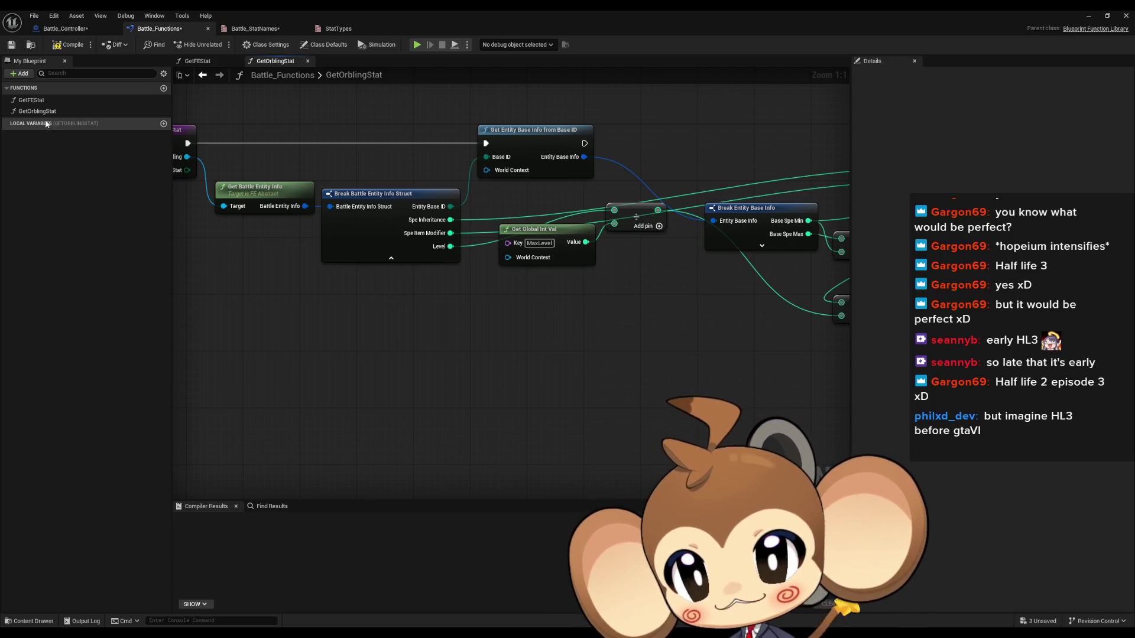
left_click_drag(364, 177, 460, 228)
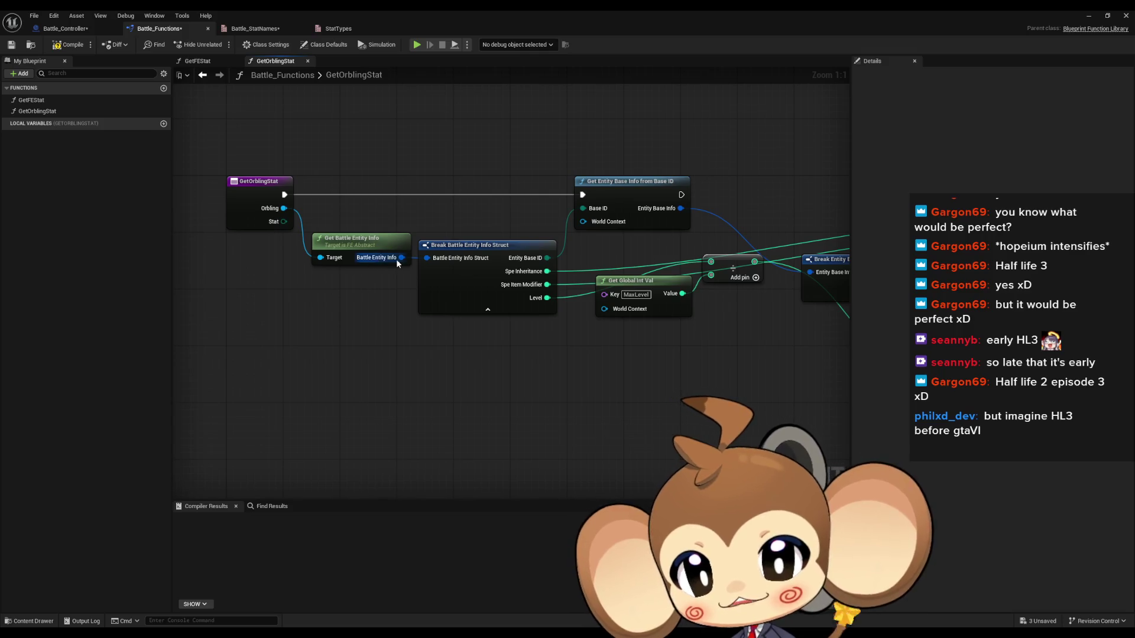
Create a function named GetStatValuesFromEntityInfo and open its graph.
left_click(163, 88)
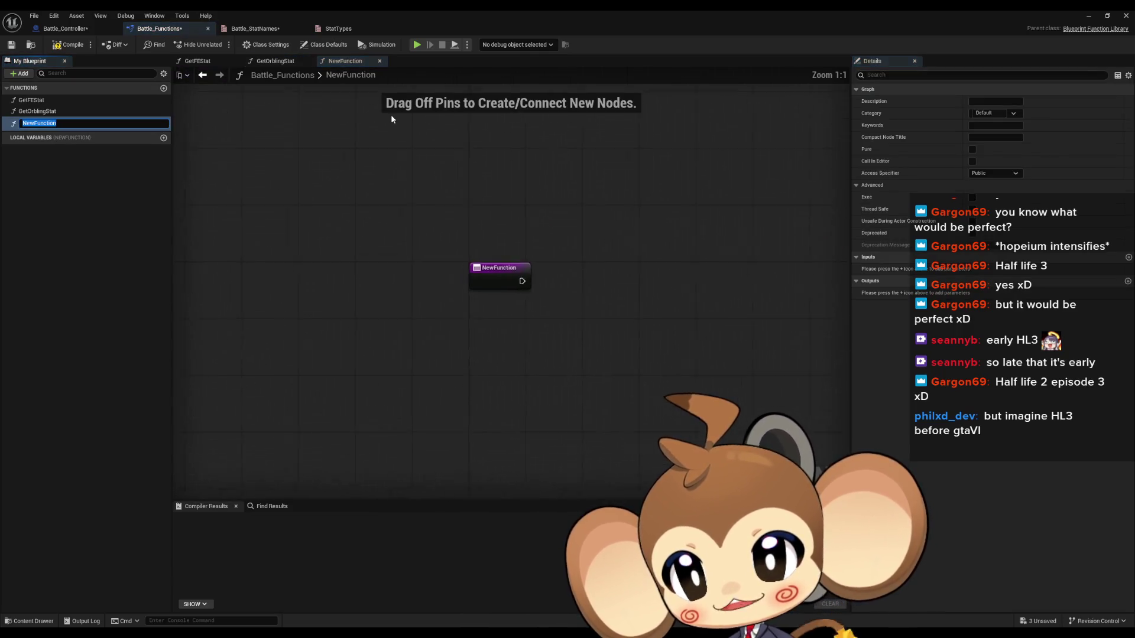
type("GetStatValuesFromE")
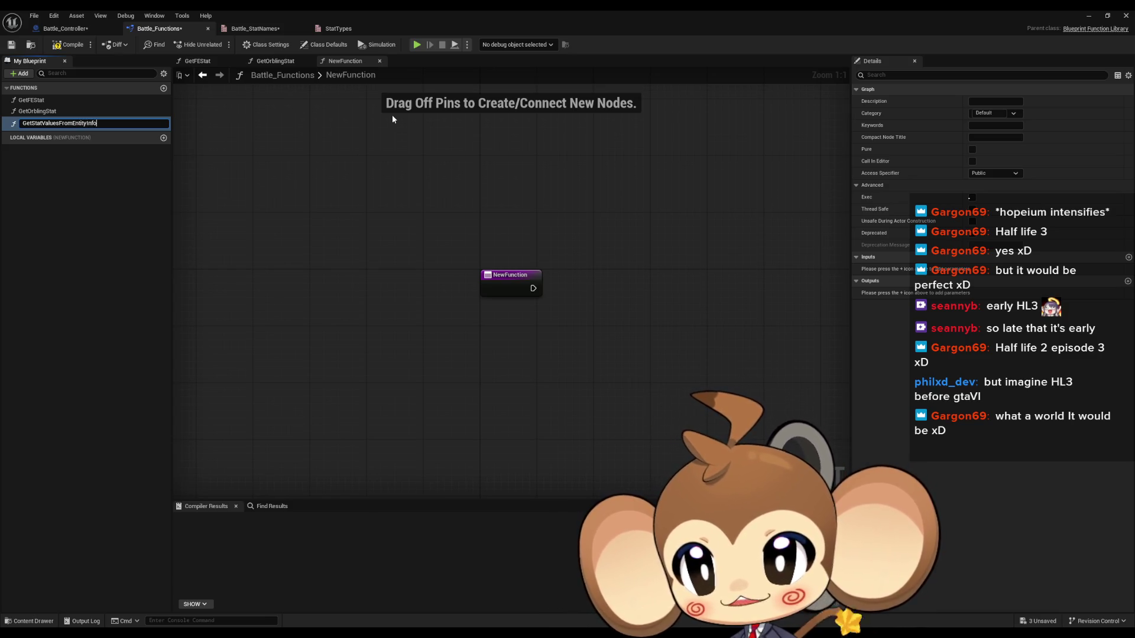
type("o")
key("Return")
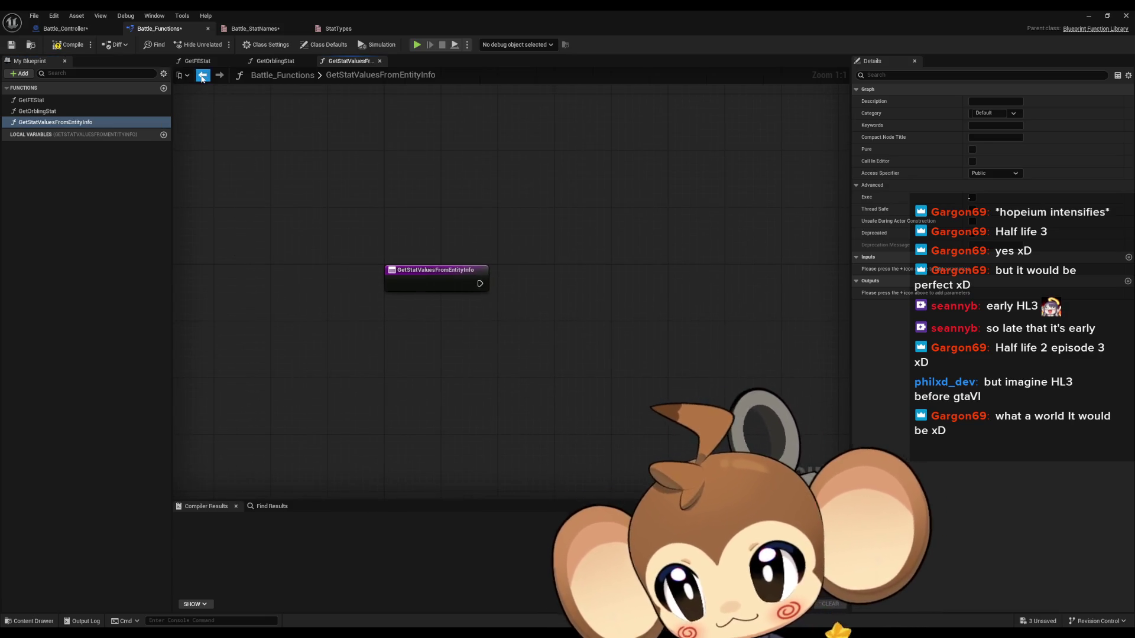
left_click(201, 77)
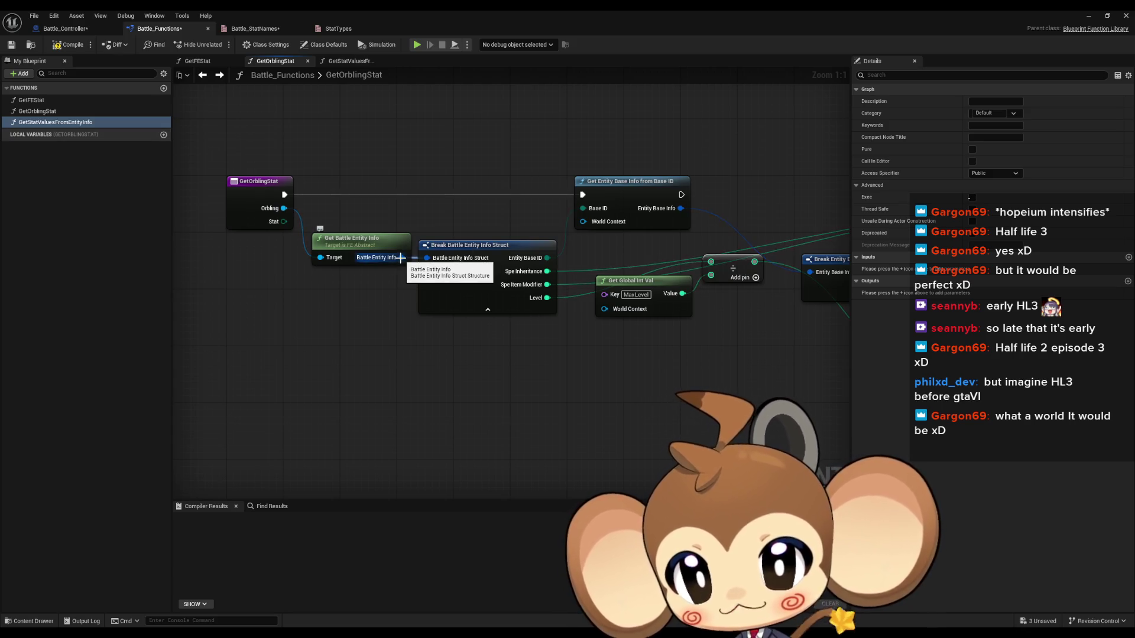
double_click(46, 122)
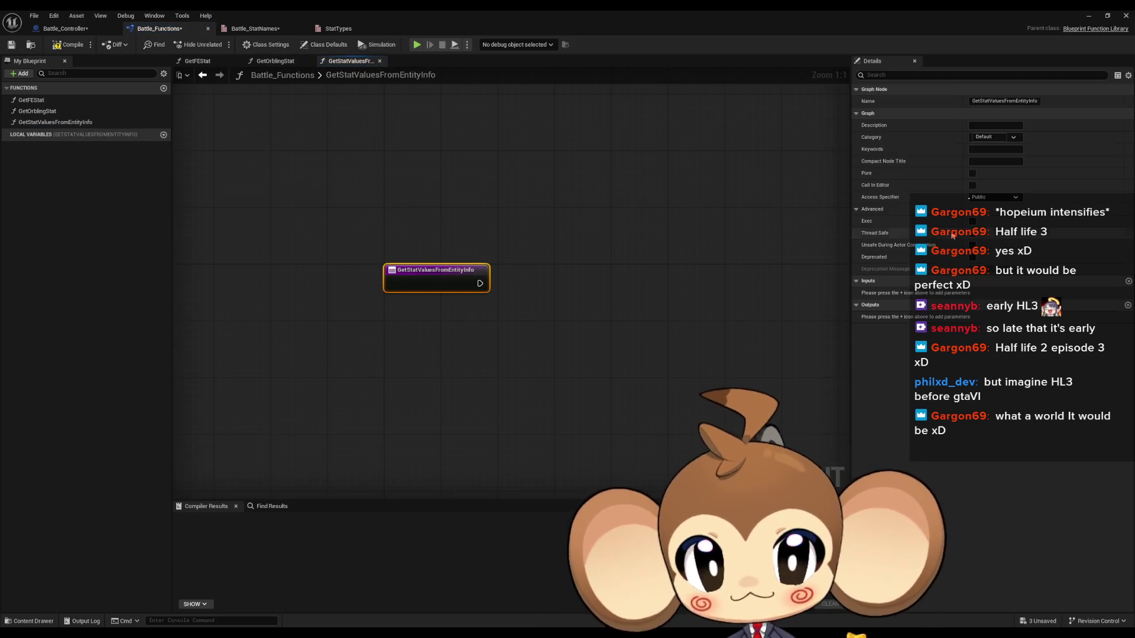
Add two function inputs and set the second one's type to Battle Entity Info Struct.
left_click(1128, 282)
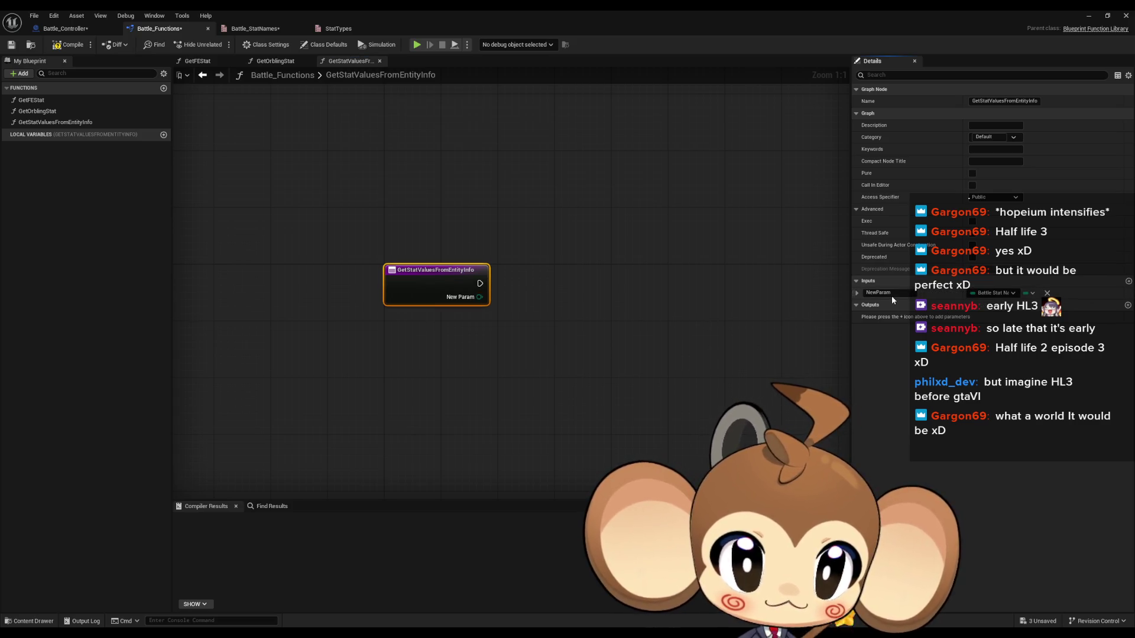
left_click(1128, 282)
left_click(1000, 306)
type("t ent inf")
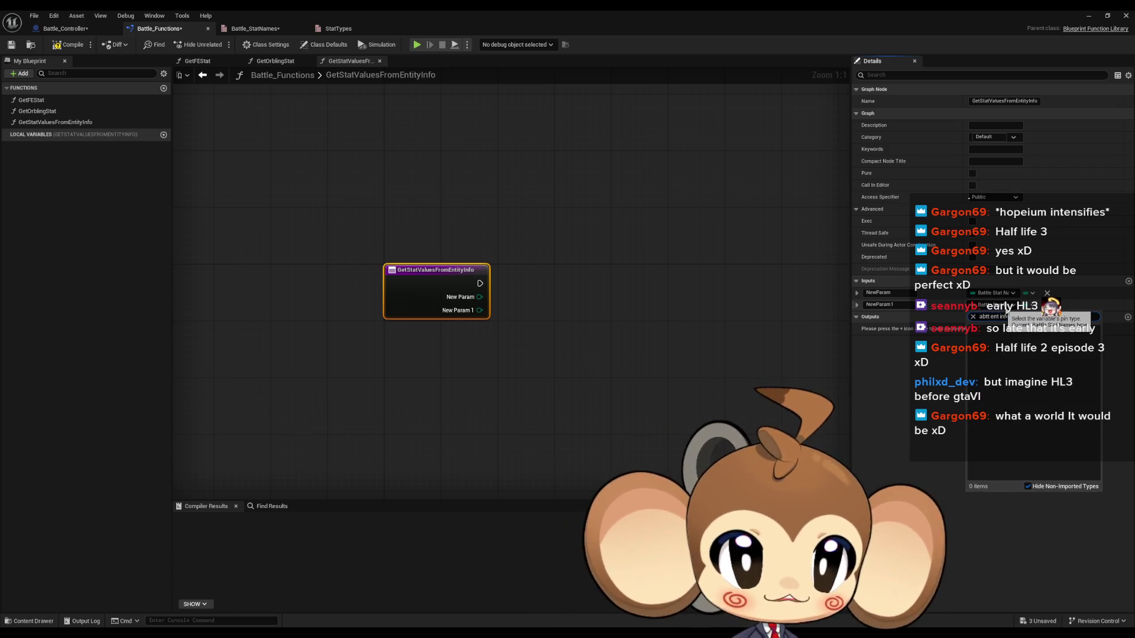
key("ctrl+a")
type("ba")
key("ctrl+a")
type("t inf")
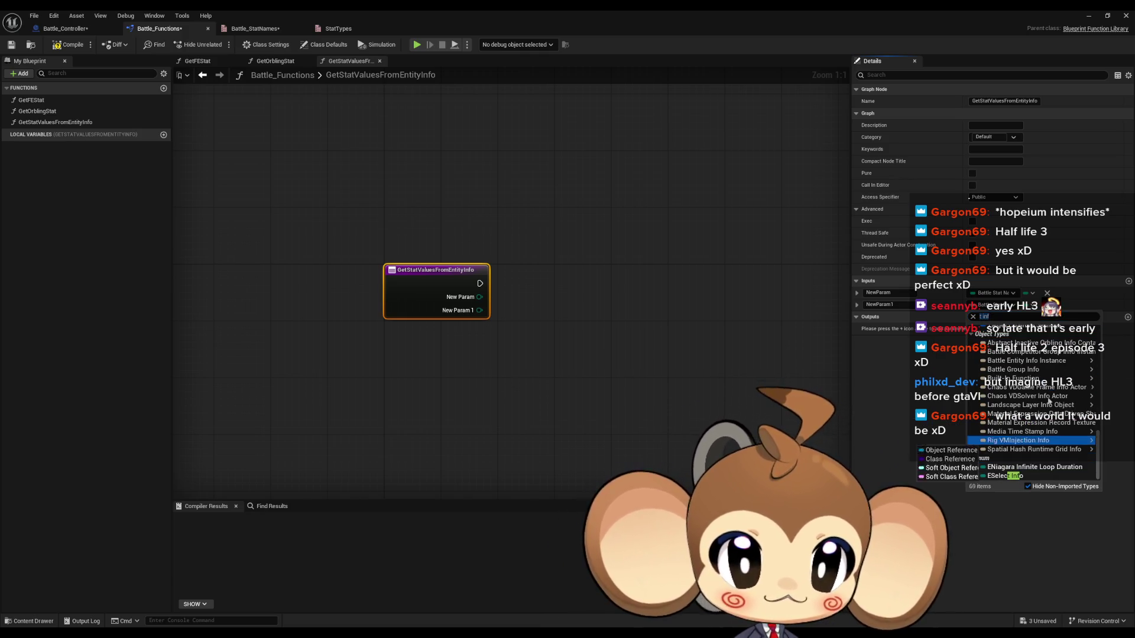
scroll(1053, 384, "up", 10)
scroll(1051, 367, "up", 5)
type("battle ent")
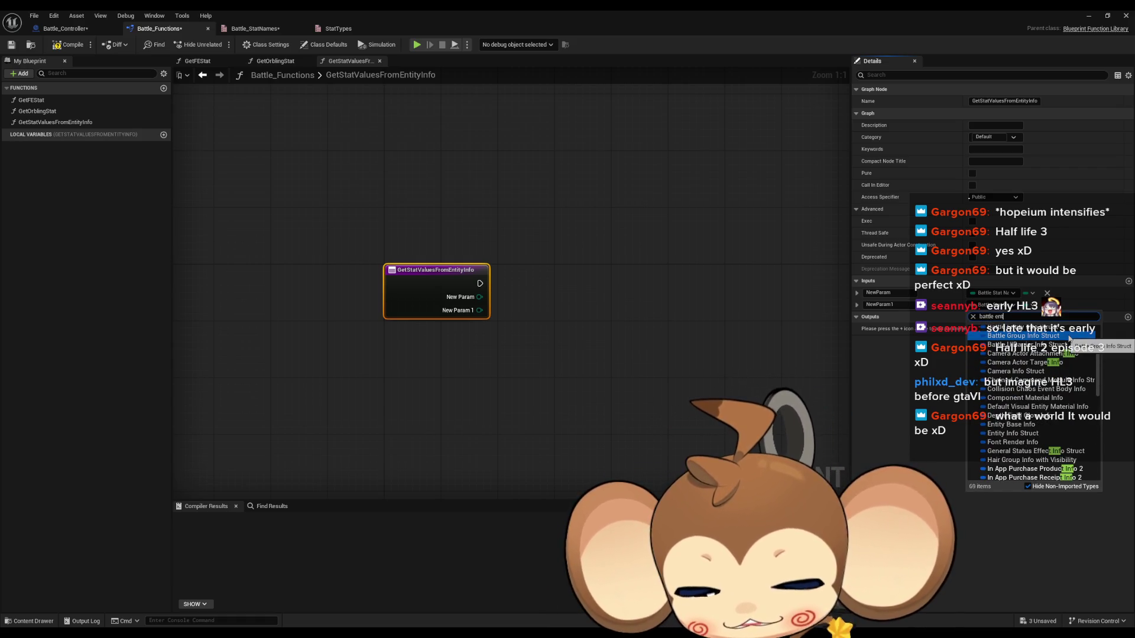
type("i infpo")
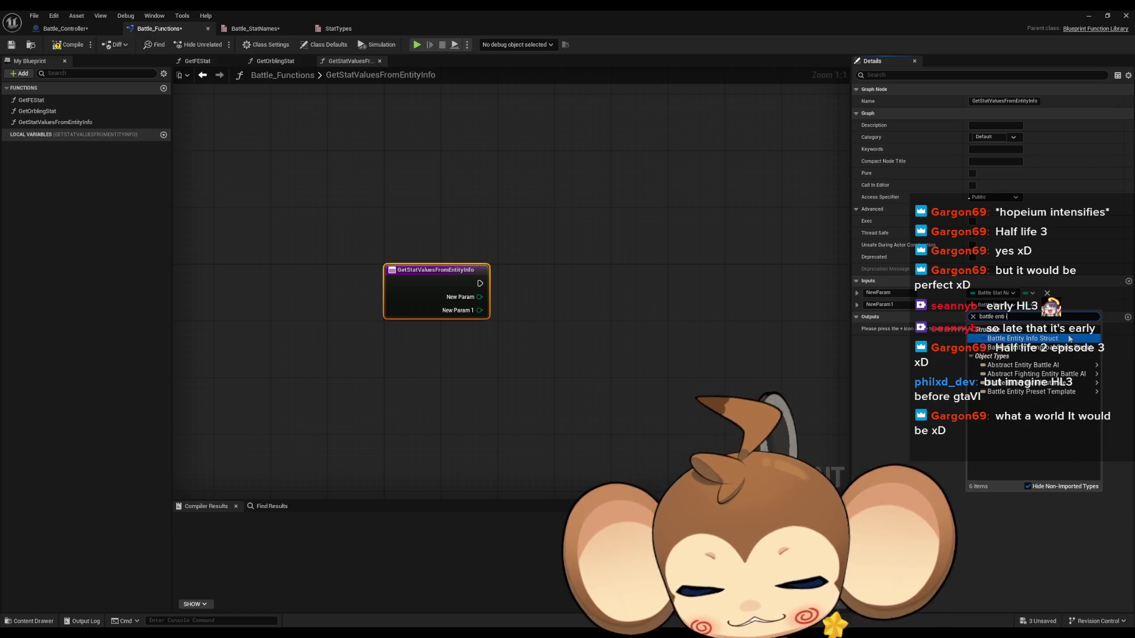
key("BackSpace")
key("BackSpace")
type("o")
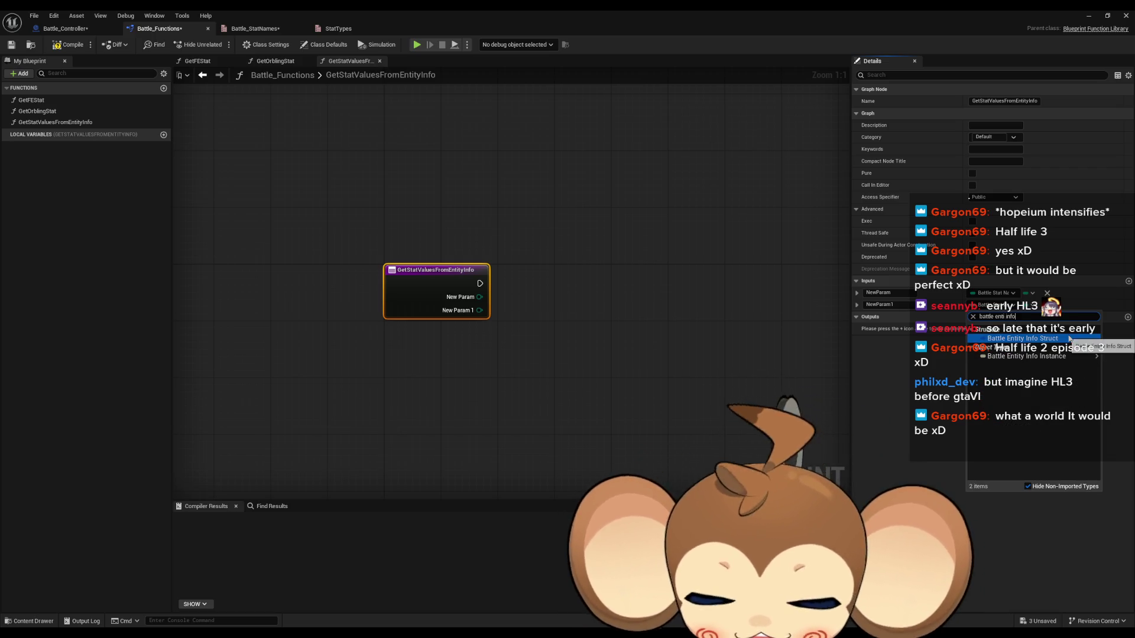
left_click(1057, 340)
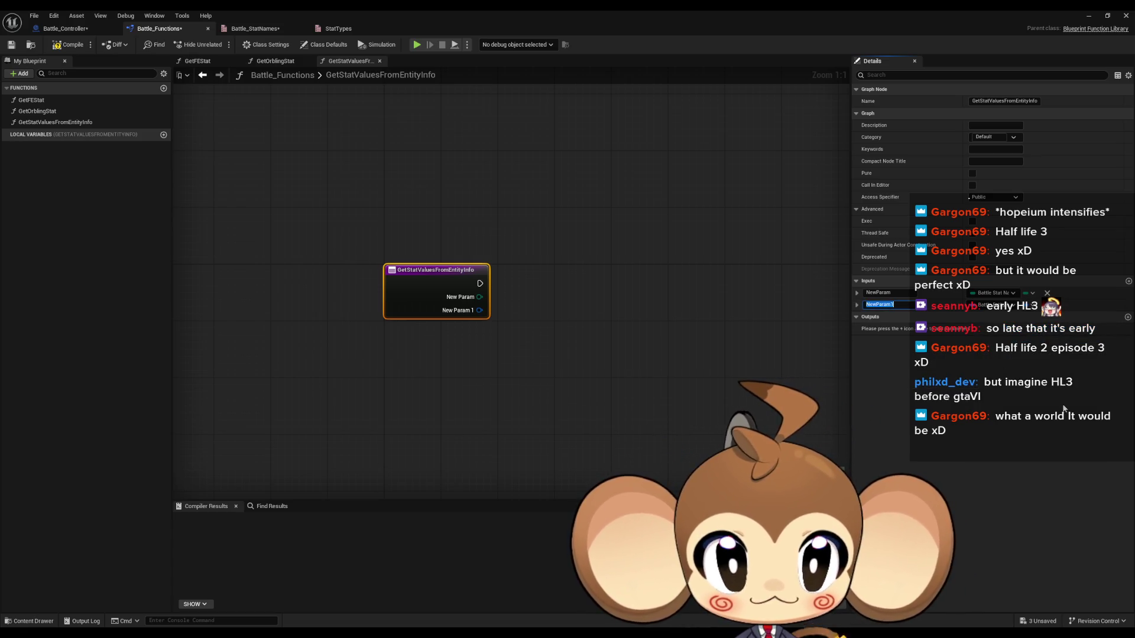
Name the second input BattleEntityInfo and the first input Stat.
type("BattleN")
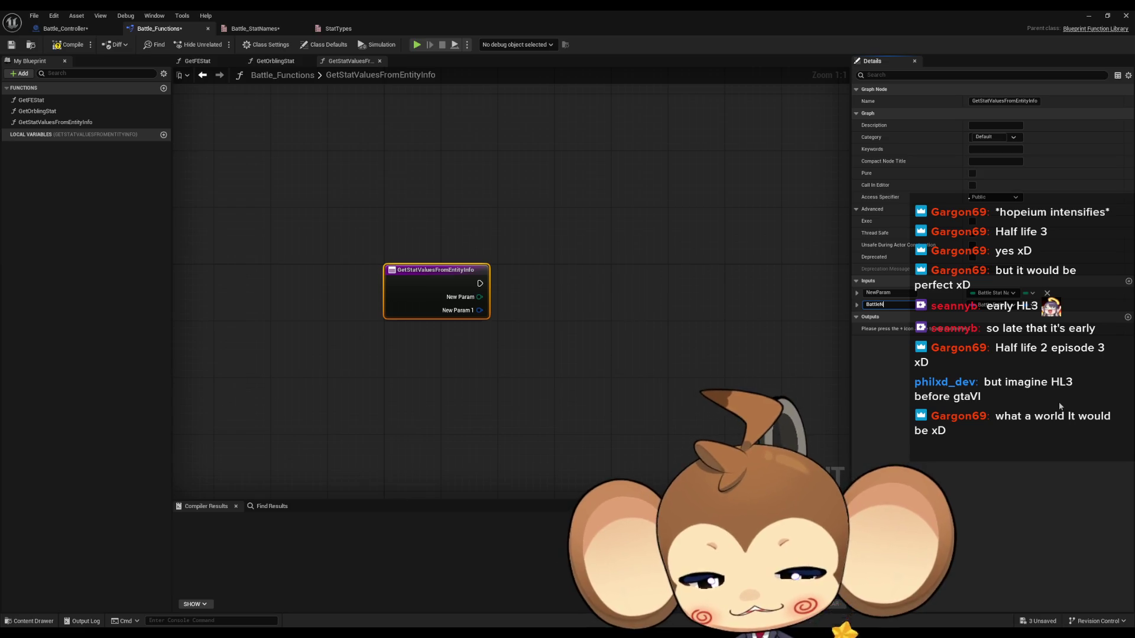
key("BackSpace")
type("Entit")
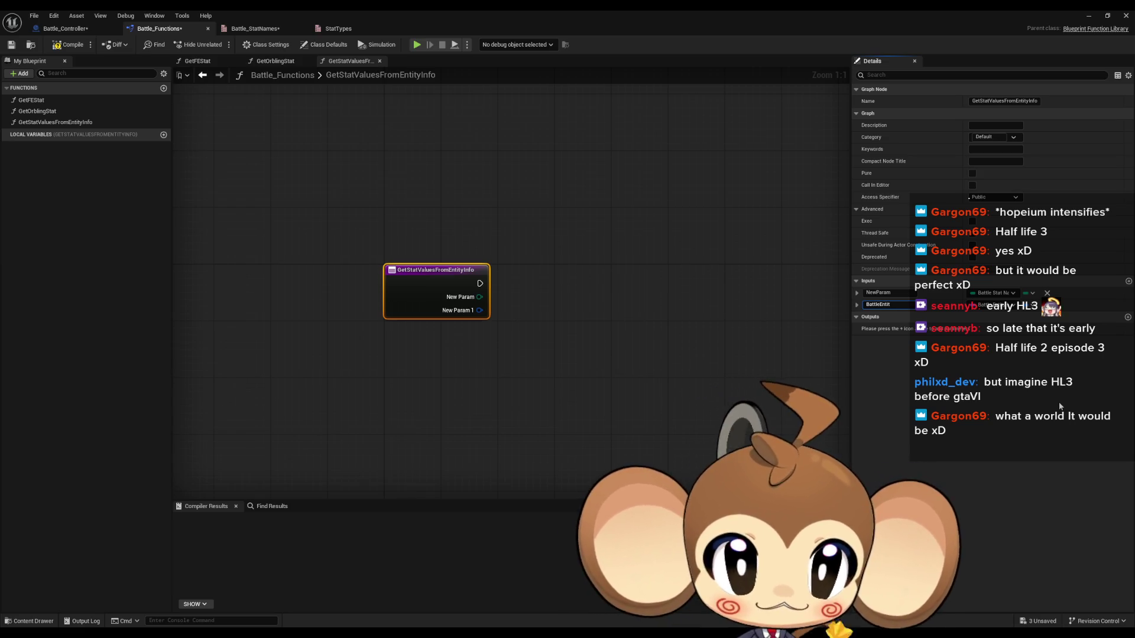
type("y")
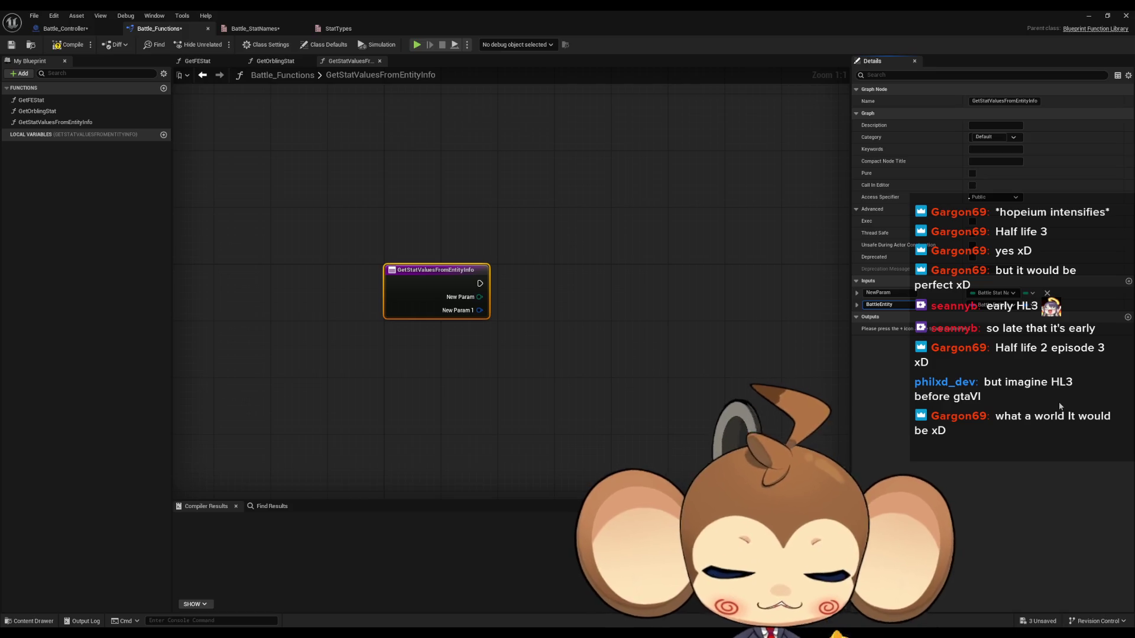
type("Info")
key("Return")
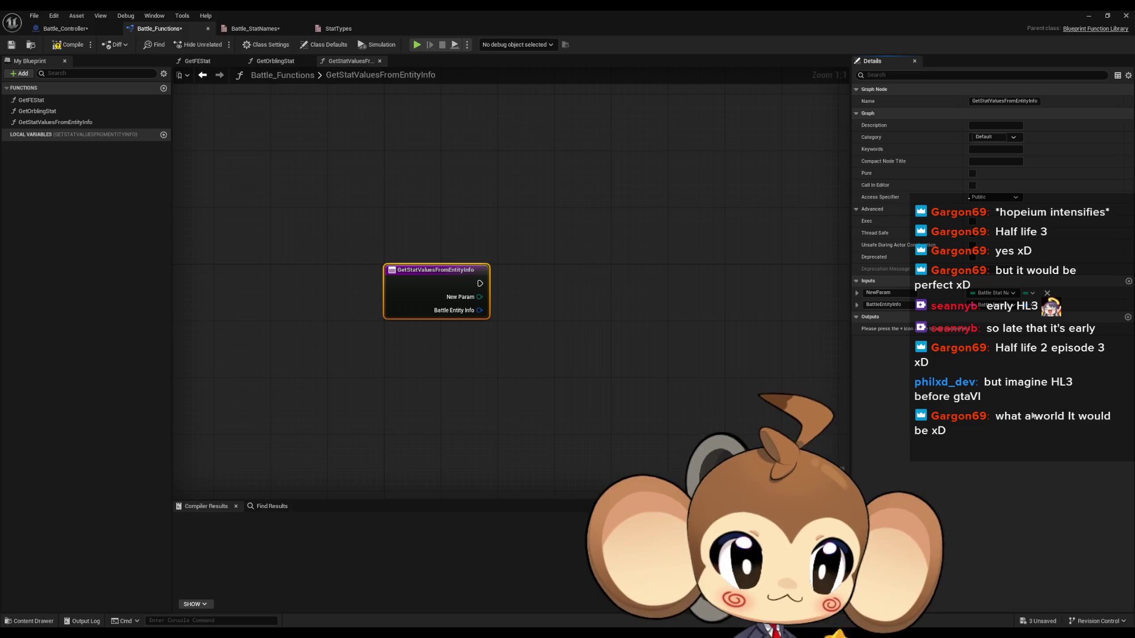
left_click(887, 292)
type("St")
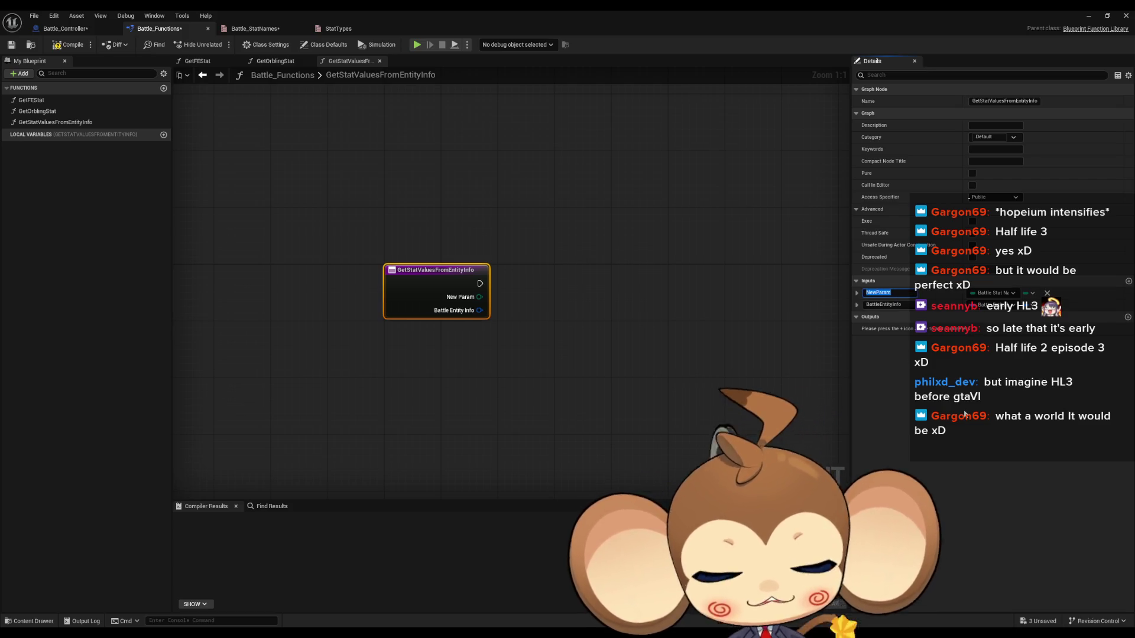
type("at")
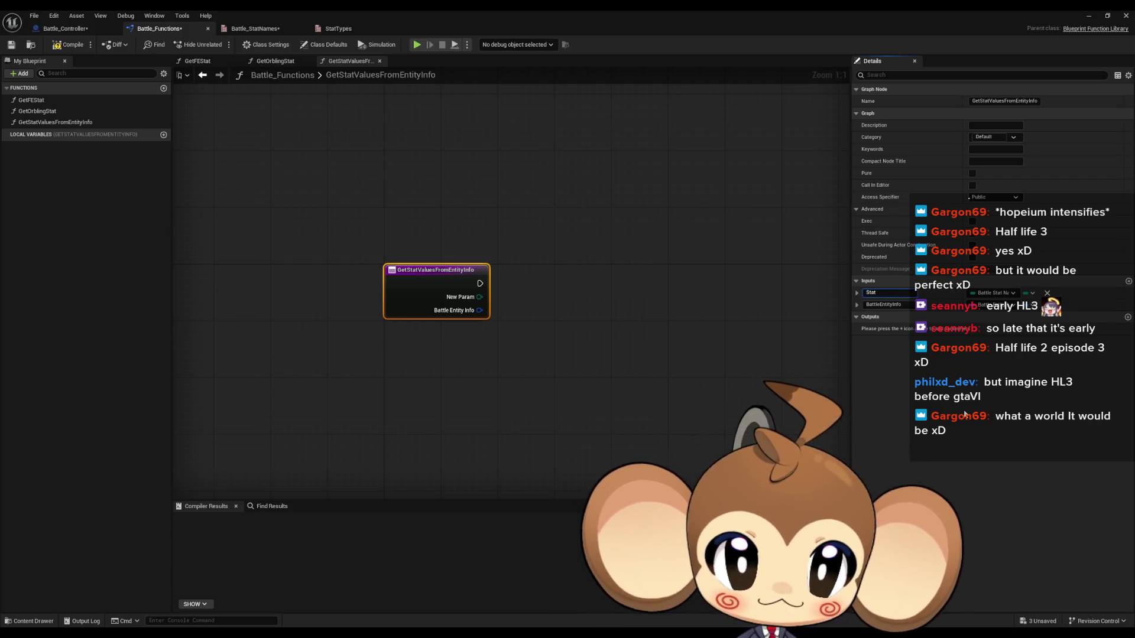
Feed the Stat input into a new Switch on Battle_StatNames node beside the entry.
left_click(527, 319)
left_click_drag(480, 297, 629, 349)
type("swi")
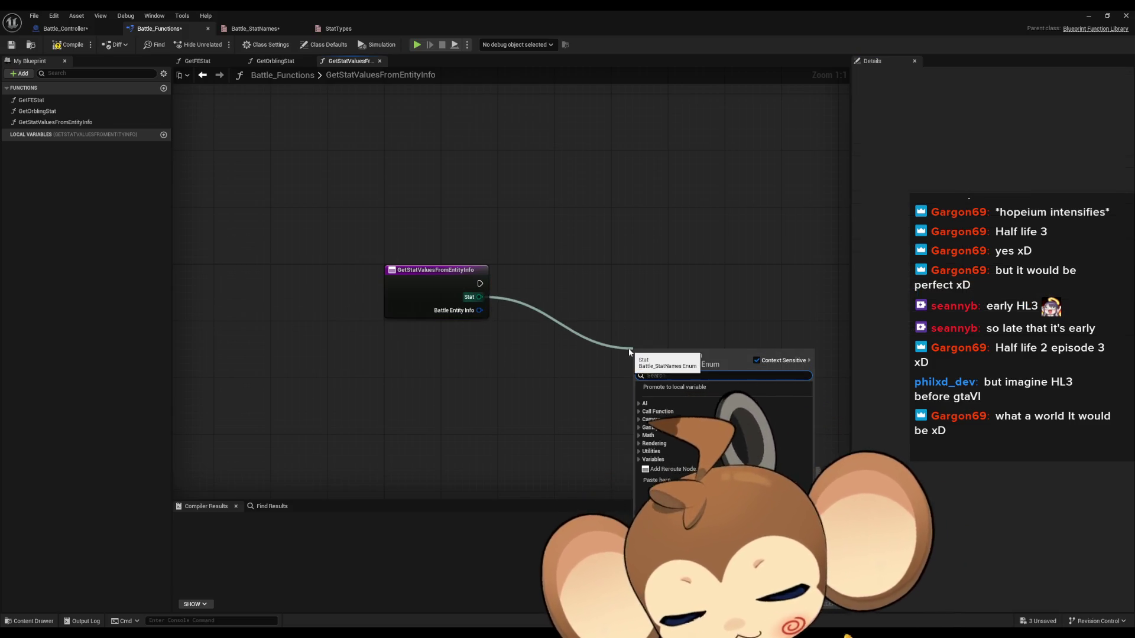
key("Return")
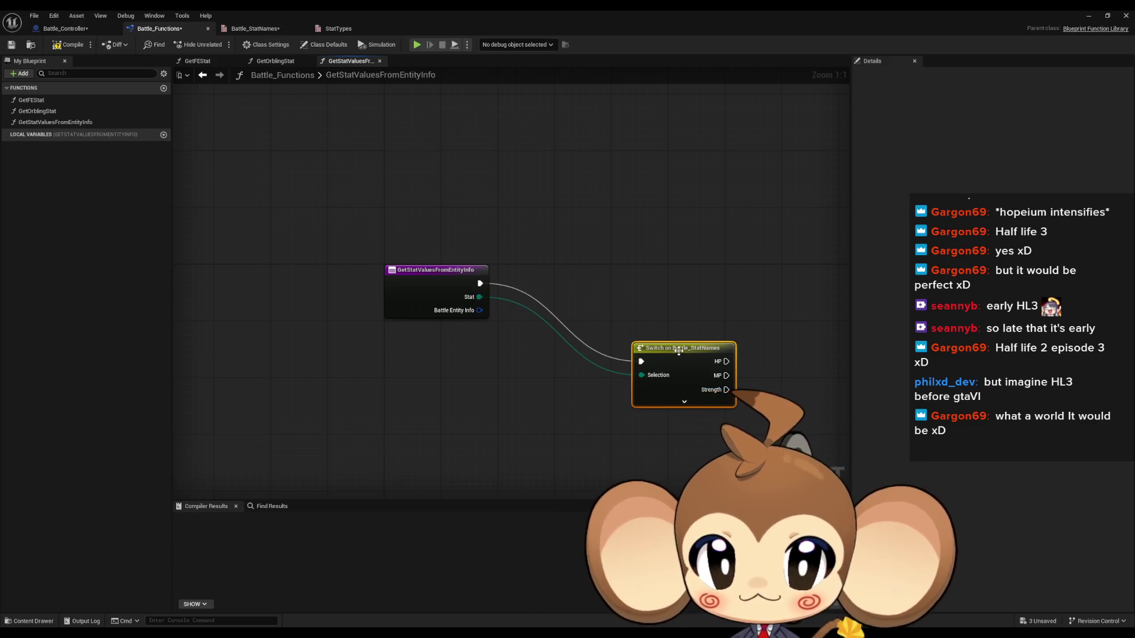
left_click_drag(635, 342, 599, 328)
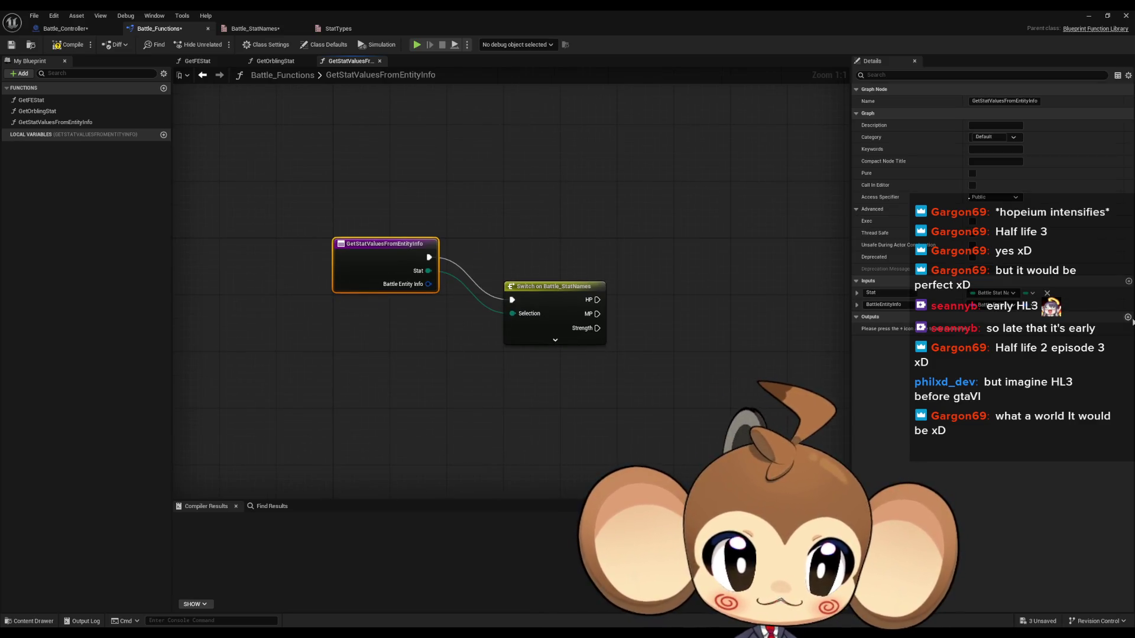
Add an Integer output named Inherited.
left_click(1128, 317)
left_click(1033, 329)
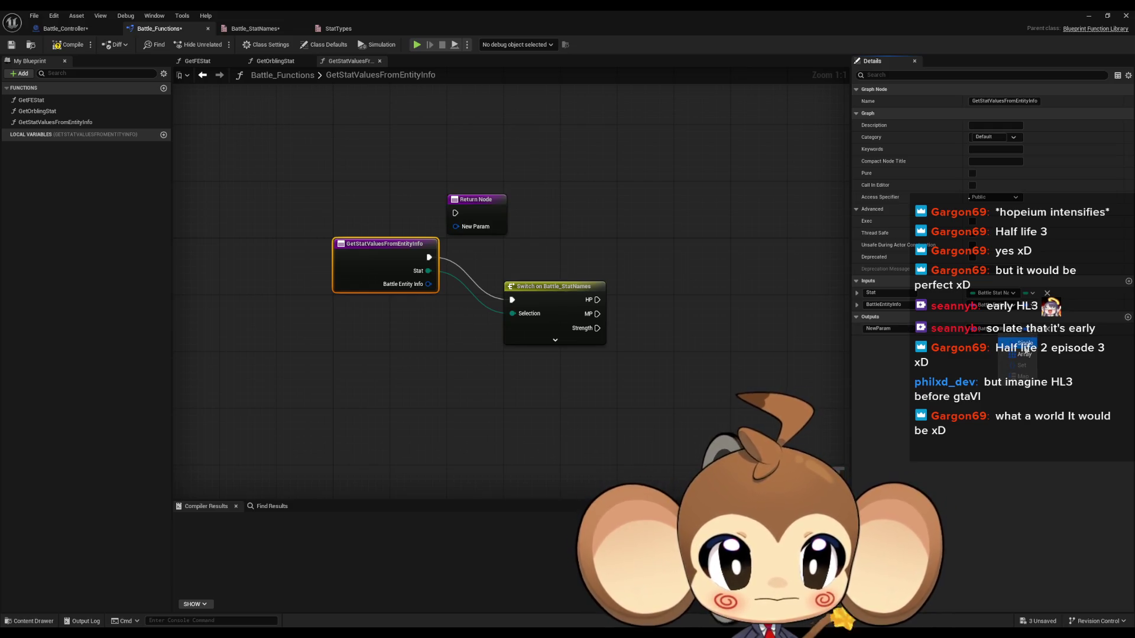
left_click(993, 329)
left_click(993, 378)
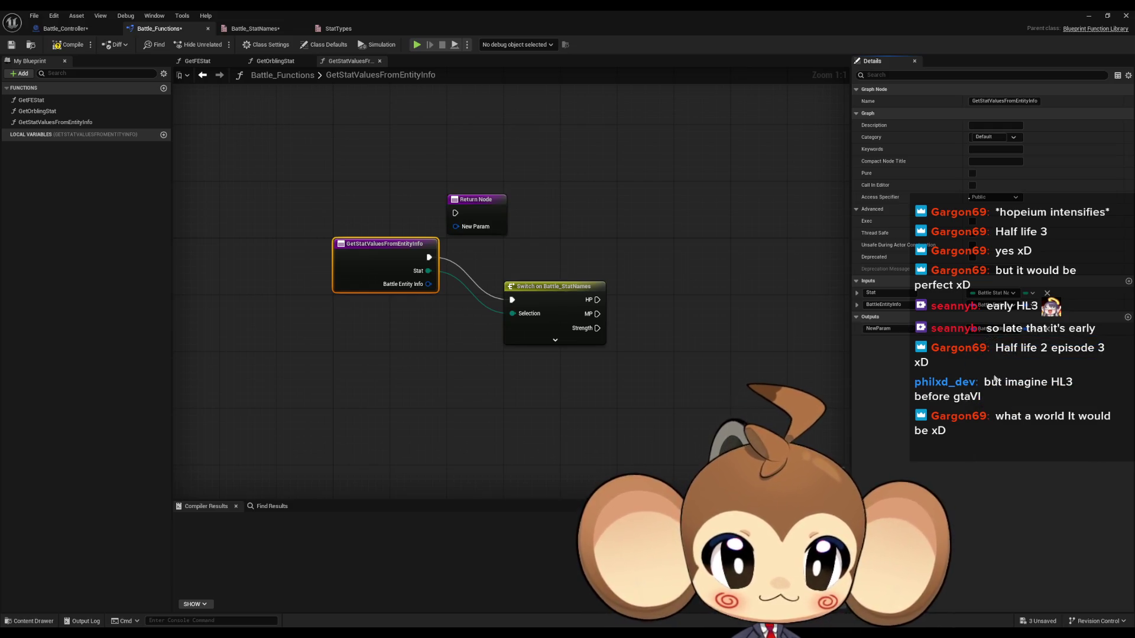
left_click(878, 328)
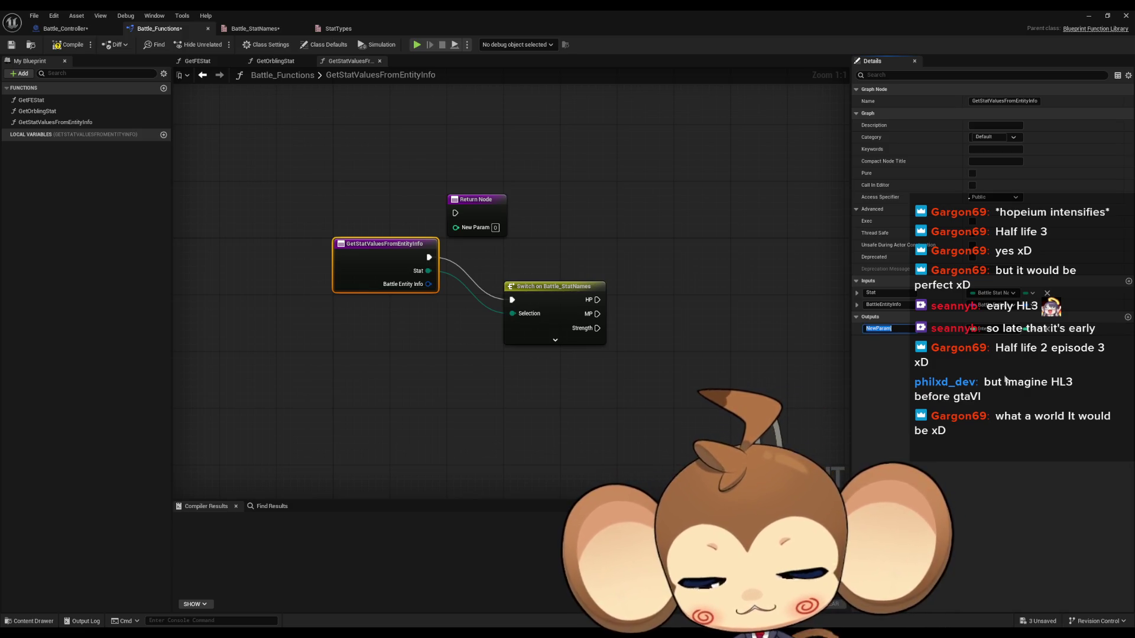
key("BackSpace")
type("herited")
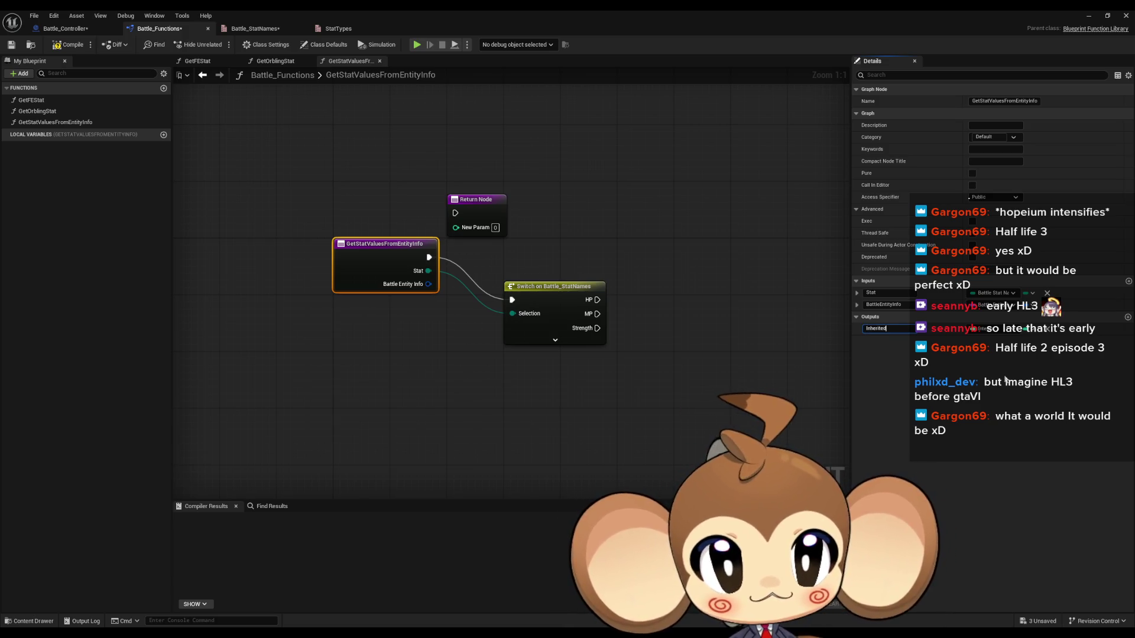
key("Return")
Add three more Integer outputs named Modifier, BaseMax and BaseMin.
left_click(1128, 317)
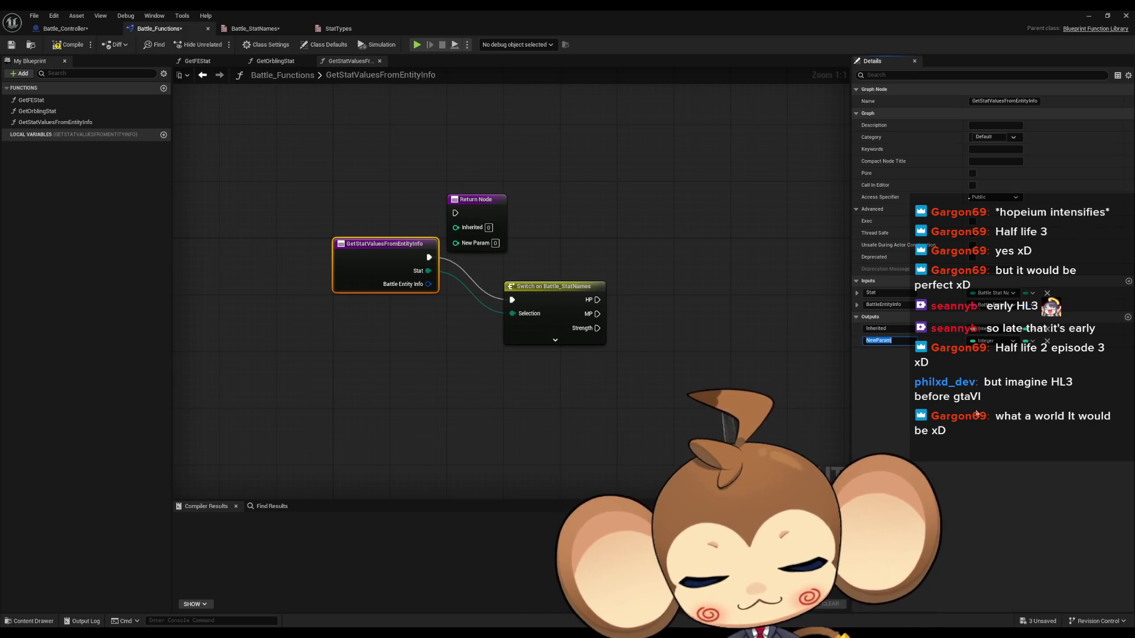
type("Mo")
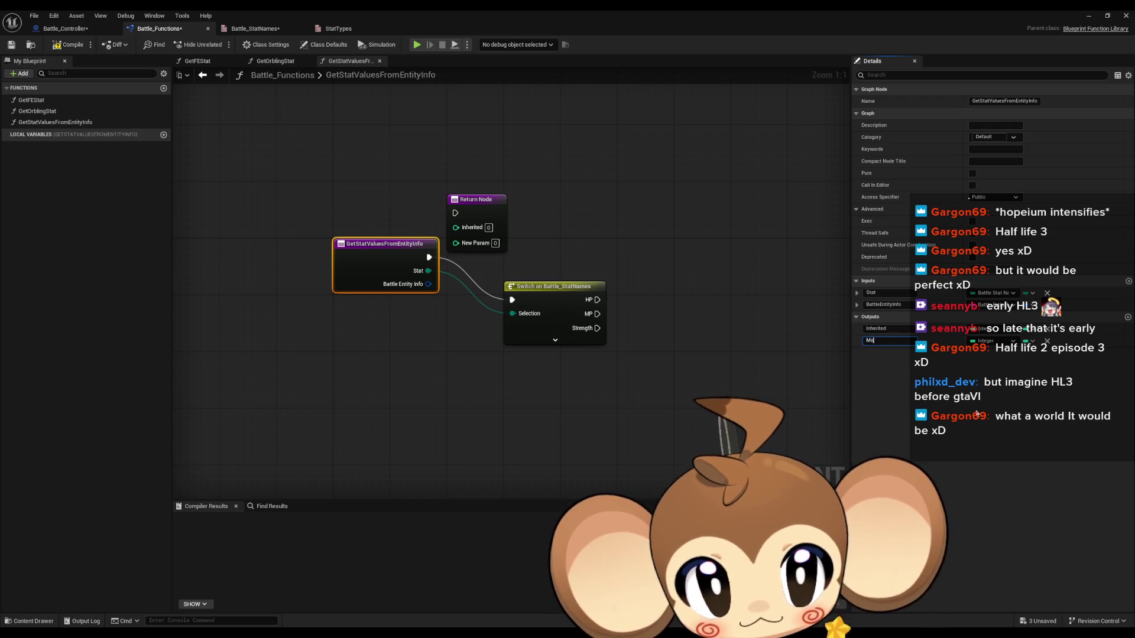
key("Return")
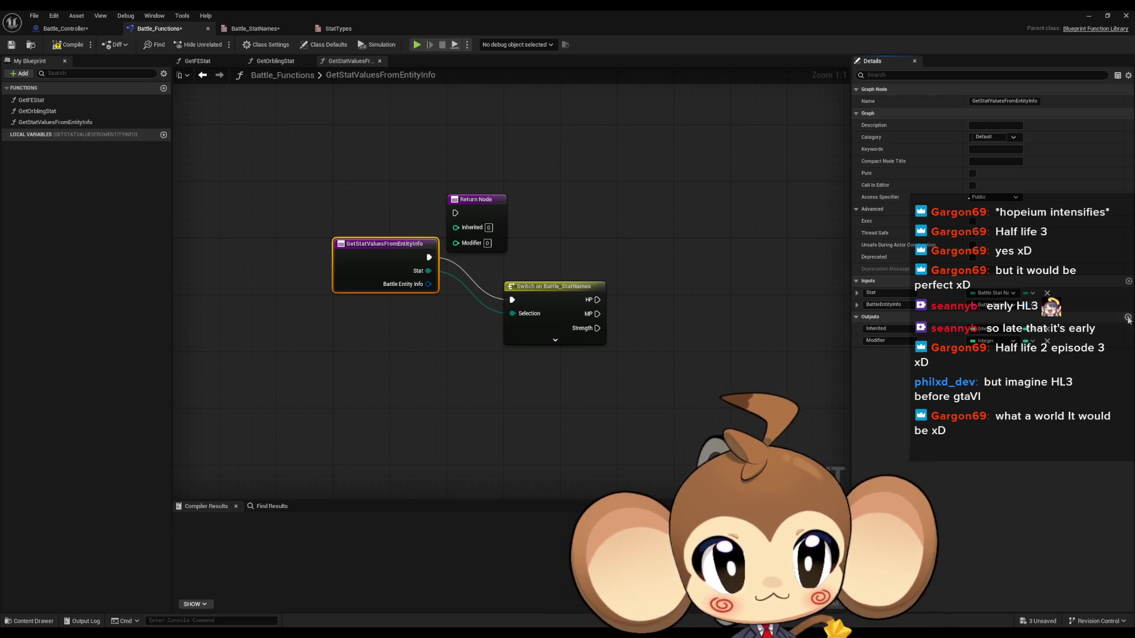
left_click(1128, 317)
left_click(885, 352)
type("B")
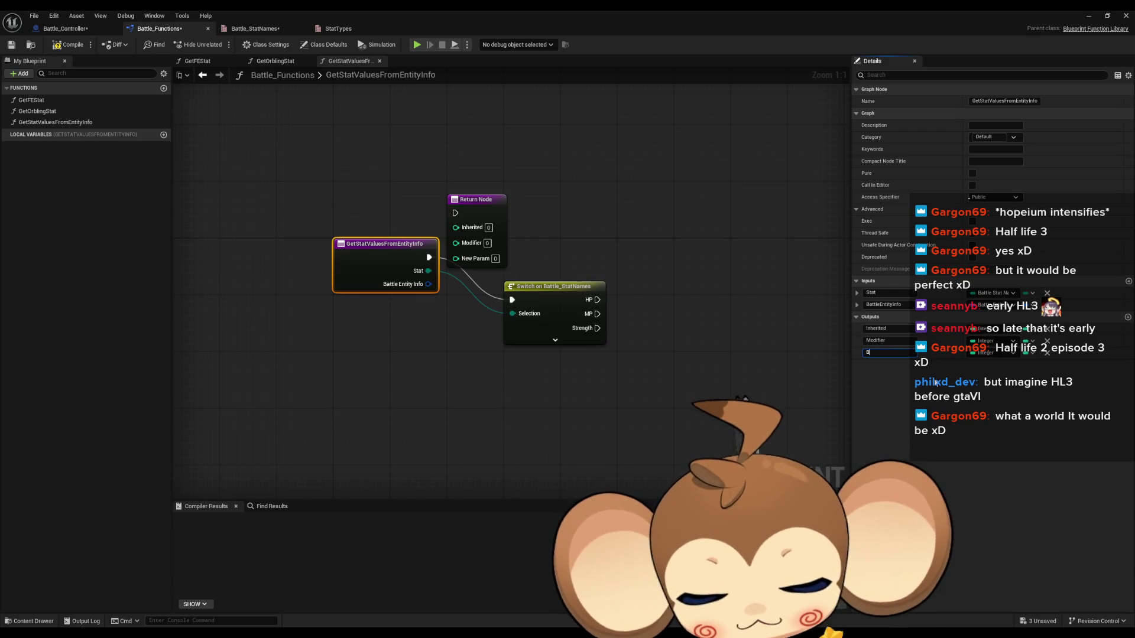
type("aseMax")
key("Return")
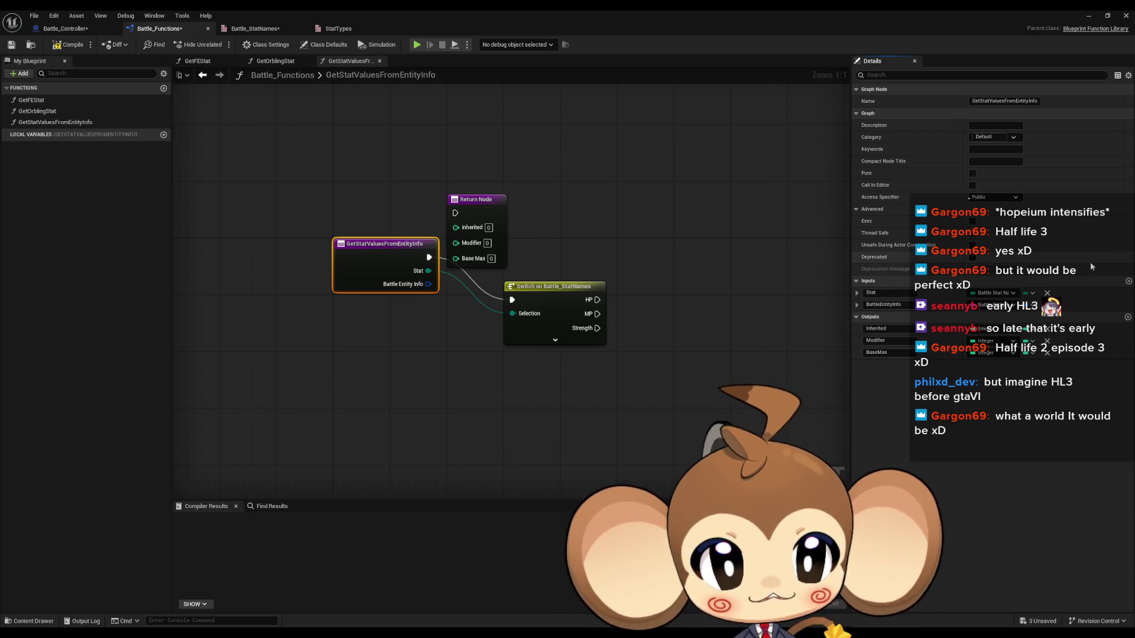
left_click(1128, 317)
left_click(901, 366)
type("BaseMin")
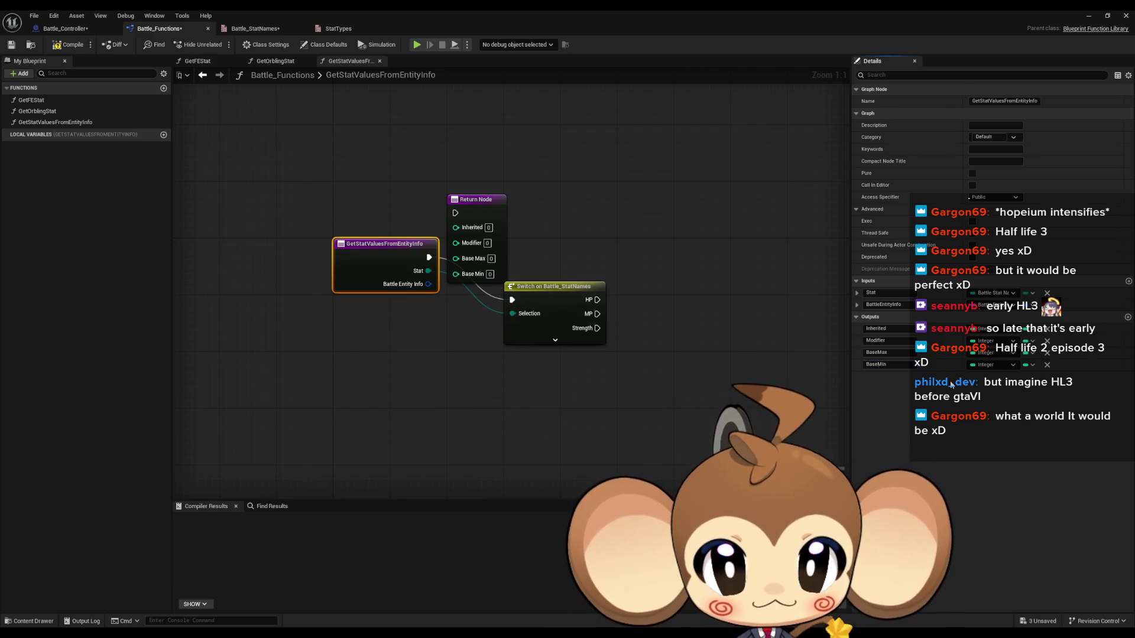
Move the Return Node far right and expand the switch node to show all stat cases.
left_click_drag(478, 209, 811, 219)
mouse_move(546, 291)
left_mouse_down()
mouse_move(541, 249)
mouse_move(525, 248)
left_mouse_up()
left_click(534, 298)
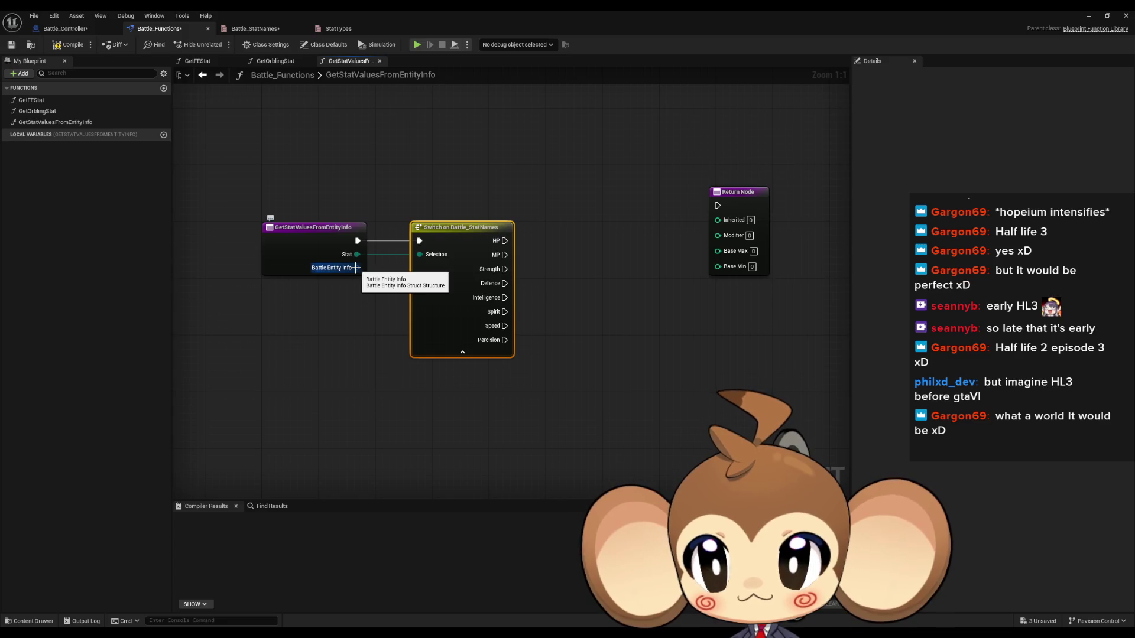
Add a Break Battle Entity Info Struct node from BattleEntityInfo and place it above the Return Node.
left_click_drag(591, 289, 595, 290)
type("break")
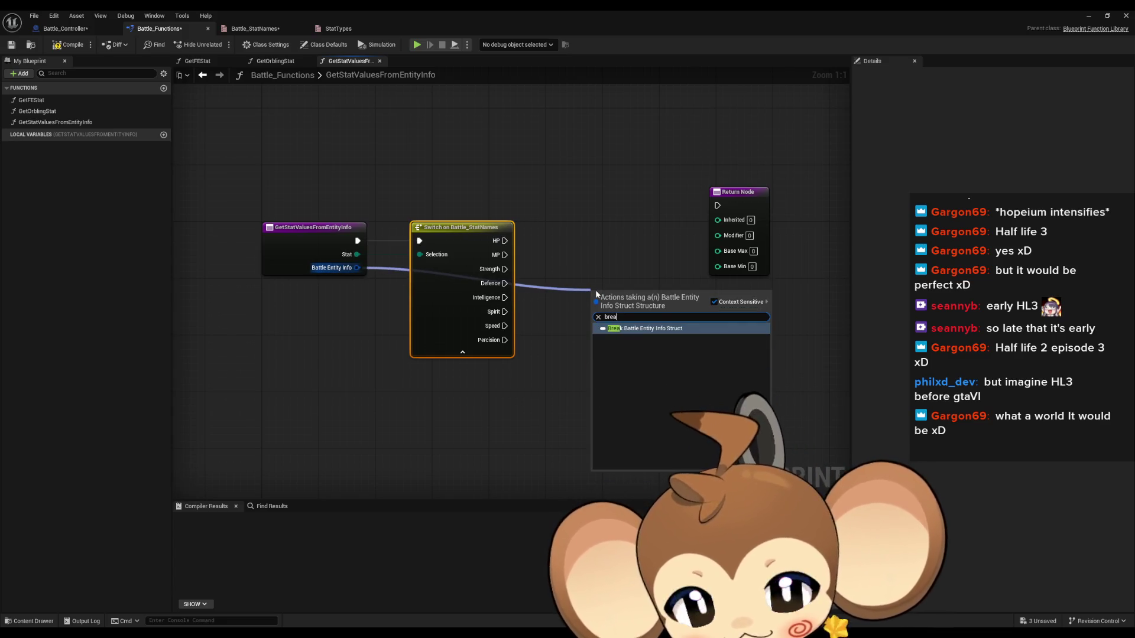
key("Return")
left_click(645, 328)
left_click_drag(660, 304, 602, 177)
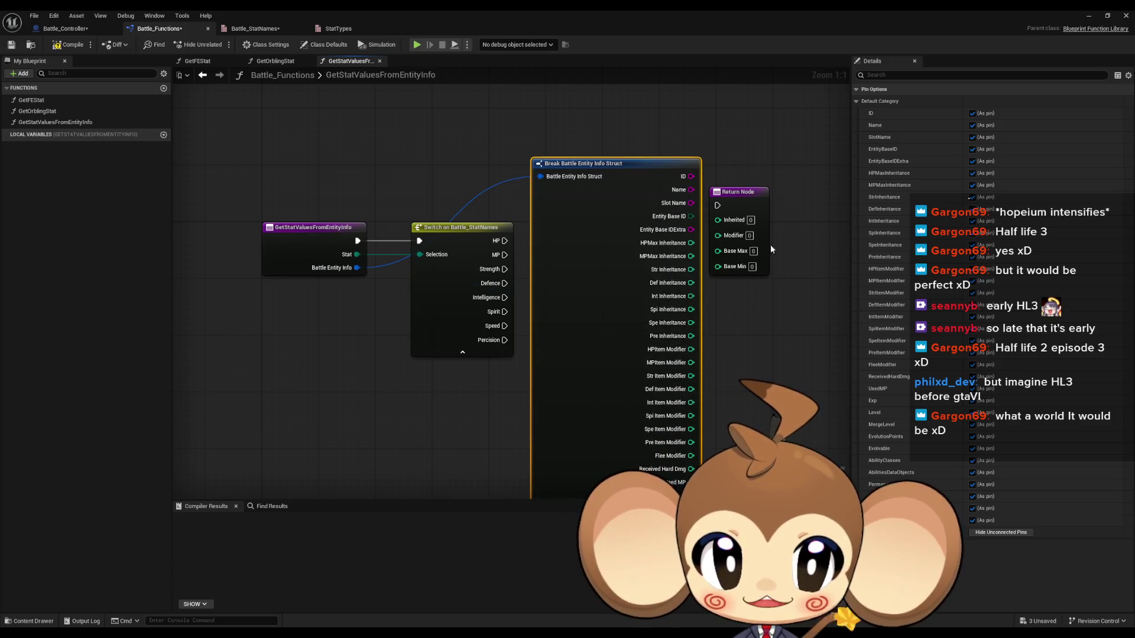
Show only HPMax Inheritance and HPItem Modifier on the break node and wire them to Inherited and Modifier.
left_click(998, 534)
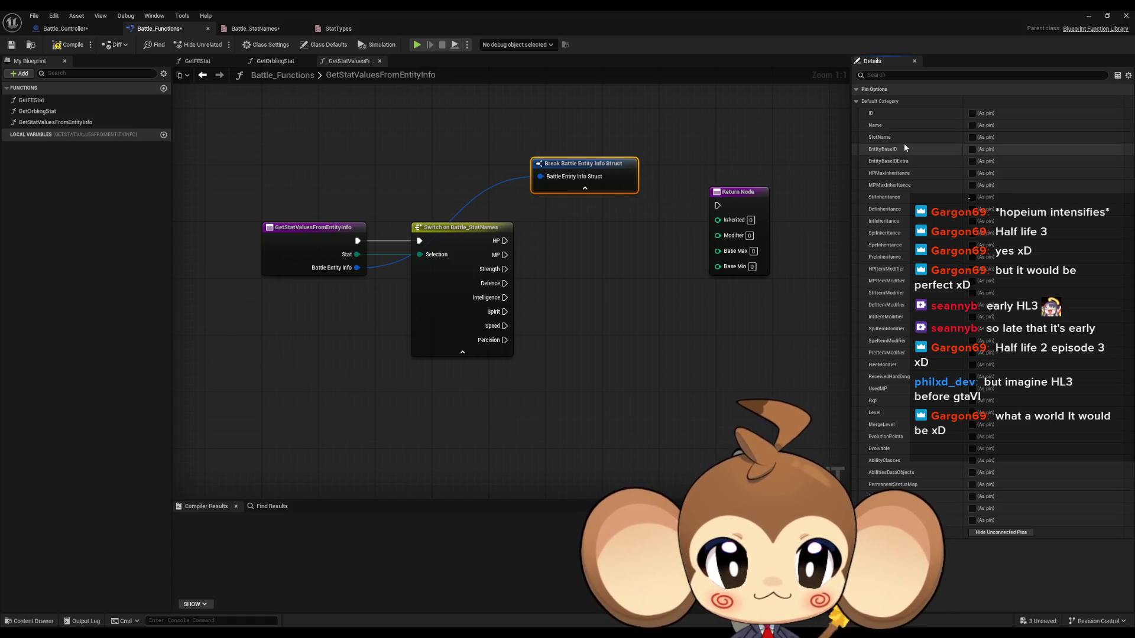
left_click(972, 174)
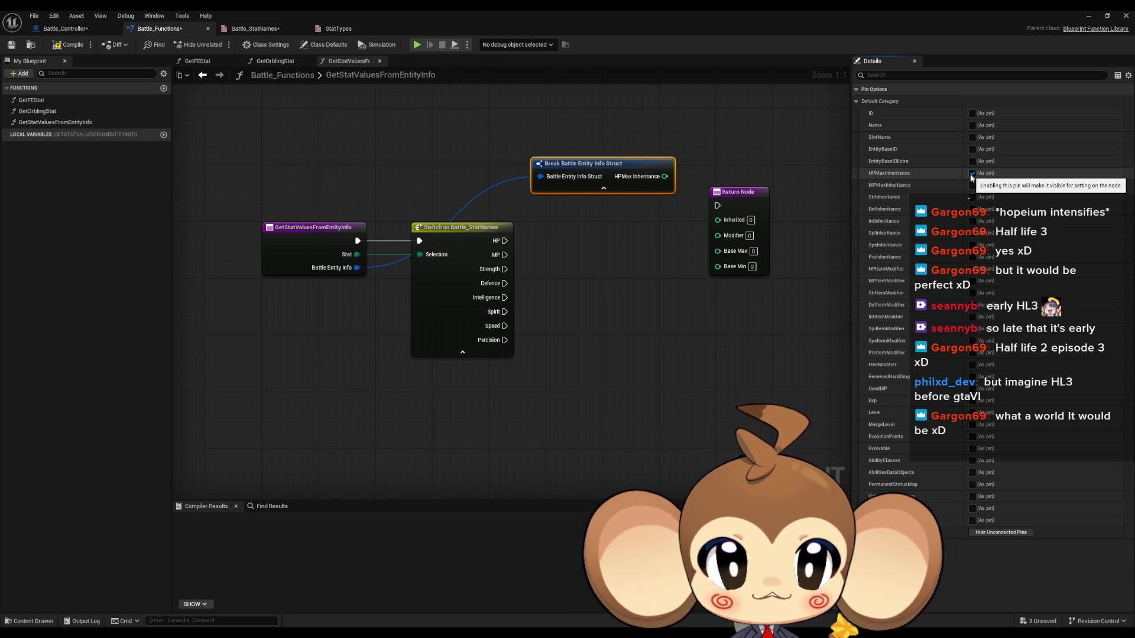
left_click(962, 272)
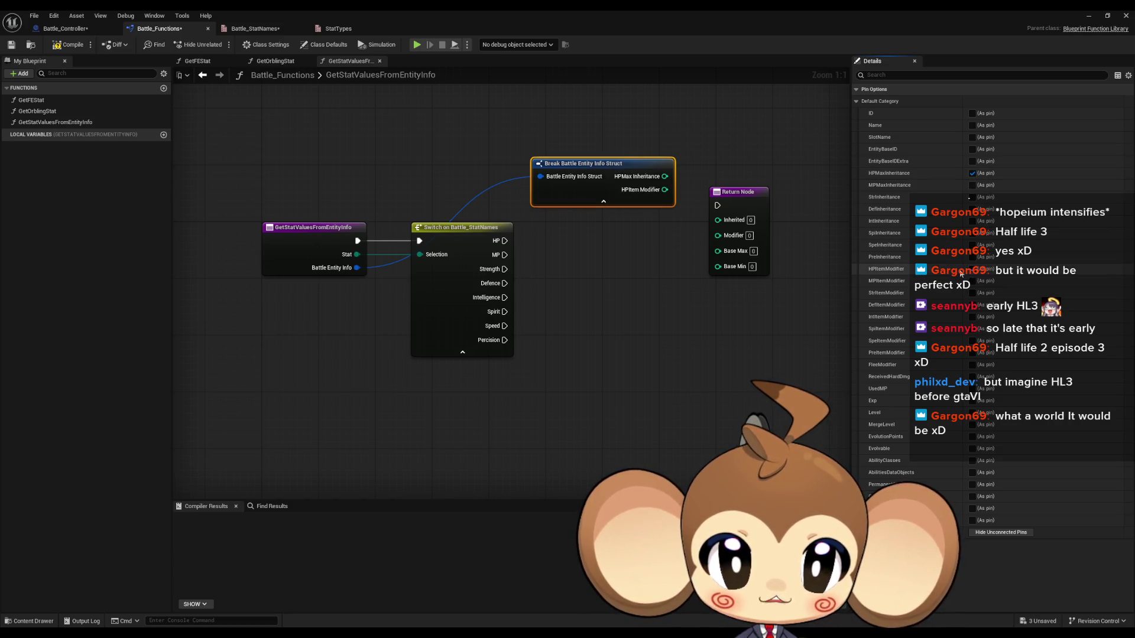
mouse_move(718, 220)
left_mouse_down()
mouse_move(664, 177)
mouse_move(718, 232)
left_mouse_up()
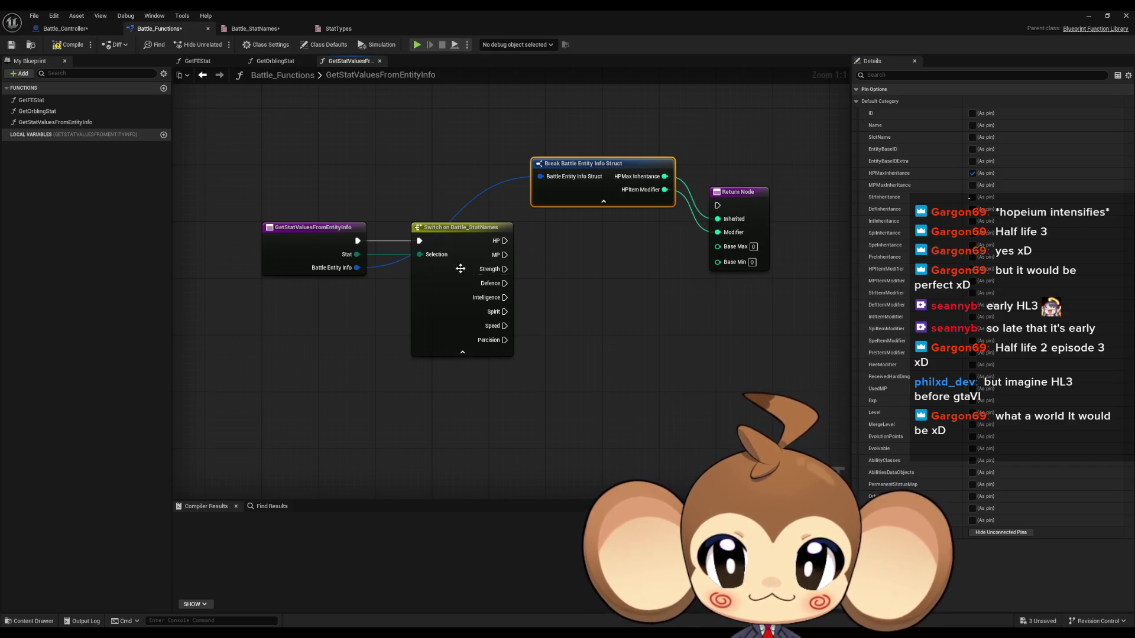
right_click(321, 347)
Add a Battle Entity Info getter and break it with a Break Battle Entity Info Struct node.
type("batt en")
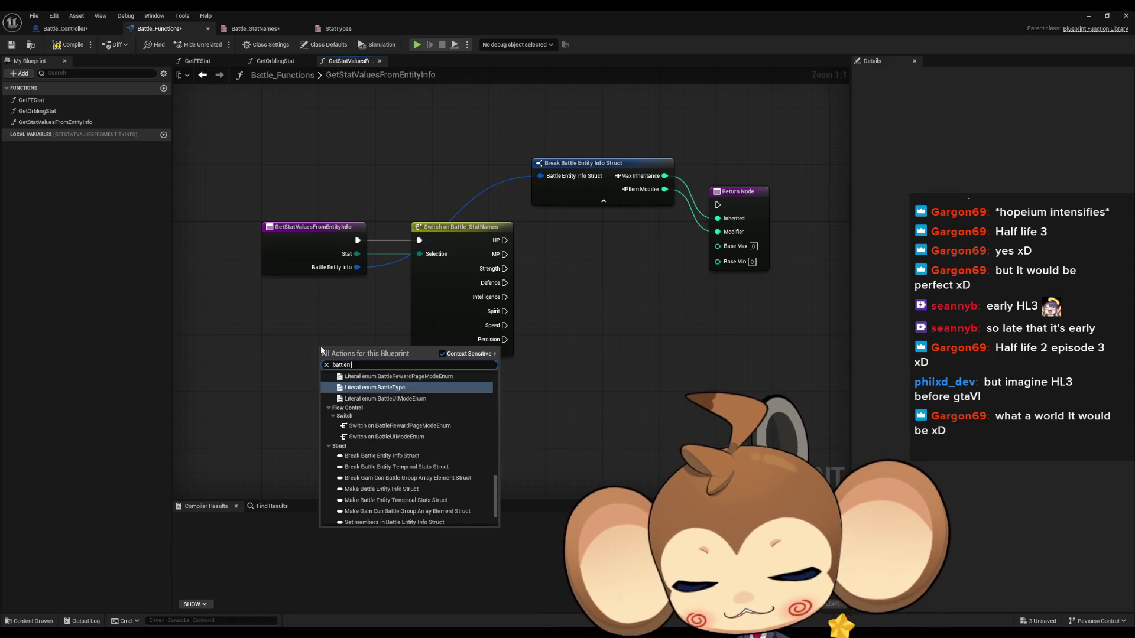
scroll(407, 449, "down", 3)
left_click(378, 522)
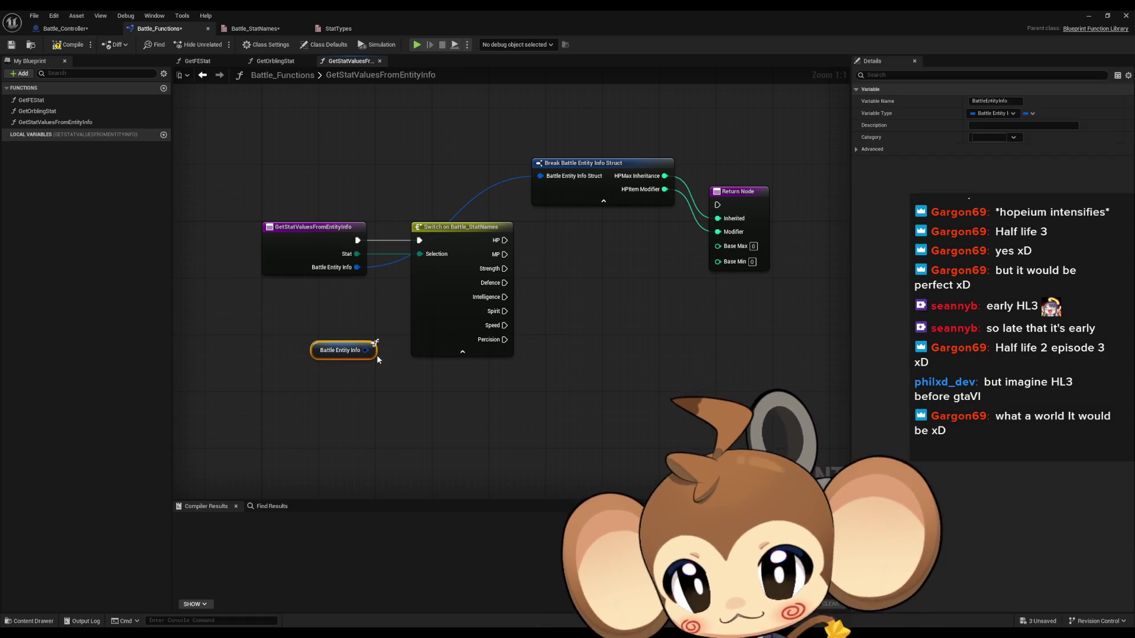
mouse_move(346, 352)
left_mouse_down()
mouse_move(346, 401)
mouse_move(447, 419)
left_mouse_up()
type("brea")
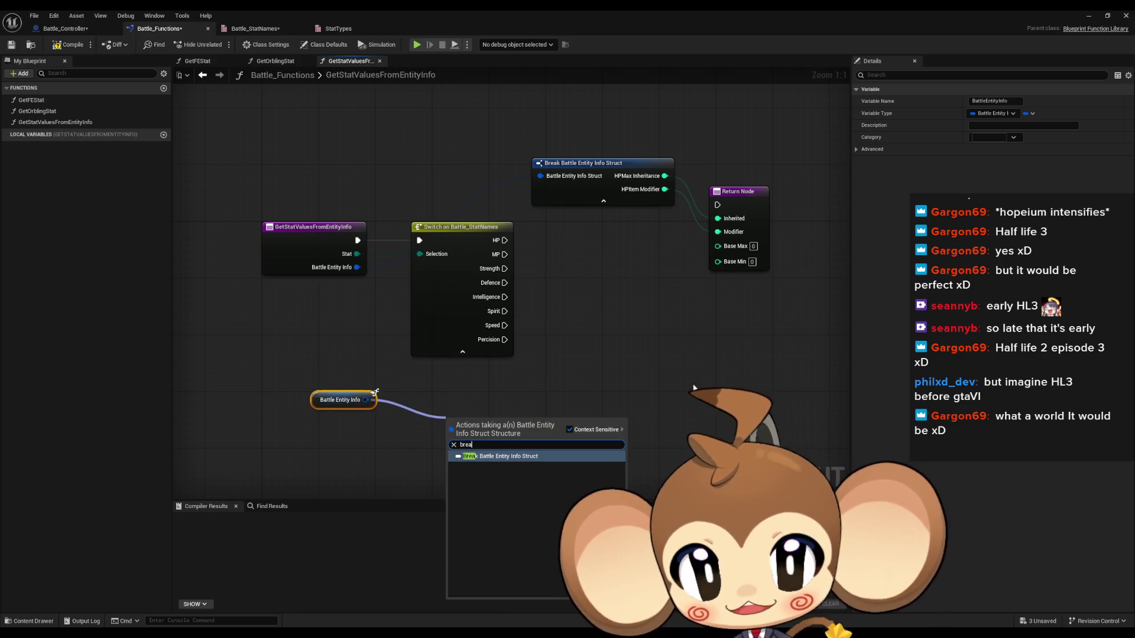
key("Return")
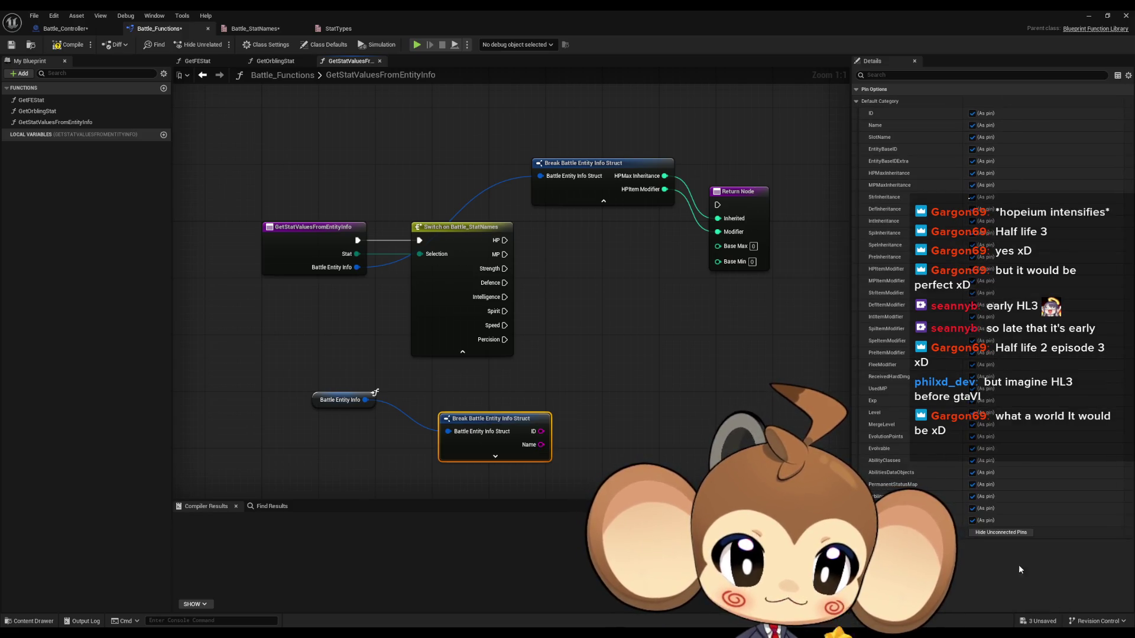
Feed EntityBaseID into Get Entity Base Info from Base ID, then break it showing only Base HPMin and Base HPMax.
left_click(1001, 532)
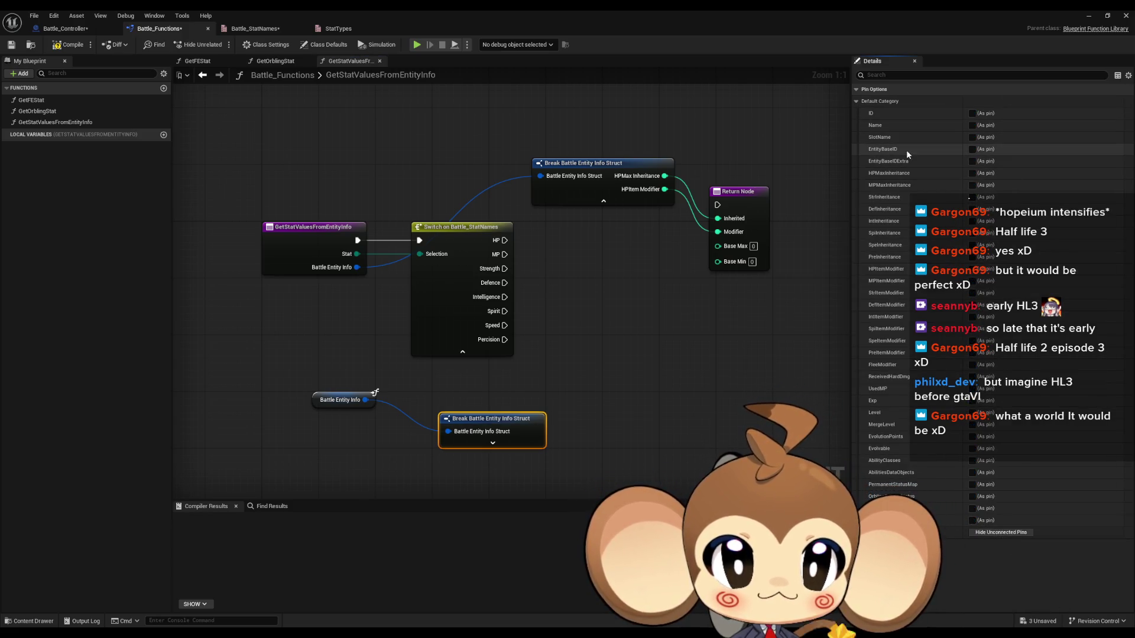
left_click(982, 149)
left_click_drag(560, 431, 635, 417)
type("get")
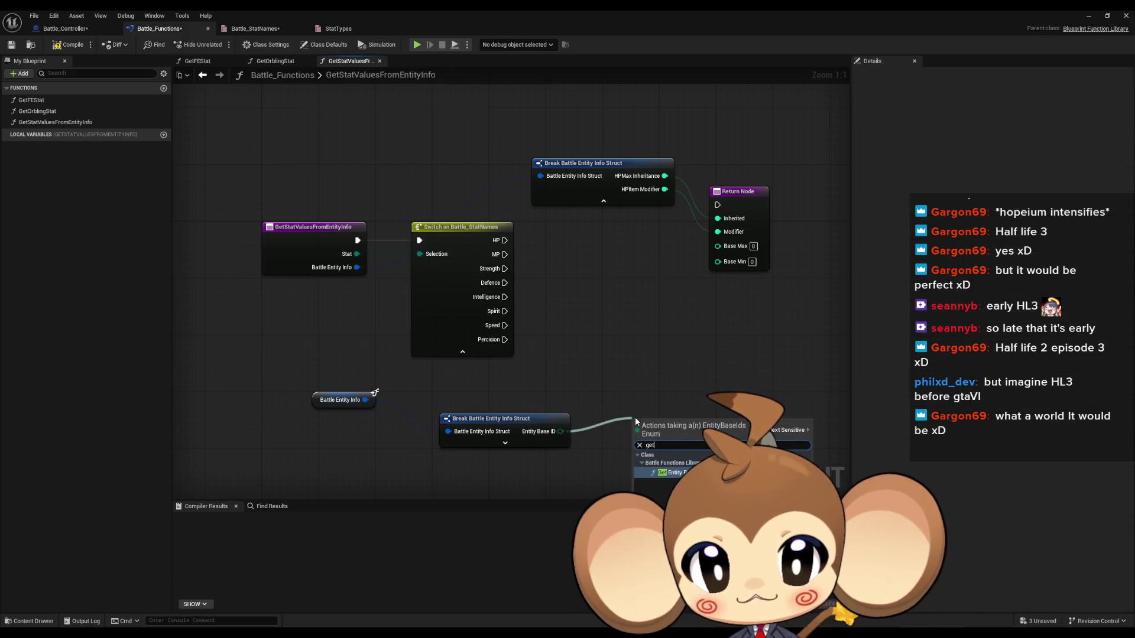
key("Return")
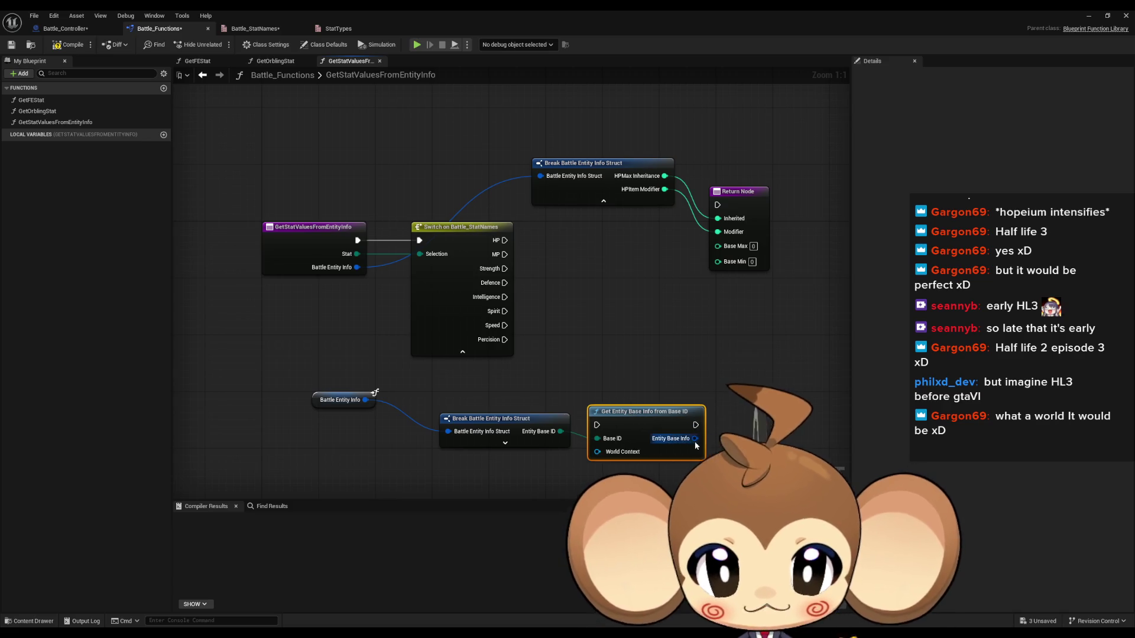
left_click_drag(695, 439, 760, 437)
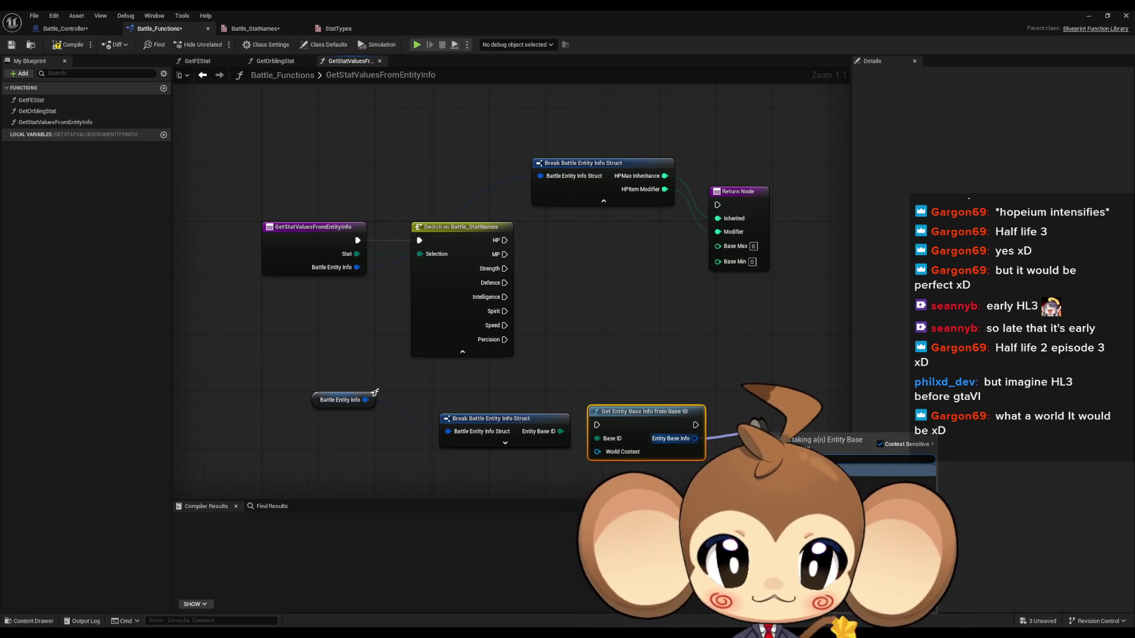
key("Return")
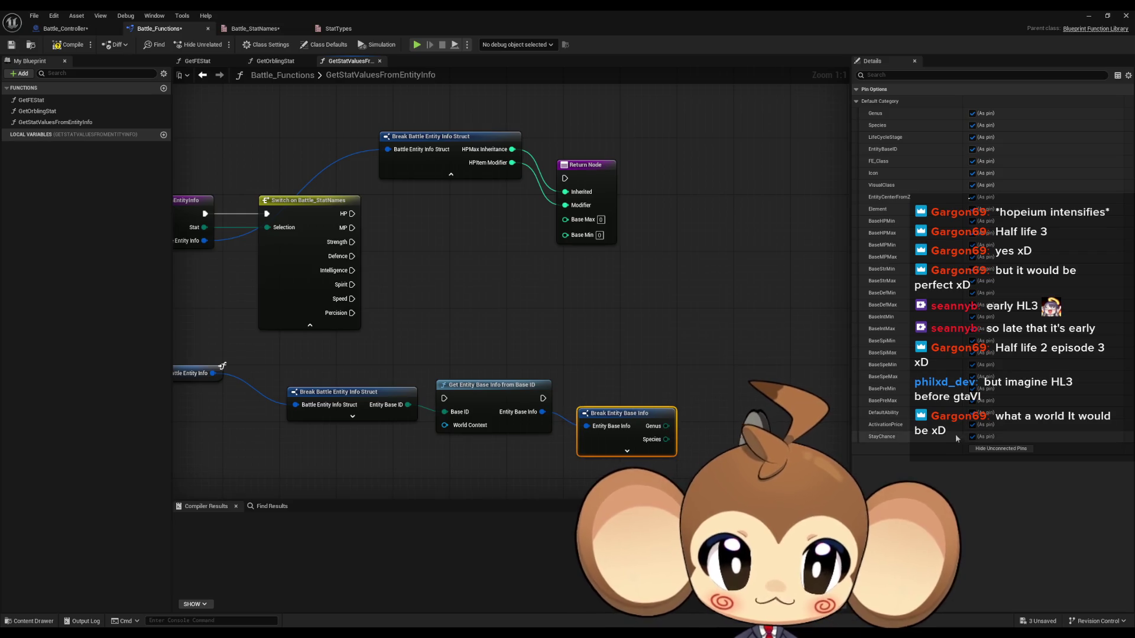
left_click(993, 451)
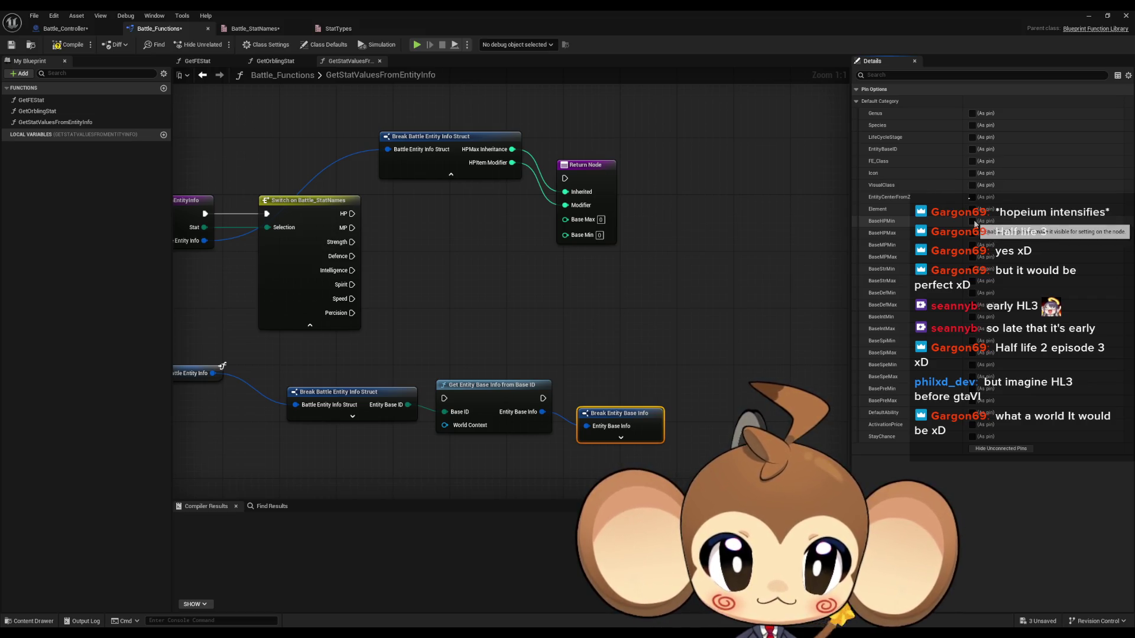
left_click(973, 222)
left_click(973, 233)
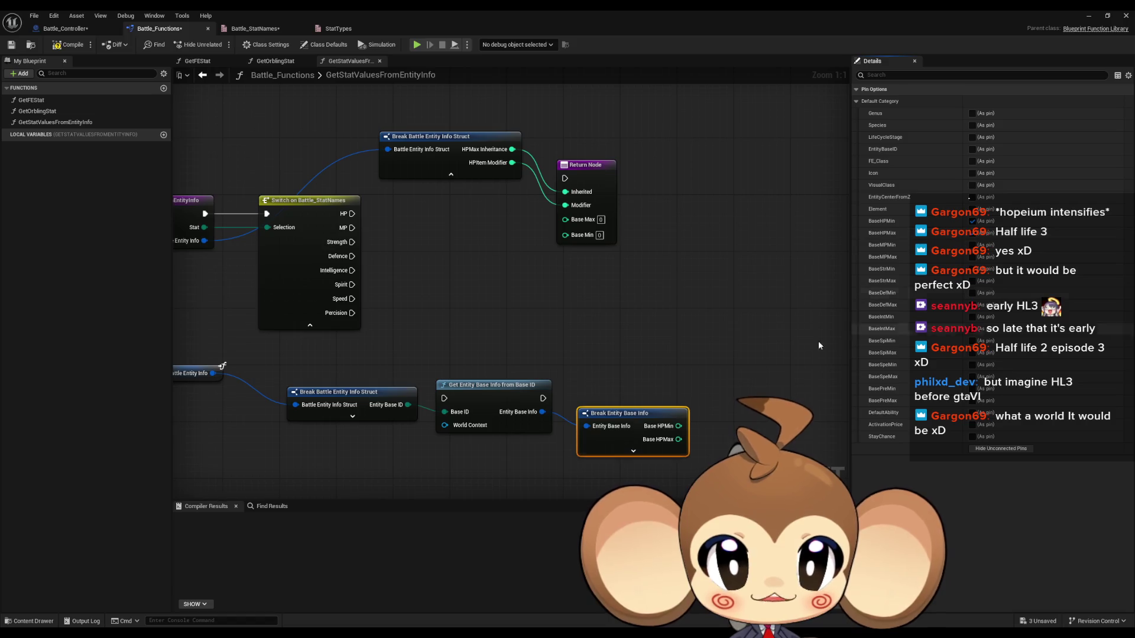
Promote the Entity Base Info result to a local variable named EntityBase.
mouse_move(573, 363)
left_mouse_down()
mouse_move(693, 359)
mouse_move(753, 306)
left_mouse_up()
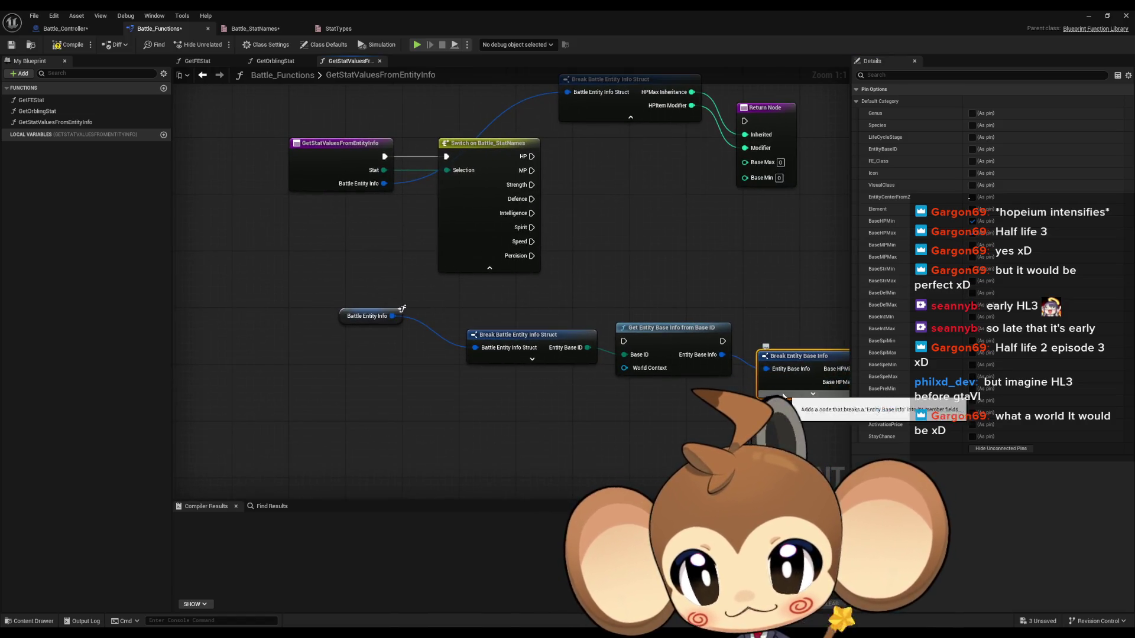
mouse_move(733, 354)
left_mouse_down()
mouse_move(628, 351)
mouse_move(673, 306)
left_mouse_up()
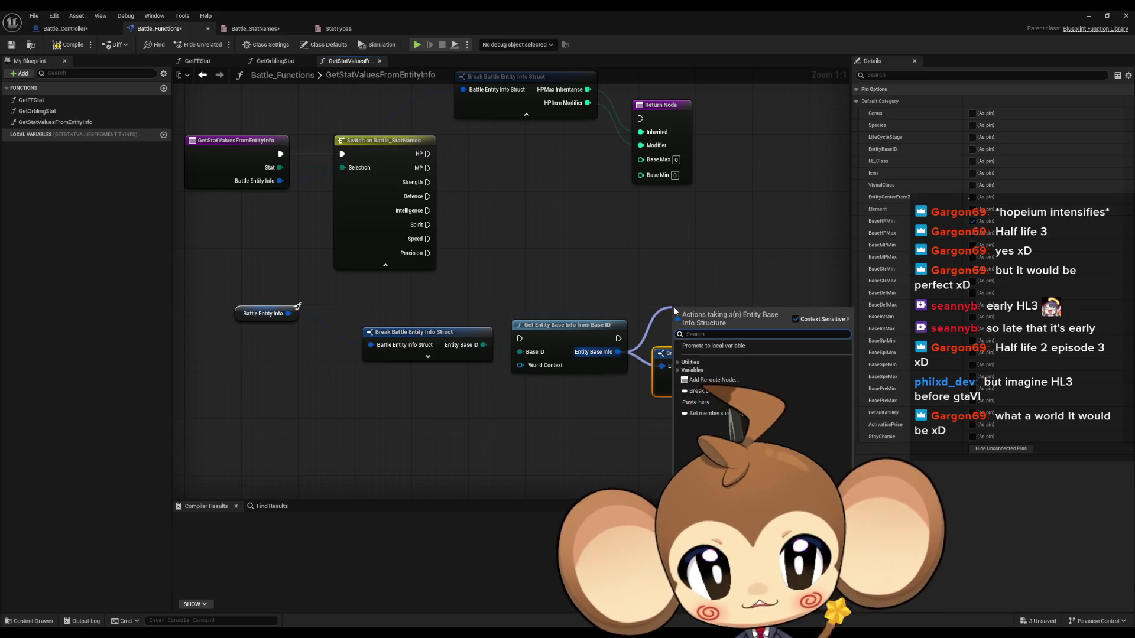
type("lo")
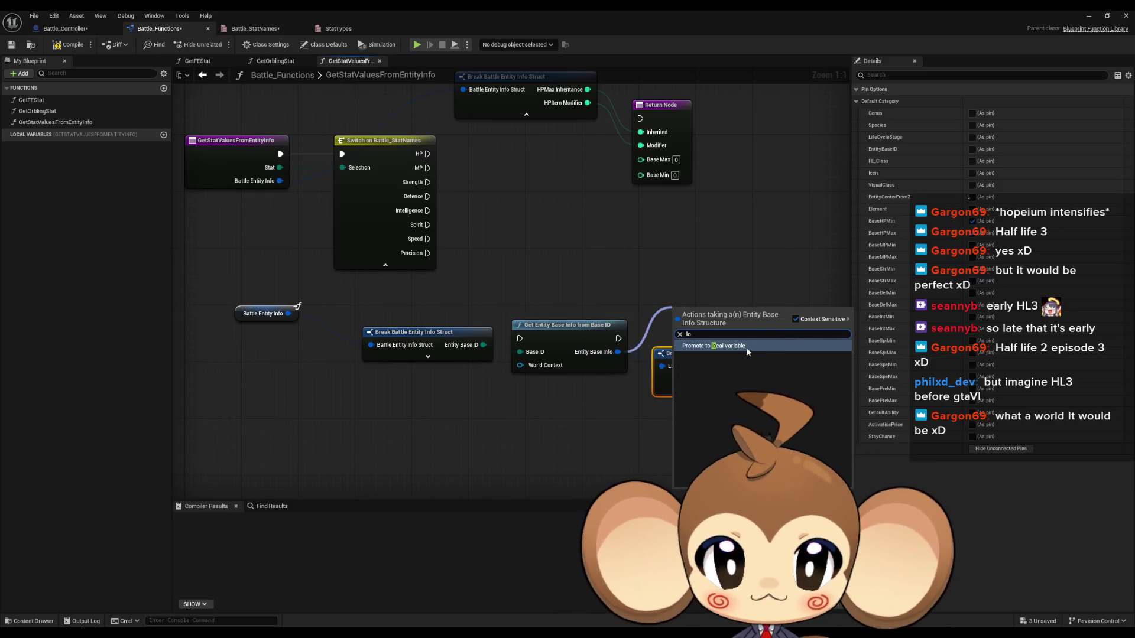
key("Return")
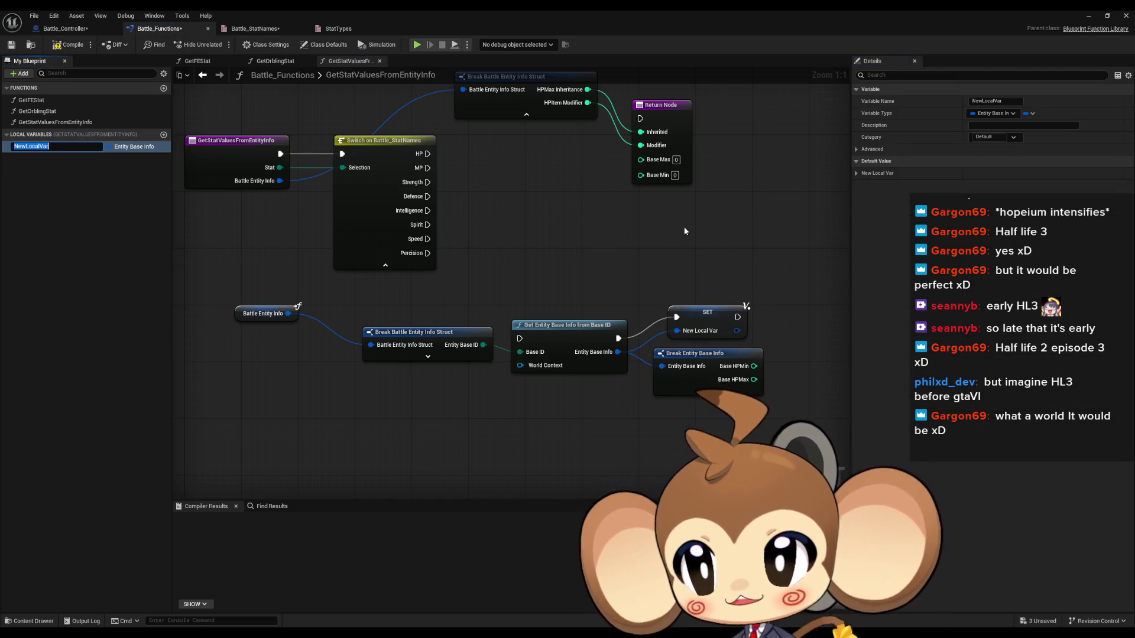
type("Enti")
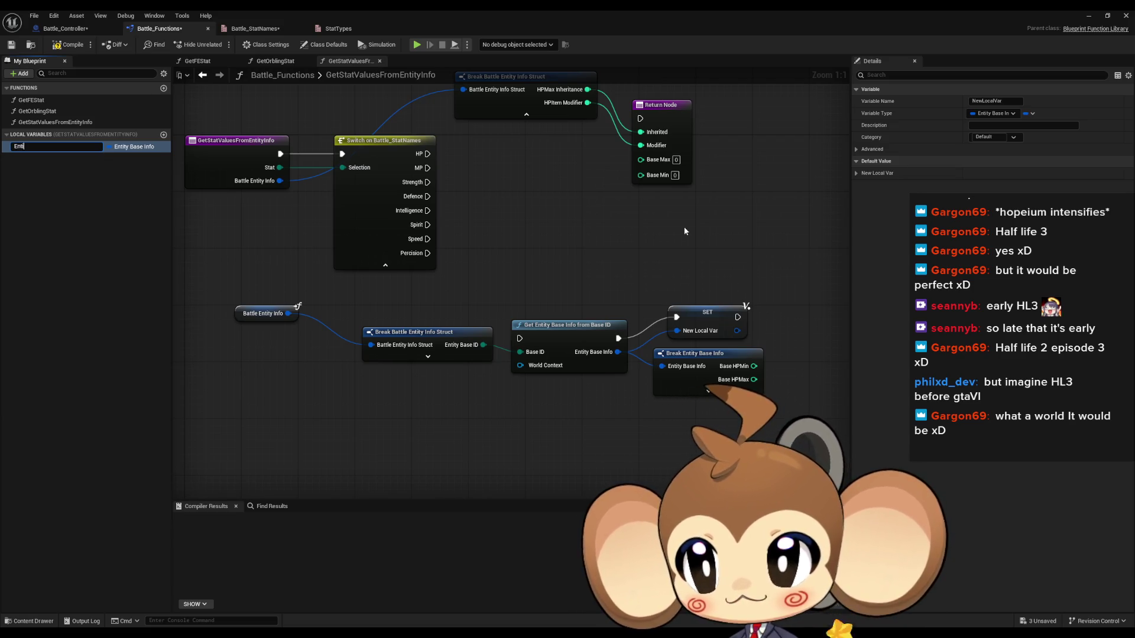
type("ty")
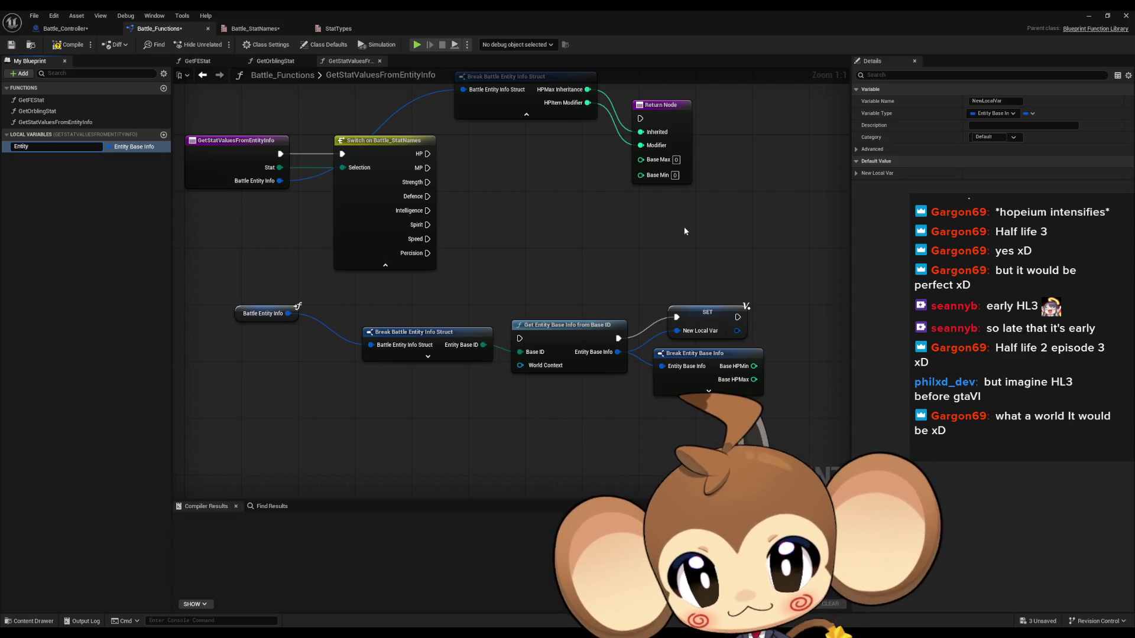
type("Base")
key("Return")
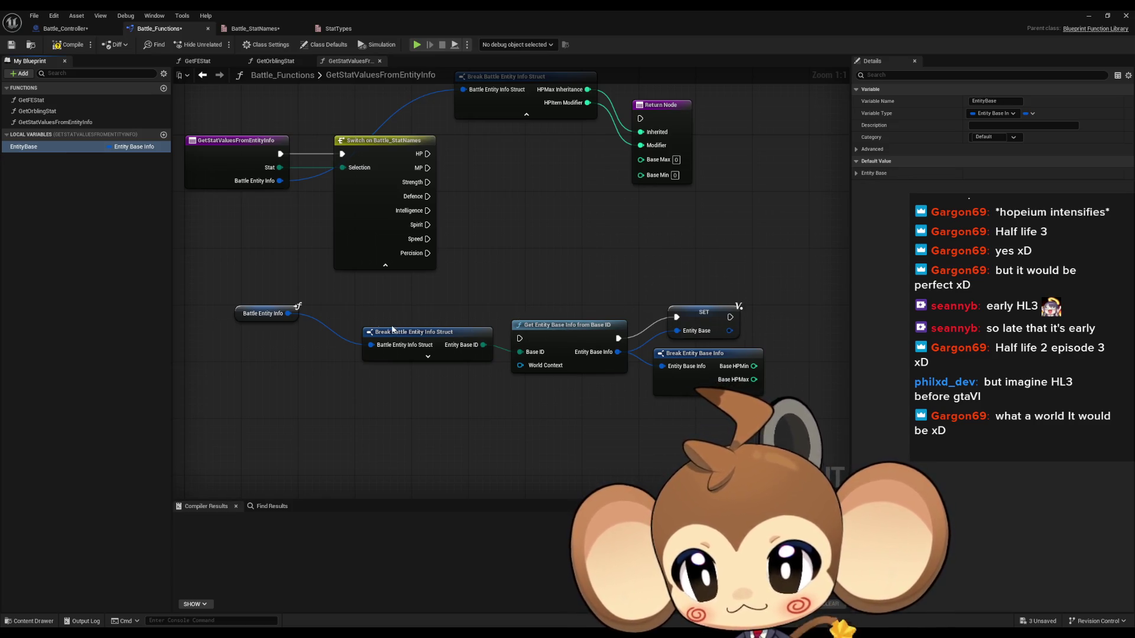
left_click_drag(260, 314, 309, 341)
Arrange the Battle Entity Info getter, Break struct and Get Entity Base Info nodes beside the function entry.
left_click(414, 332, "shift")
left_click(567, 358, "shift")
left_click_drag(568, 357, 292, 320)
mouse_move(429, 315)
left_mouse_down()
mouse_move(530, 321)
mouse_move(517, 331)
mouse_move(499, 165)
mouse_move(393, 317)
mouse_move(400, 328)
left_mouse_up()
mouse_move(441, 108)
left_mouse_down()
mouse_move(591, 237)
mouse_move(717, 290)
left_mouse_up()
left_click_drag(431, 231, 752, 252)
mouse_move(324, 382)
left_mouse_down()
mouse_move(414, 235)
mouse_move(393, 211)
left_mouse_up()
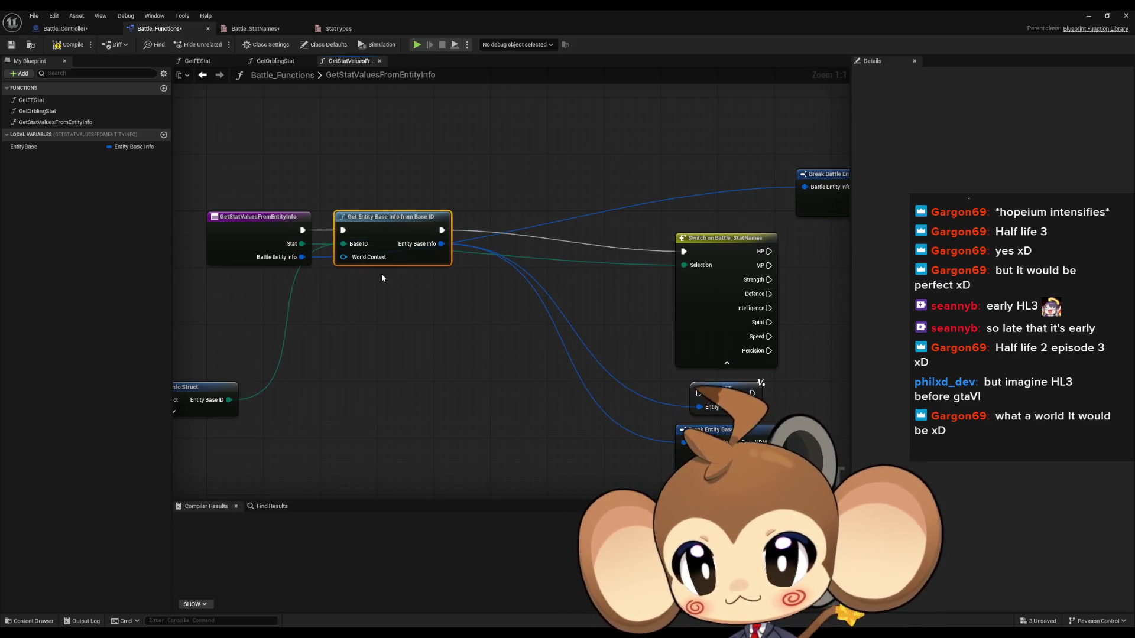
left_click_drag(381, 273, 642, 266)
mouse_move(436, 369)
left_mouse_down()
mouse_move(520, 306)
mouse_move(506, 269)
left_mouse_up()
left_click(421, 327)
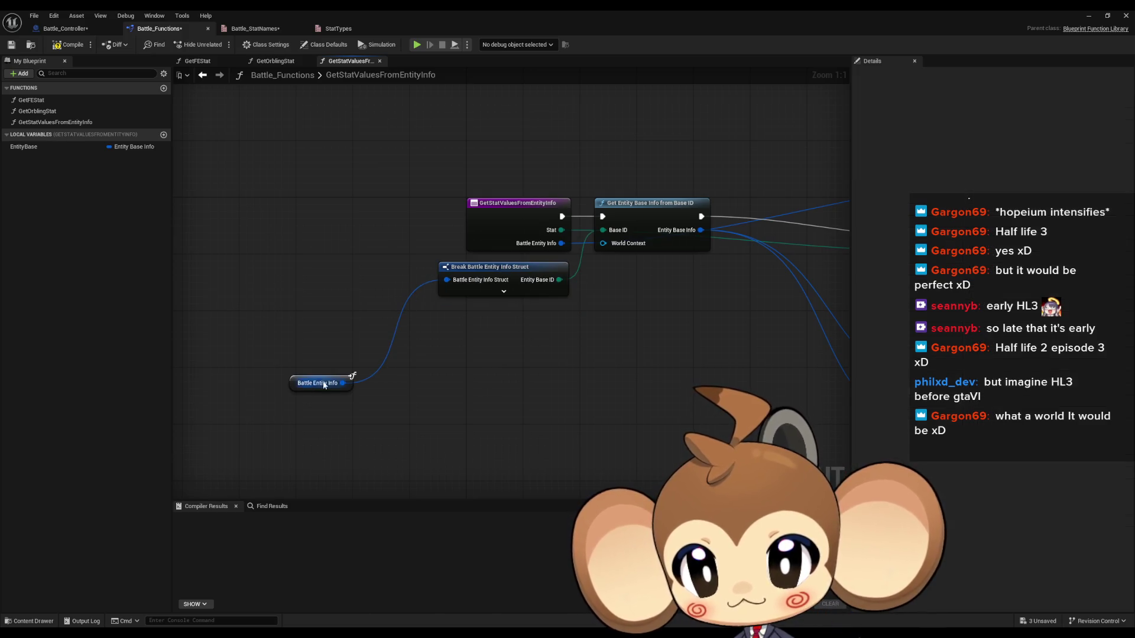
left_click_drag(340, 318, 340, 320)
left_click_drag(299, 386, 363, 279)
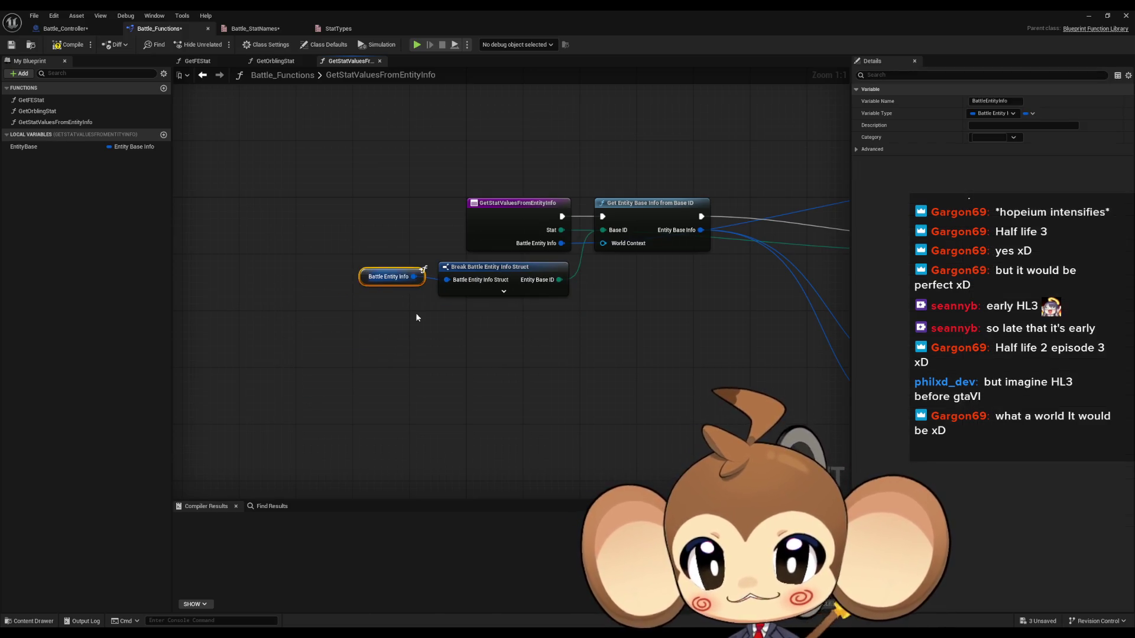
left_click(501, 341)
Splice the EntityBase SET node into the execution chain between Get Entity Base Info and the Switch.
left_click_drag(393, 239, 58, 220)
left_click_drag(640, 212, 555, 191)
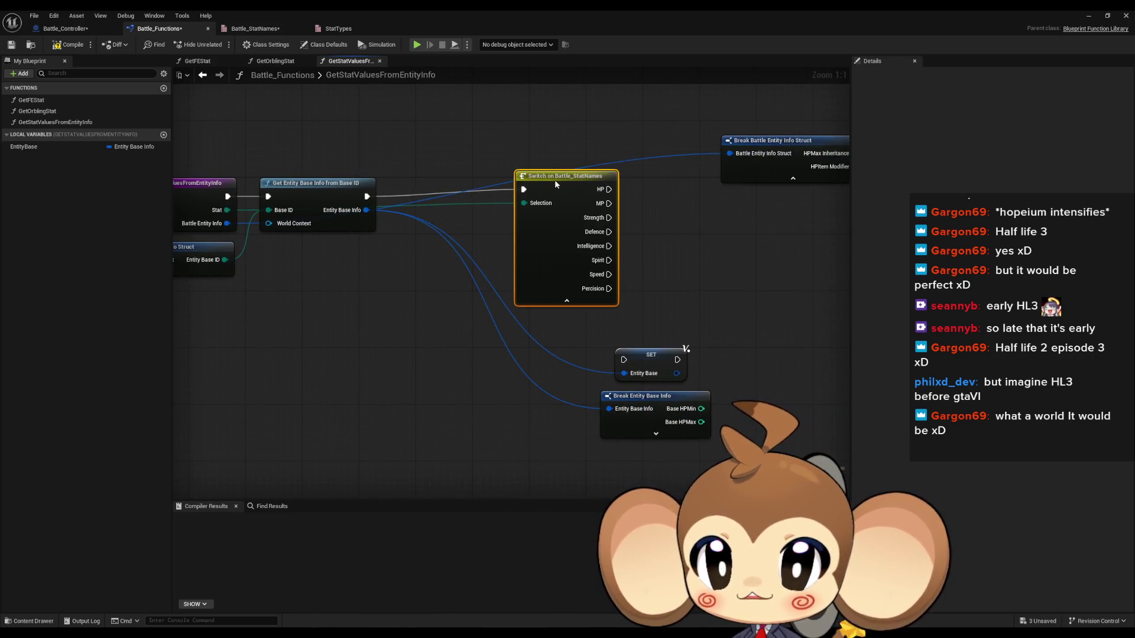
mouse_move(767, 160)
left_mouse_down()
mouse_move(571, 160)
mouse_move(533, 250)
left_mouse_up()
mouse_move(528, 314)
left_mouse_down()
mouse_move(529, 293)
mouse_move(761, 270)
left_mouse_up()
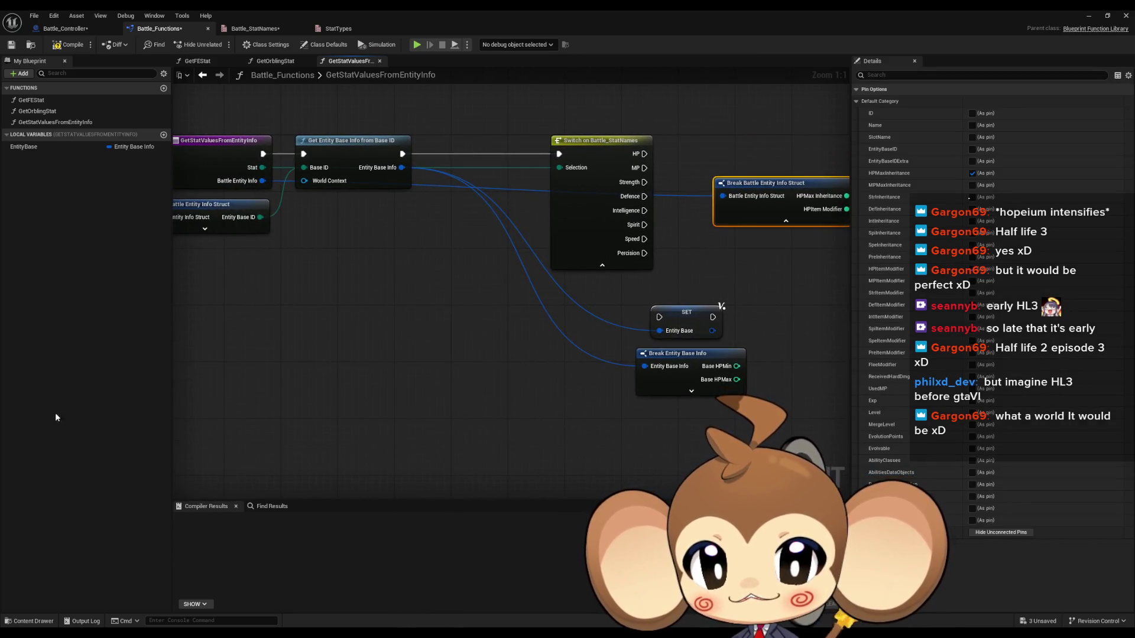
left_click_drag(400, 270, 437, 273)
mouse_move(725, 325)
left_mouse_down()
mouse_move(484, 218)
mouse_move(595, 156)
left_mouse_up()
mouse_move(439, 156)
left_mouse_down()
mouse_move(473, 208)
mouse_move(506, 159)
mouse_move(497, 154)
left_mouse_up()
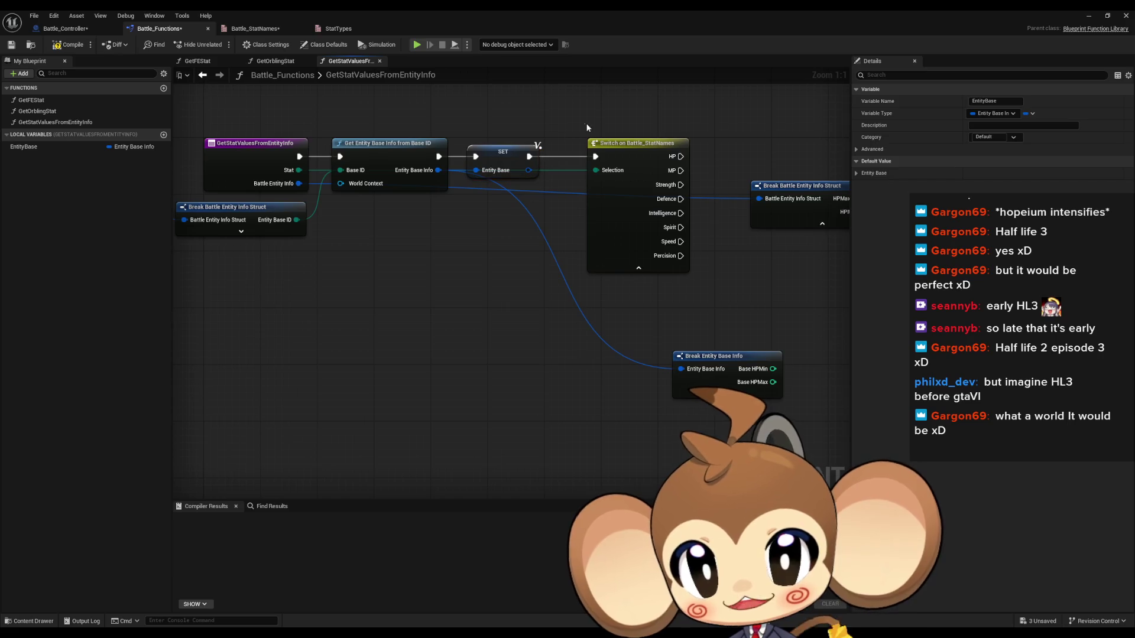
left_click_drag(658, 154, 630, 154)
left_click(698, 137)
Wire an EntityBase getter into Break Entity Base Info, Base HPMax to Base Max, and the HP case to the Return Node.
left_click_drag(23, 146, 398, 401)
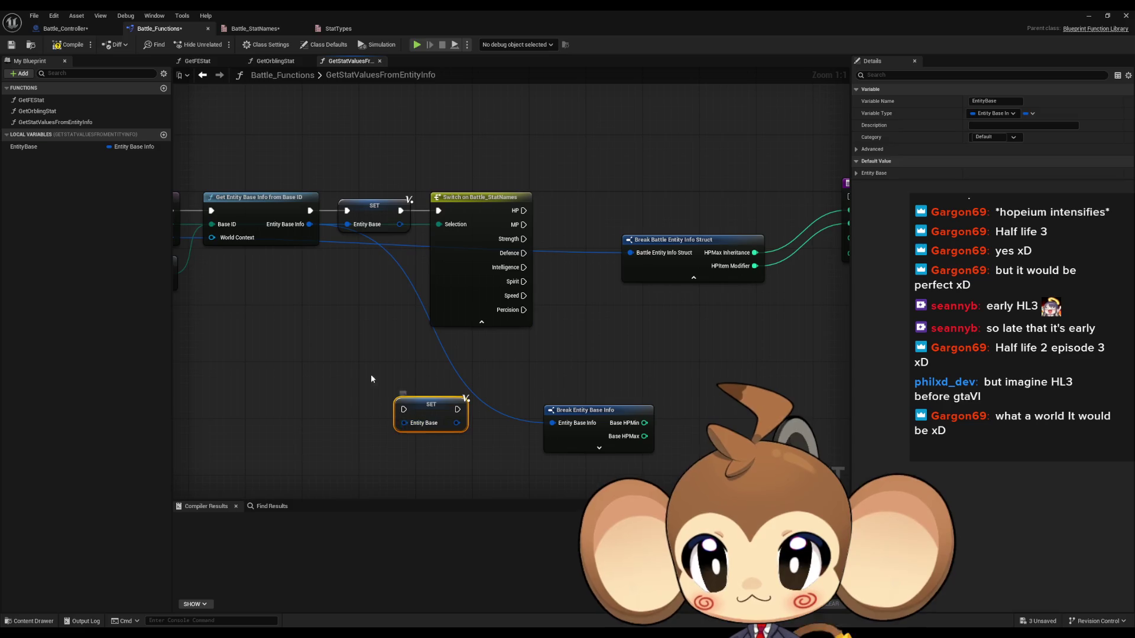
key("Delete")
mouse_move(24, 147)
left_mouse_down()
mouse_move(432, 401)
mouse_move(522, 419)
left_mouse_up()
left_click_drag(329, 370, 535, 455)
mouse_move(493, 412)
left_mouse_down()
mouse_move(519, 412)
mouse_move(594, 298)
mouse_move(607, 299)
left_mouse_up()
left_click(568, 241, "shift")
left_click_drag(568, 241, 574, 213)
left_click(680, 278)
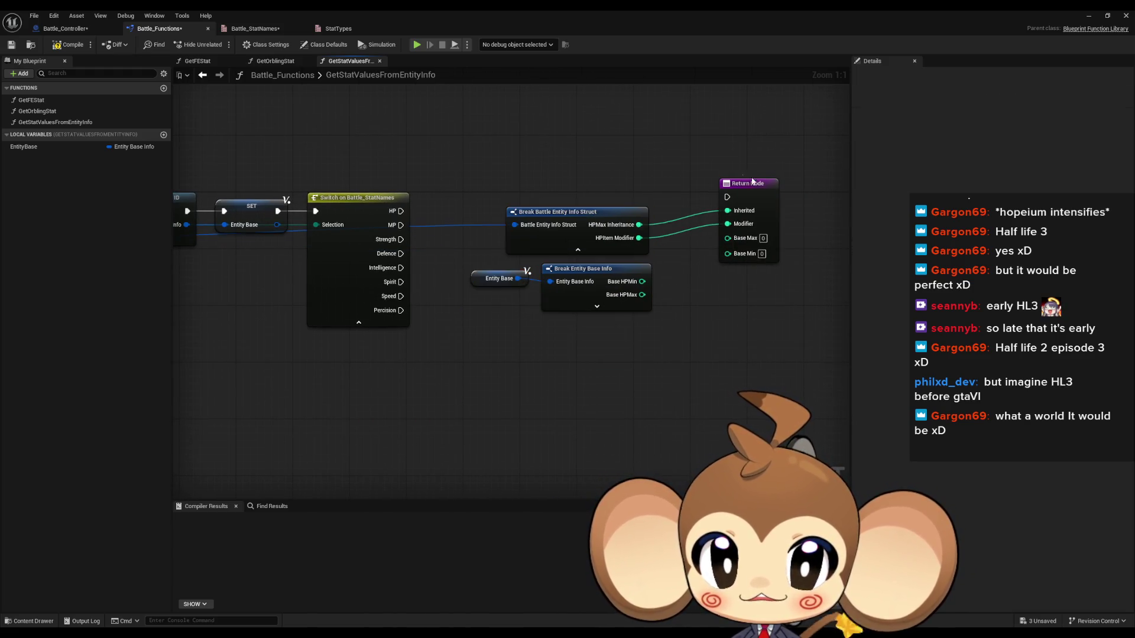
mouse_move(728, 238)
left_mouse_down()
mouse_move(642, 294)
mouse_move(704, 280)
left_mouse_up()
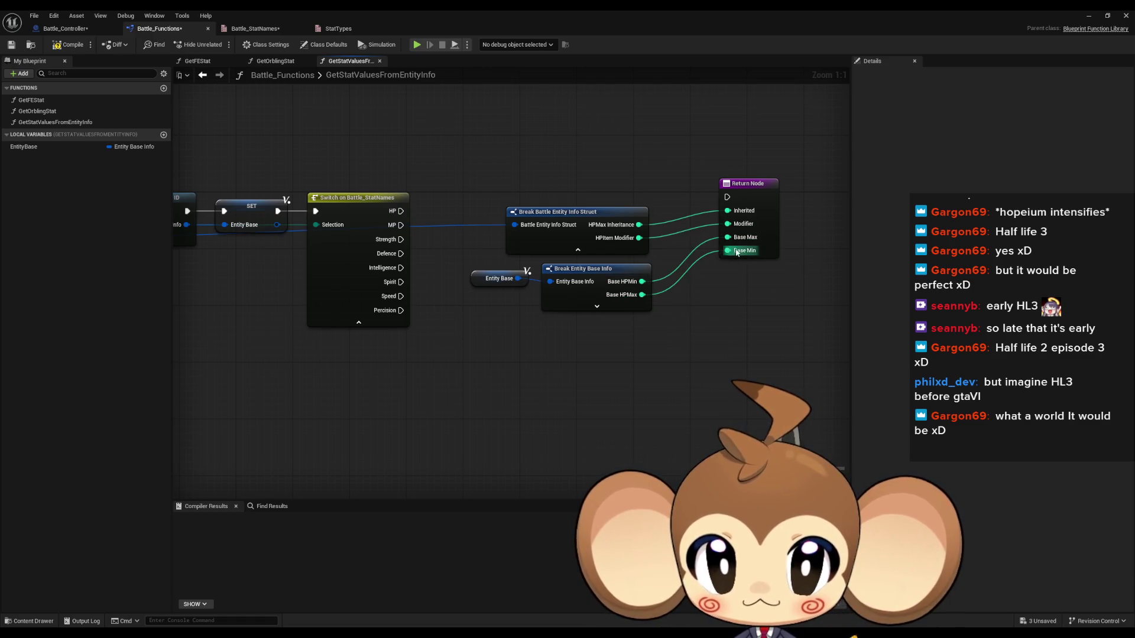
left_click_drag(727, 197, 401, 211)
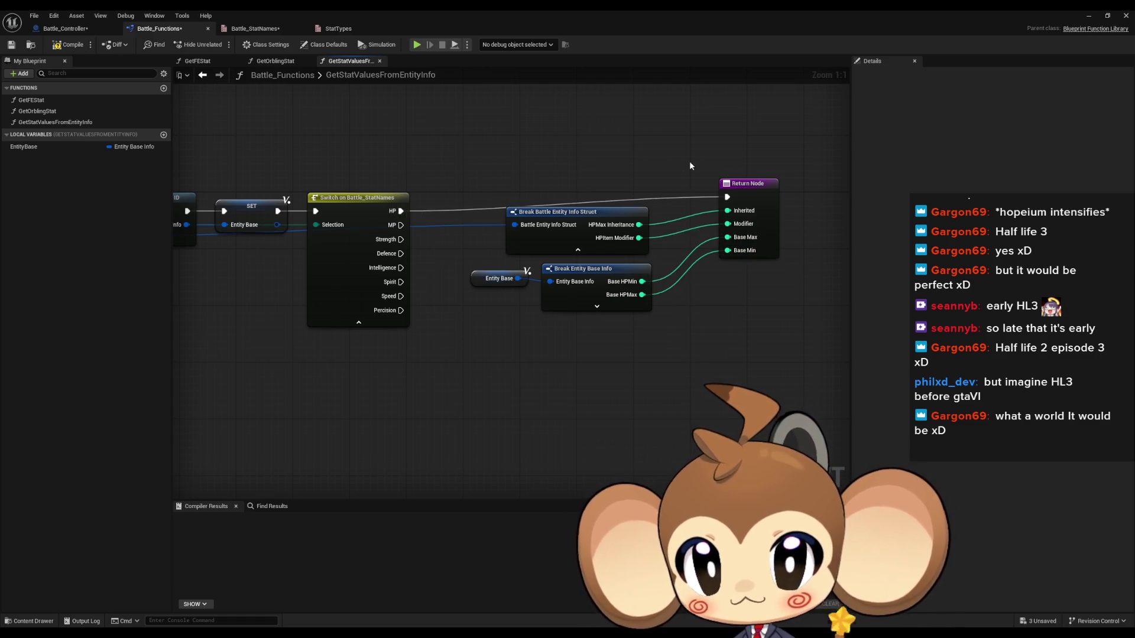
Tidy the layout of the getters, both Break nodes and the Return Node.
left_click(566, 213)
left_click_drag(196, 269, 385, 269)
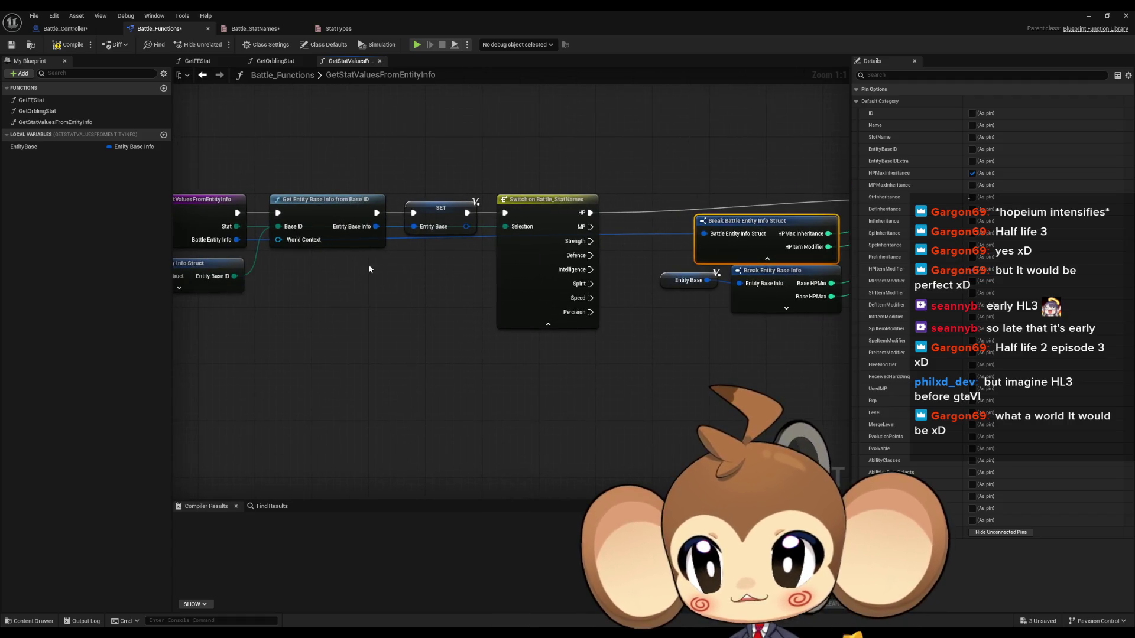
left_click(657, 284)
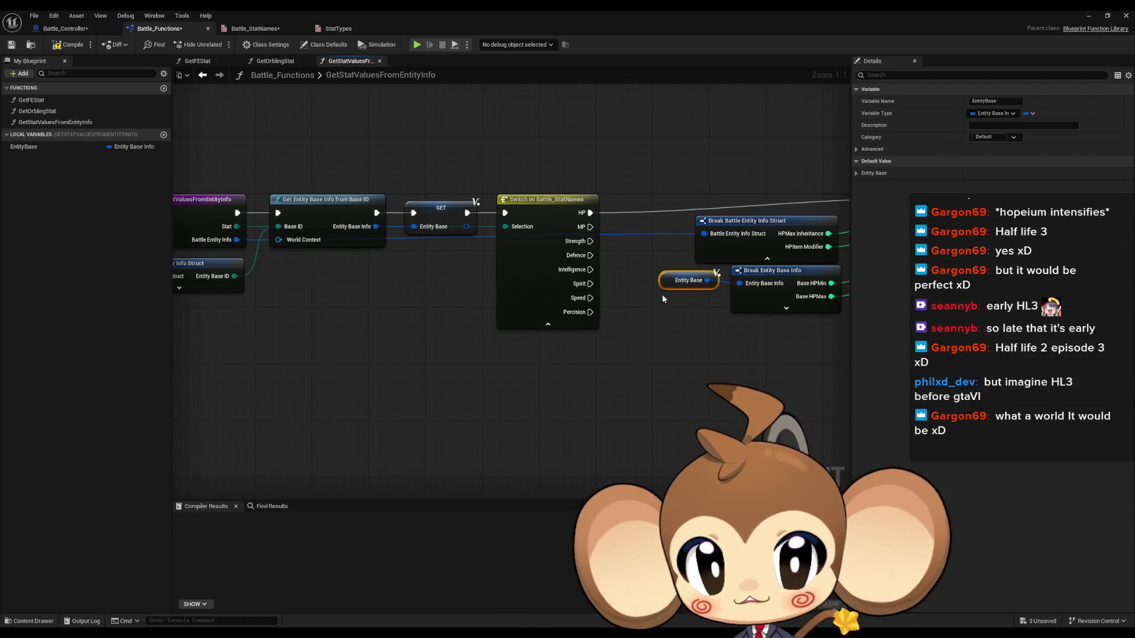
left_click_drag(663, 294, 734, 299)
mouse_move(291, 266)
left_mouse_down()
mouse_move(479, 278)
mouse_move(3, 255)
left_mouse_up()
left_click(564, 234)
left_click_drag(589, 234, 628, 238)
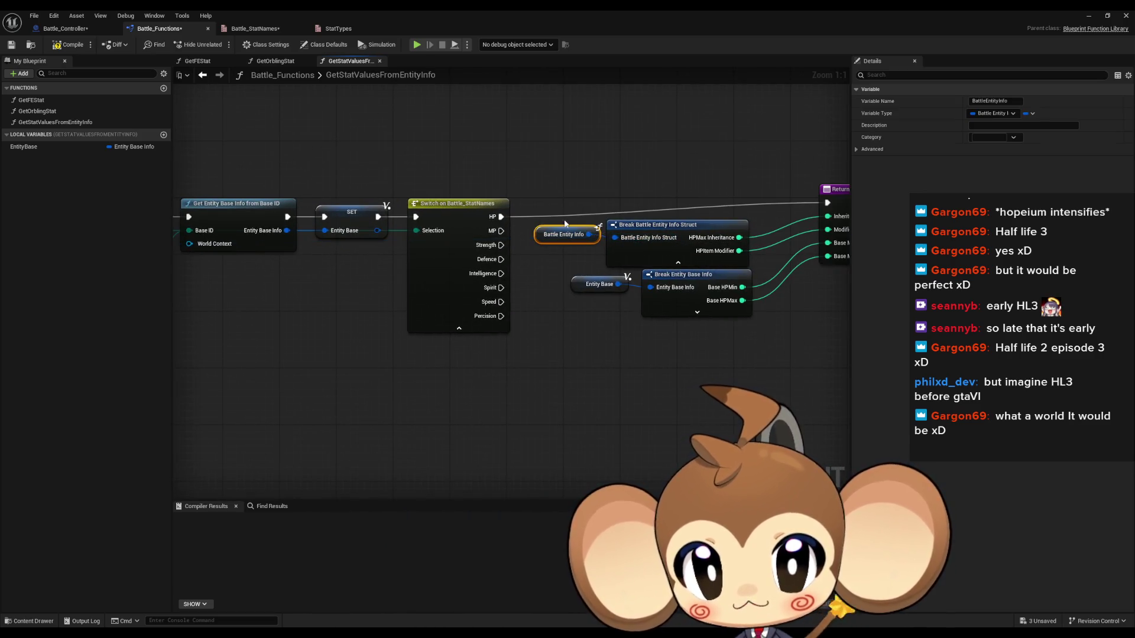
left_click_drag(551, 235, 551, 242)
left_click_drag(539, 172, 395, 222)
mouse_move(393, 263)
left_mouse_down()
mouse_move(609, 369)
mouse_move(674, 376)
left_mouse_up()
left_click_drag(706, 234, 712, 259)
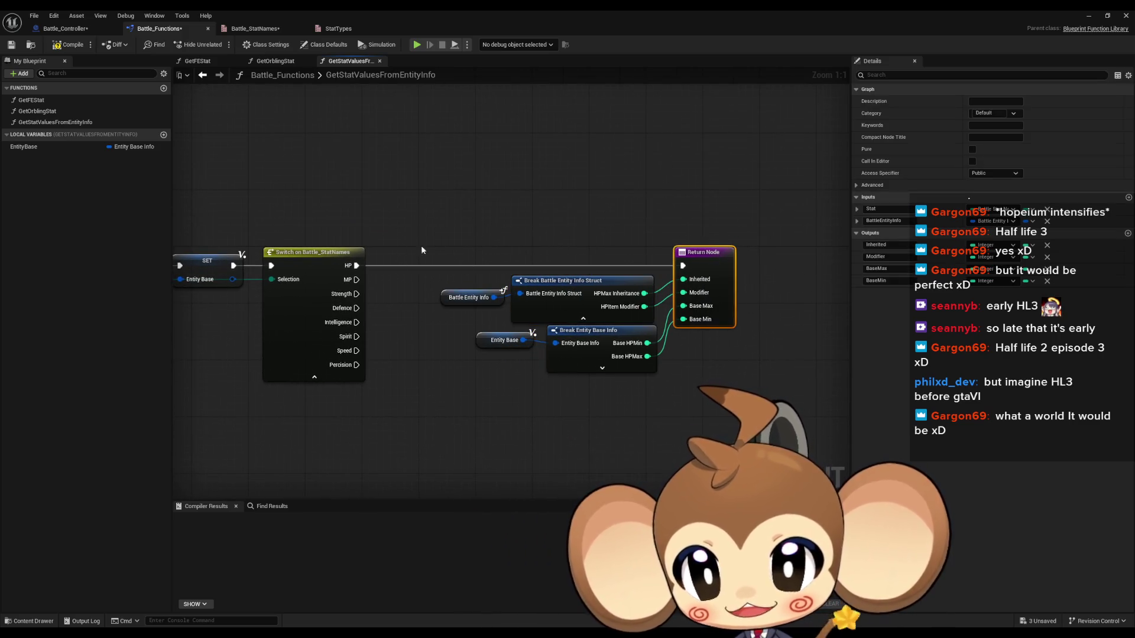
left_click(537, 374)
left_click_drag(569, 411, 512, 370)
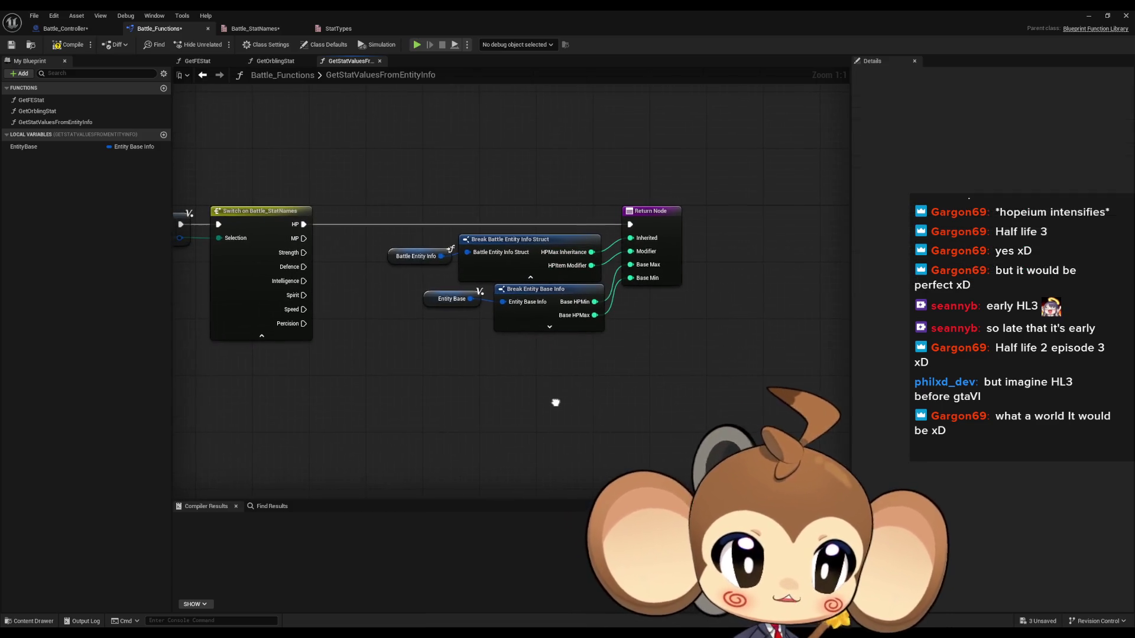
left_click_drag(543, 398, 545, 395)
Copy the HP return node group and paste a duplicate below it.
left_click_drag(413, 163, 686, 331)
key("ctrl+c")
key("ctrl+v")
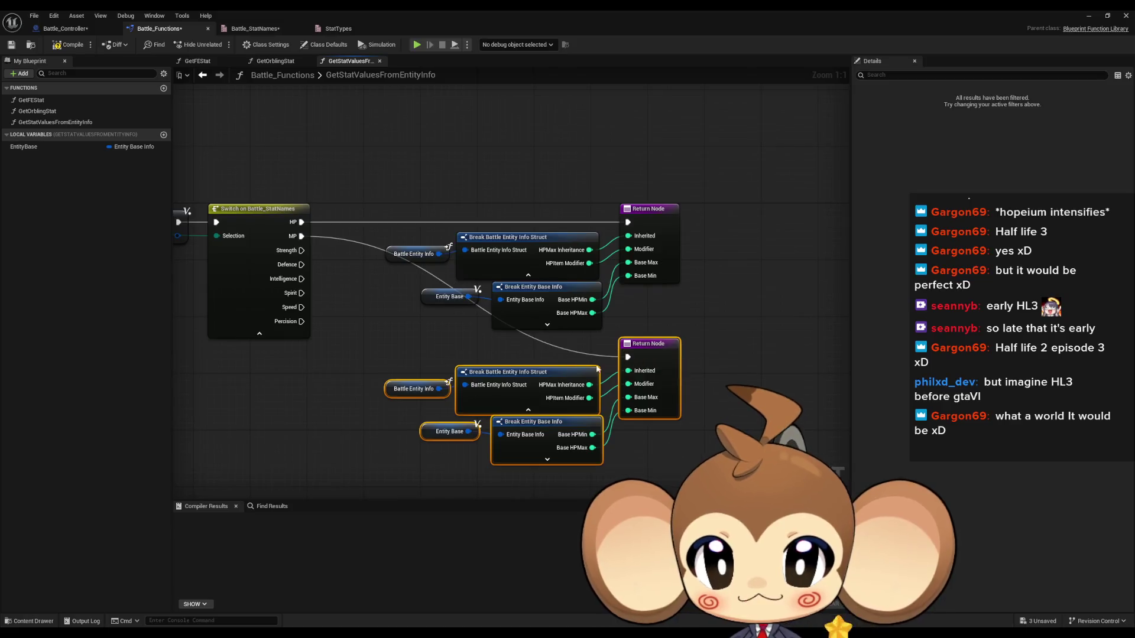
Swap the copied Break Battle Entity Info outputs from HPMax Inheritance/HPItem Modifier to MPMax Inheritance/MPItem Modifier.
left_click(527, 372)
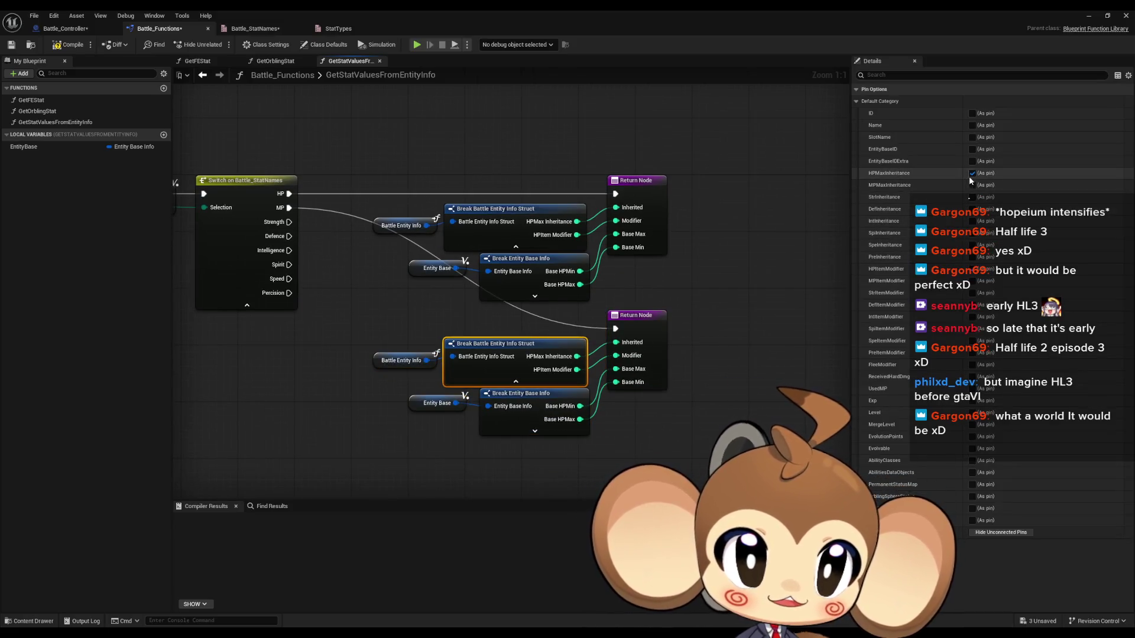
left_click(972, 173)
left_click(972, 185)
left_click(972, 269)
left_click(973, 281)
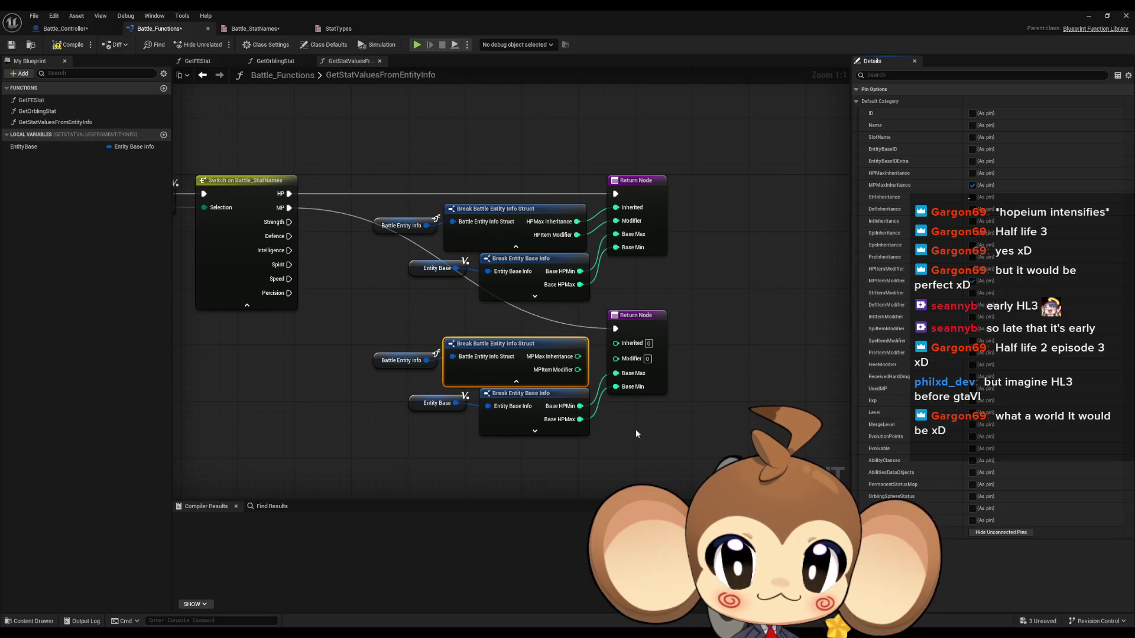
Switch the copied Break Entity Base Info to Base MPMin and Base MPMax and wire them into the return.
left_click(523, 398)
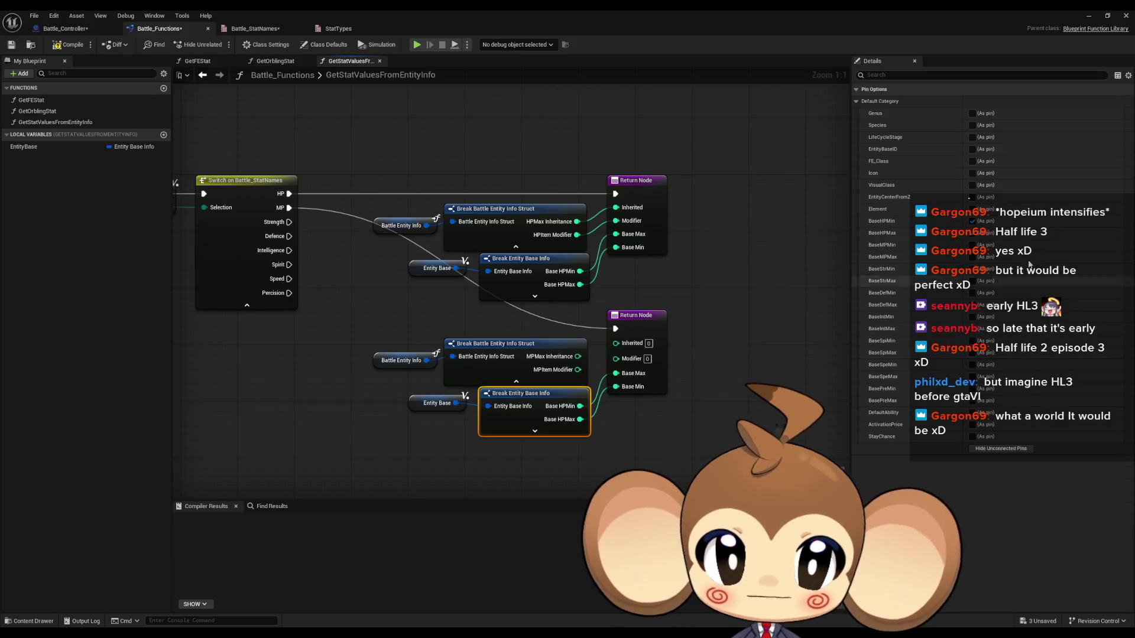
left_click(973, 221)
left_click(973, 233)
left_click(972, 245)
left_click(972, 257)
left_click_drag(624, 332, 593, 366)
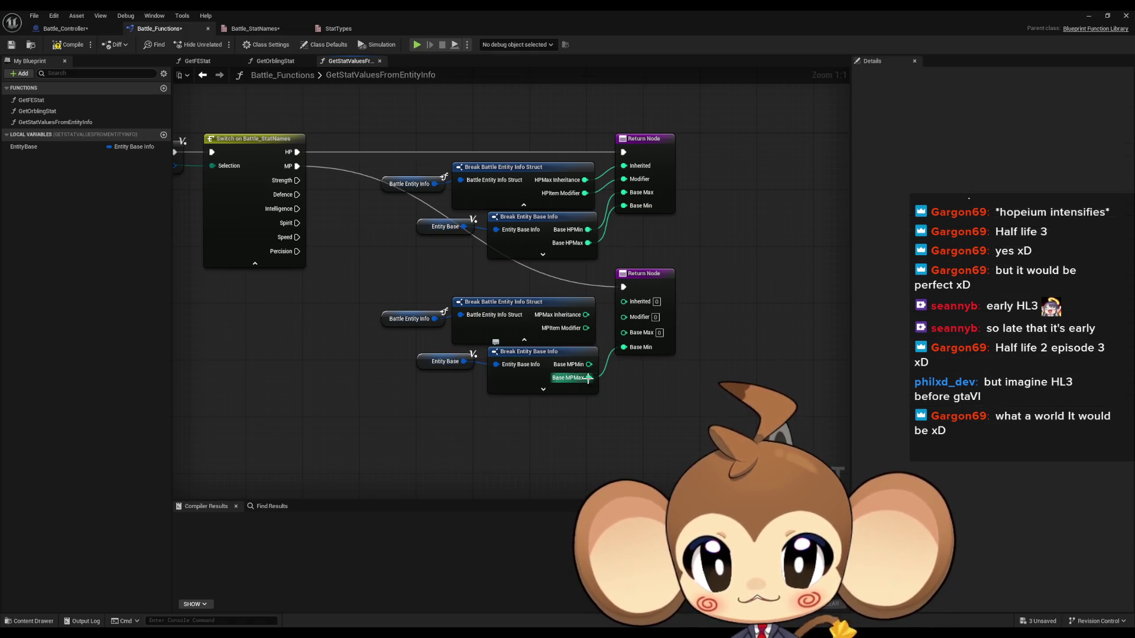
left_click_drag(590, 379, 589, 379)
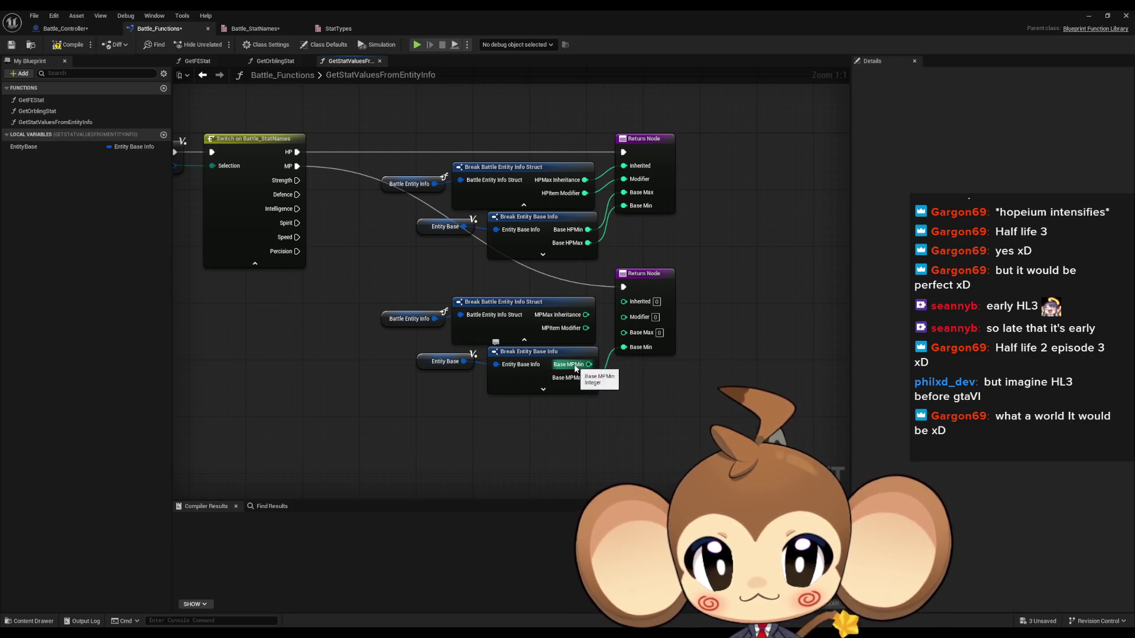
left_click(640, 195)
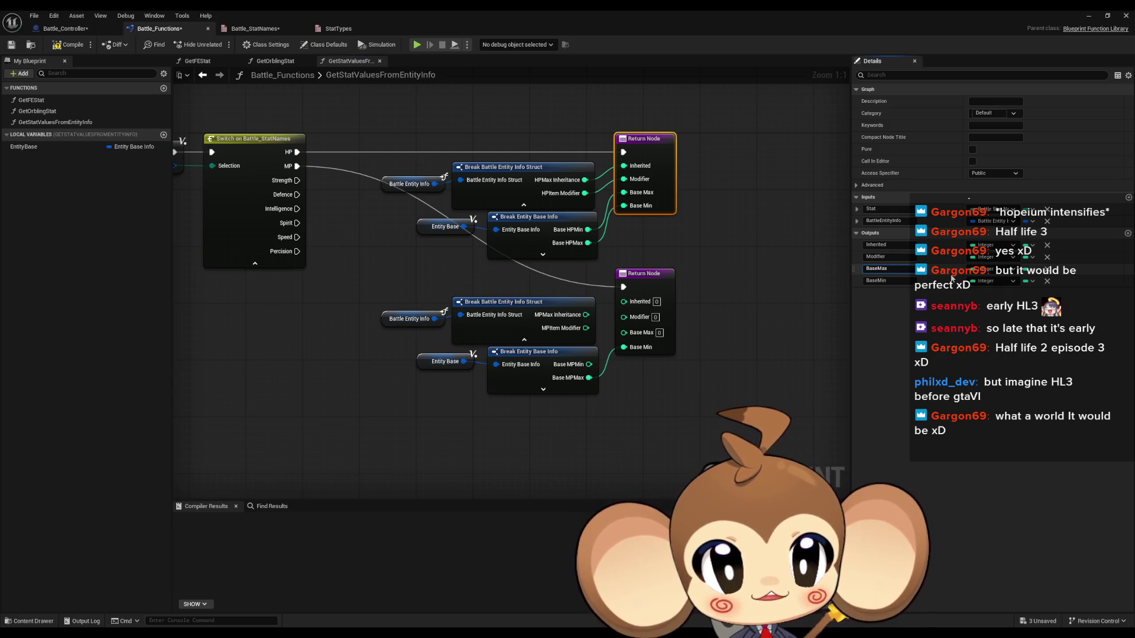
Rename the Return Node's outputs to BaseMin and BaseMax, with Base Min placed first.
type("ax")
key("Return")
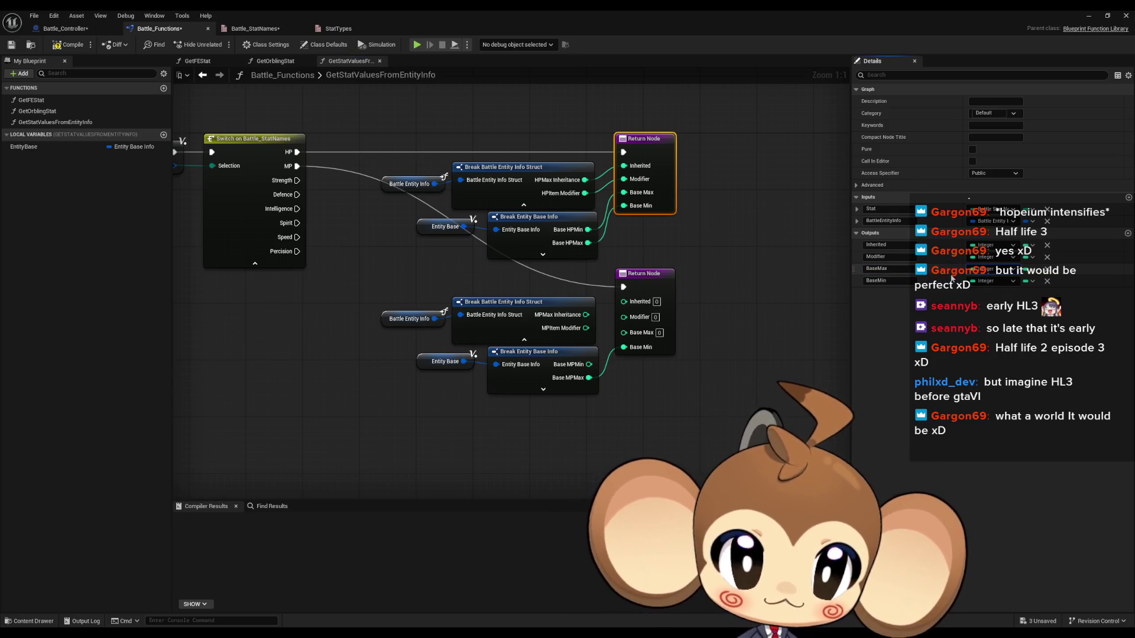
type("a")
key("Return")
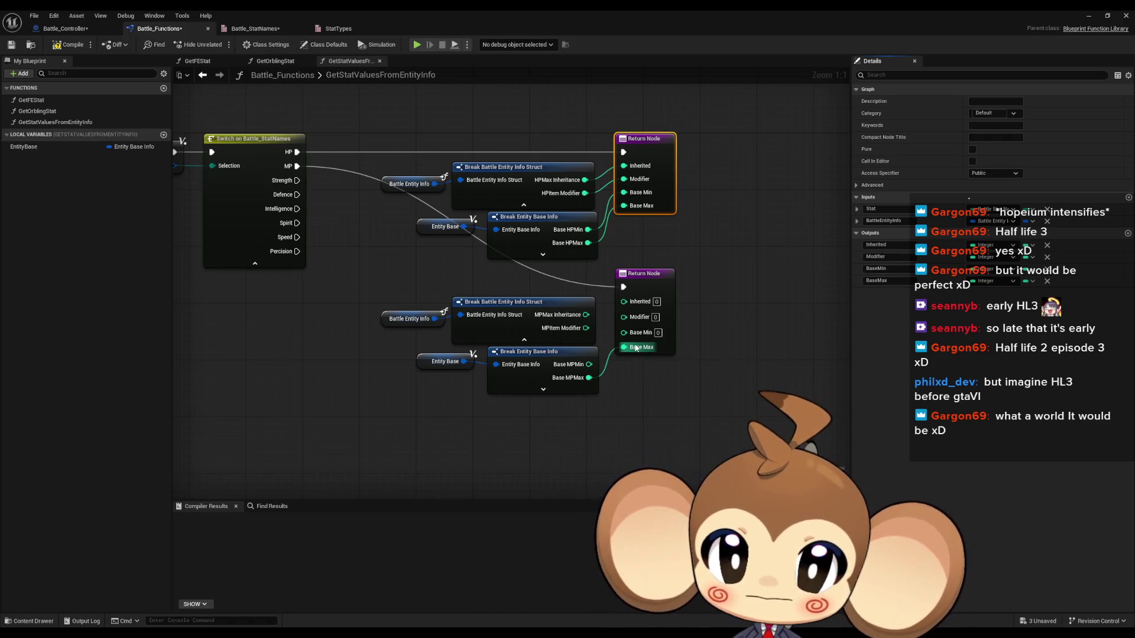
Wire Base MPMin, MPItem Modifier and MPMax Inheritance into the MP Return Node.
left_click_drag(589, 370, 588, 365)
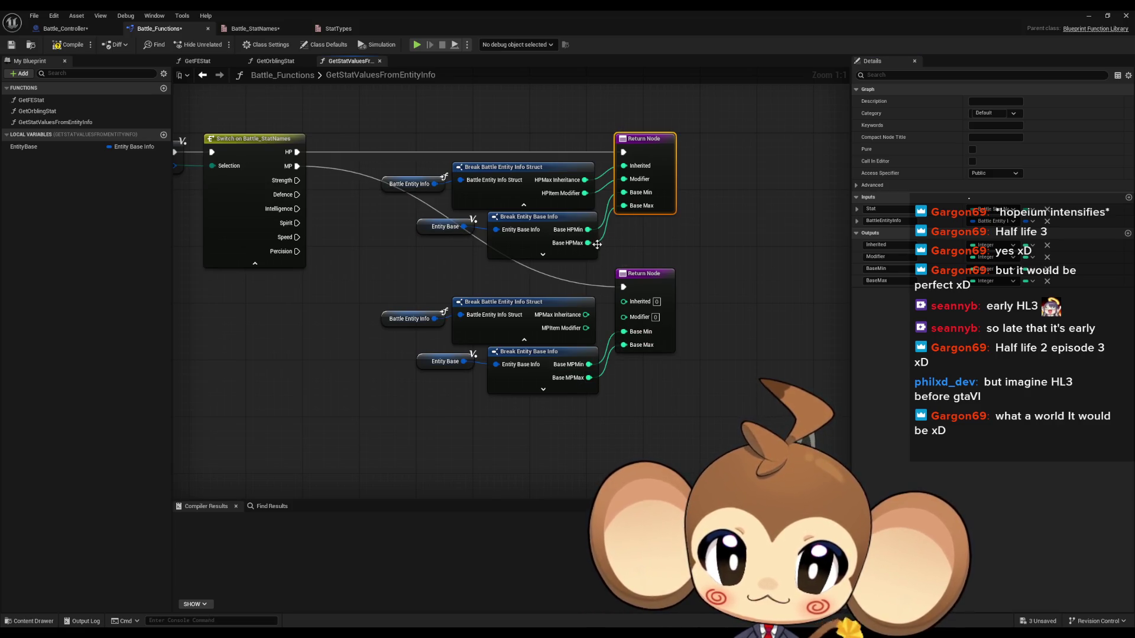
mouse_move(585, 328)
left_mouse_down()
mouse_move(625, 333)
mouse_move(624, 302)
left_mouse_up()
left_click(722, 251)
Duplicate the MP return group below and connect the next Switch case to its Return Node.
mouse_move(385, 286)
left_mouse_down()
mouse_move(684, 415)
mouse_move(662, 463)
mouse_move(657, 416)
left_mouse_up()
key("ctrl+c")
key("ctrl+v")
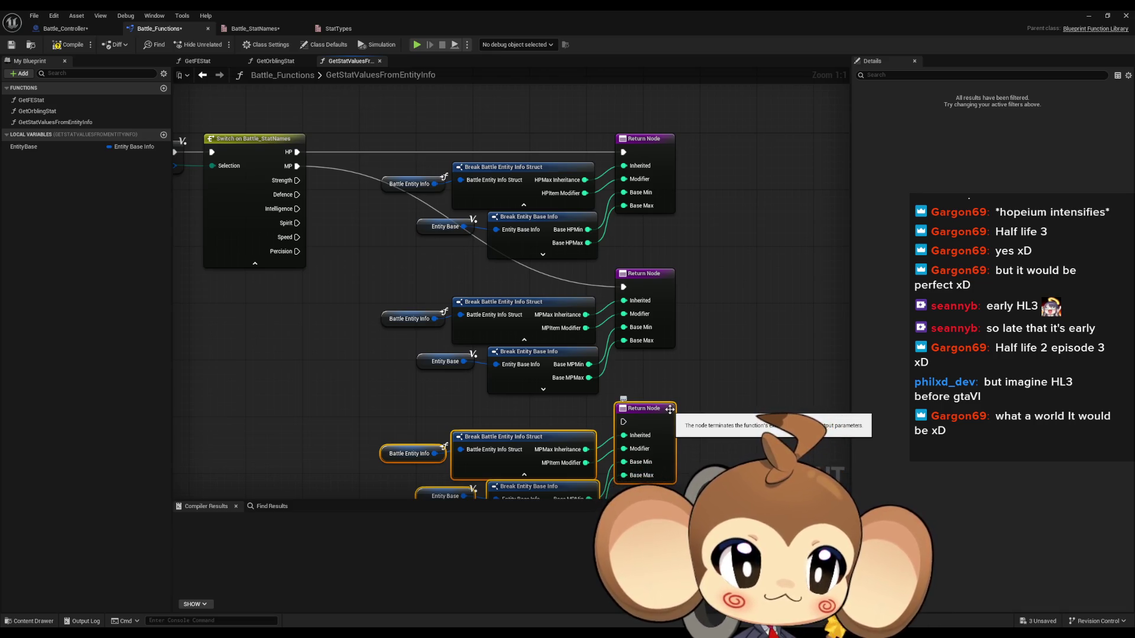
left_click_drag(623, 421, 318, 193)
scroll(686, 304, "down", 5)
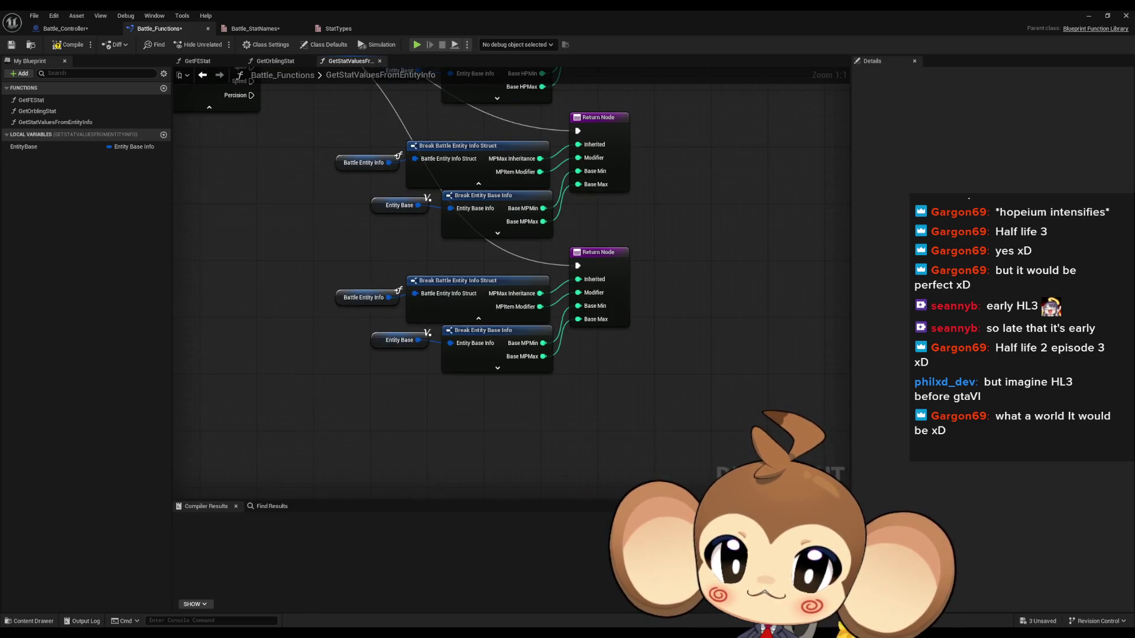
Swap the new Break Battle Entity Info outputs to Str Inheritance and Str Item Modifier.
left_click(458, 282)
left_click(973, 185)
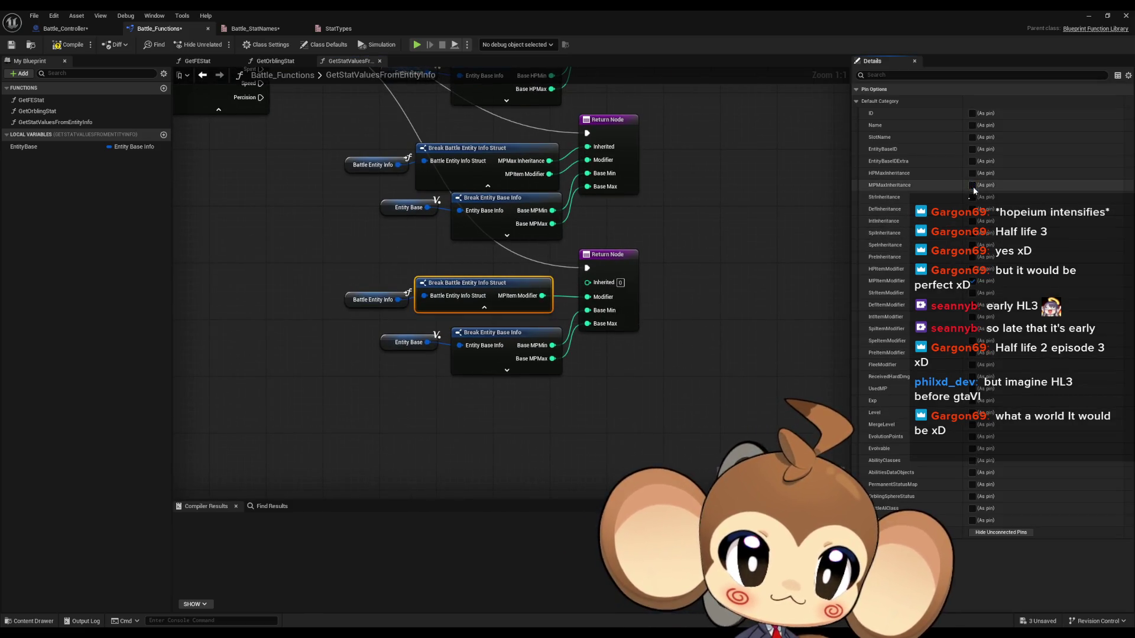
left_click(973, 196)
left_click(972, 281)
left_click(972, 293)
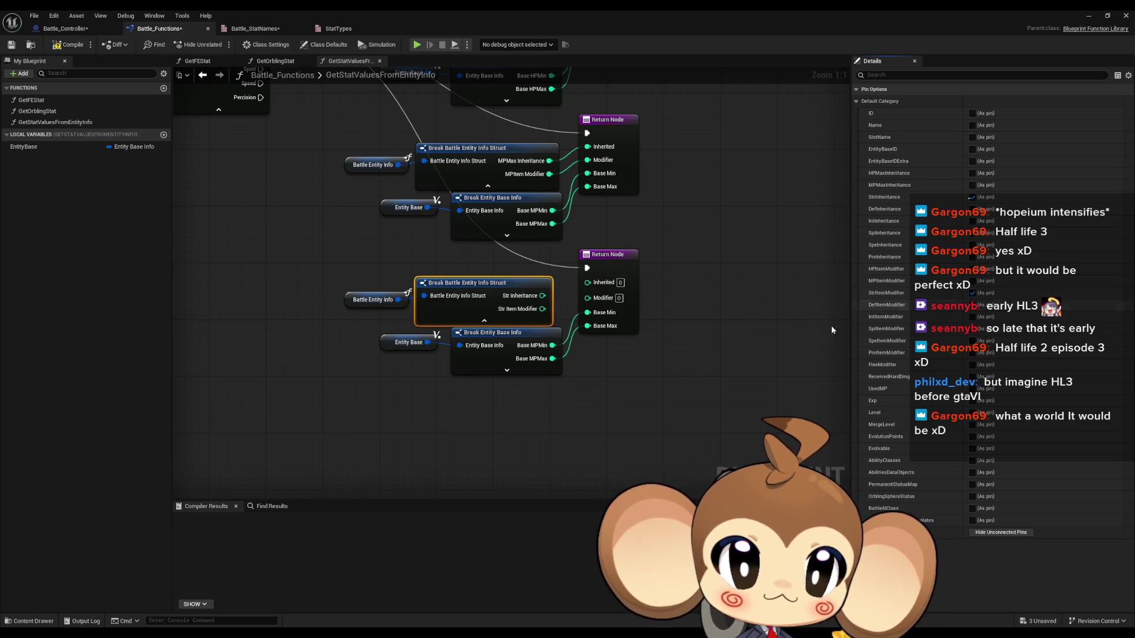
Show Base Str Min and Max on the base info break and wire Str Item Modifier into the return.
left_click(492, 333)
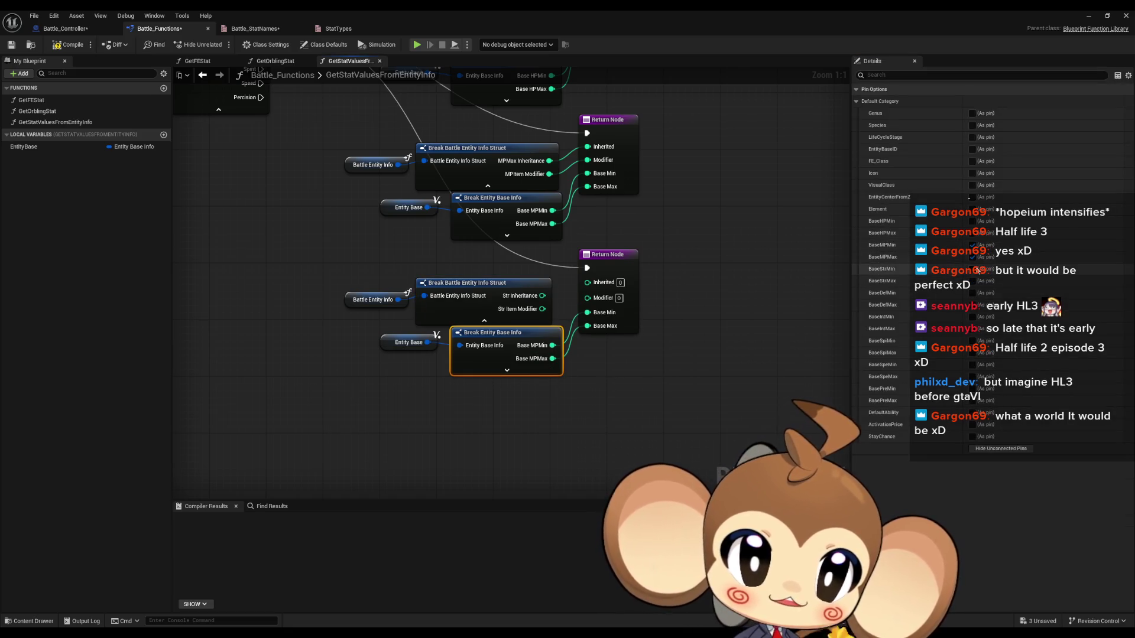
left_click(973, 269)
left_click(972, 280)
left_click(973, 256)
left_click(973, 245)
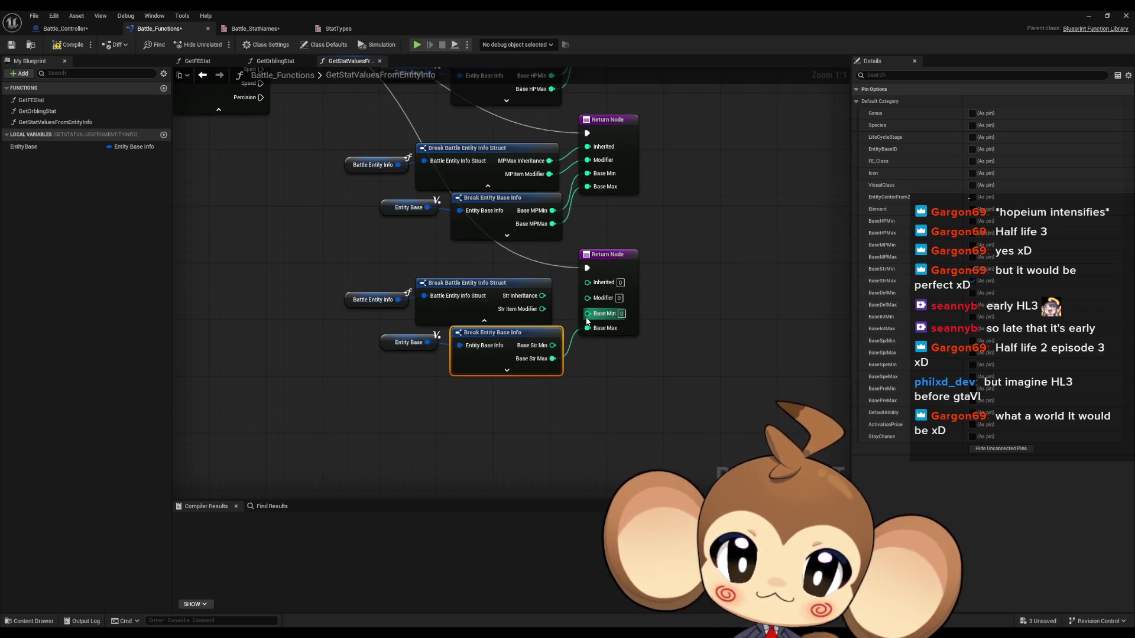
left_click_drag(583, 303, 542, 298)
Duplicate the finished Strength group and line the copy up below the others.
mouse_move(357, 271)
left_mouse_down()
mouse_move(643, 404)
mouse_move(604, 389)
left_mouse_up()
key("ctrl+c")
key("ctrl+v")
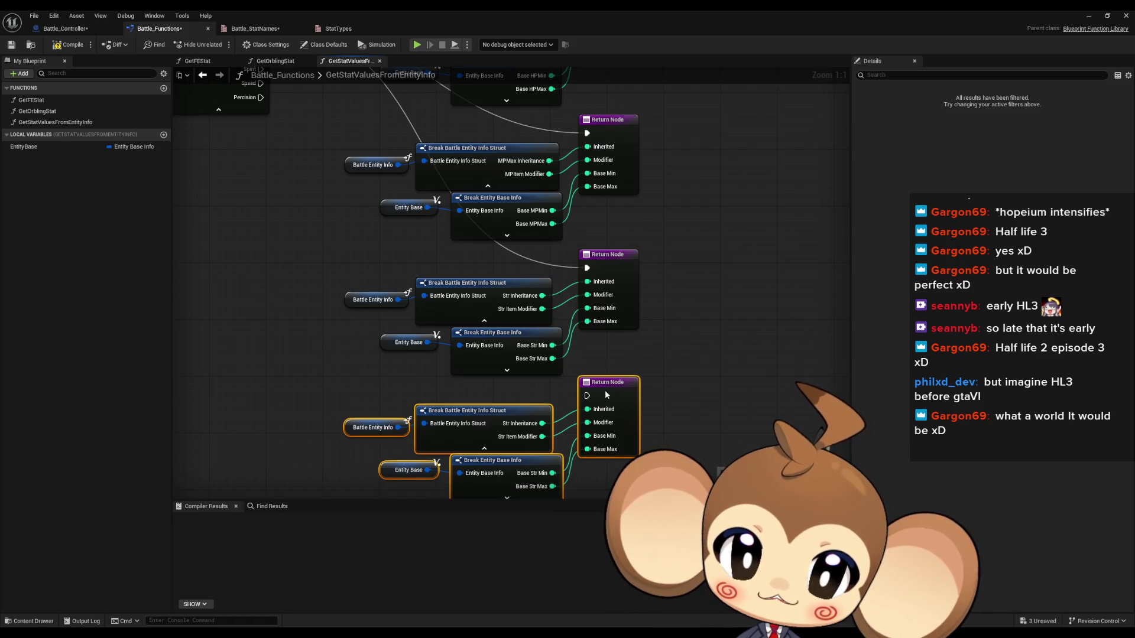
mouse_move(608, 341)
left_mouse_down()
mouse_move(624, 321)
mouse_move(615, 375)
mouse_move(355, 253)
mouse_move(355, 229)
left_mouse_up()
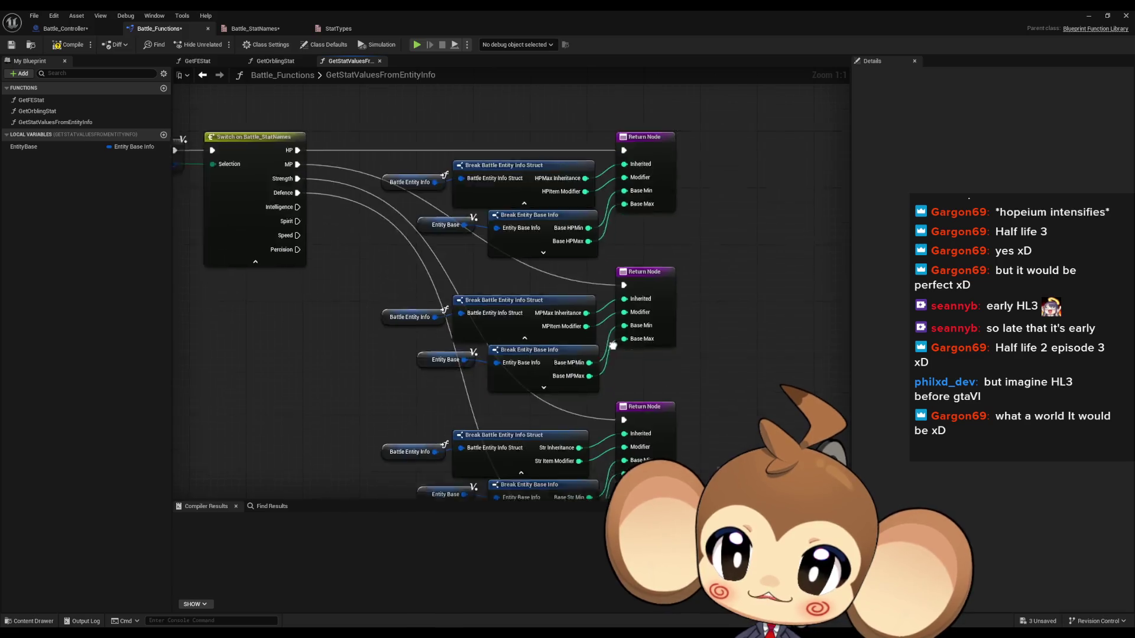
Swap the copy's Battle Entity Info outputs to Def Inheritance and Def Item Modifier.
left_click(494, 379)
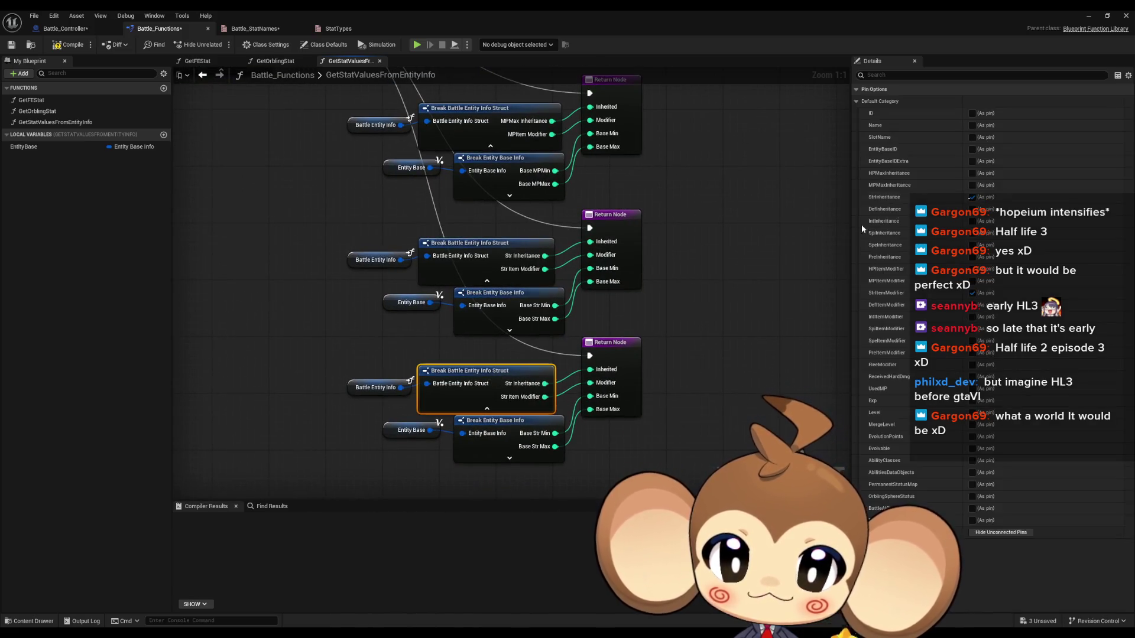
left_click(972, 197)
left_click(972, 209)
left_click(972, 293)
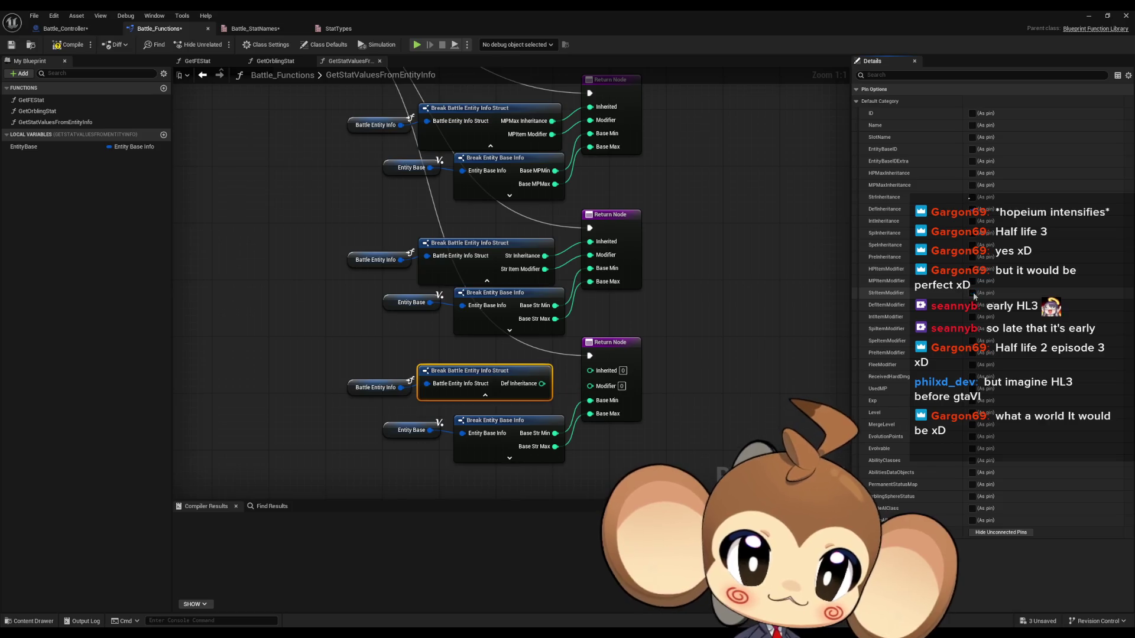
left_click(972, 305)
Show Base Def Min and Max and wire Base Def Min and Def Item Modifier into the return.
left_click(508, 364)
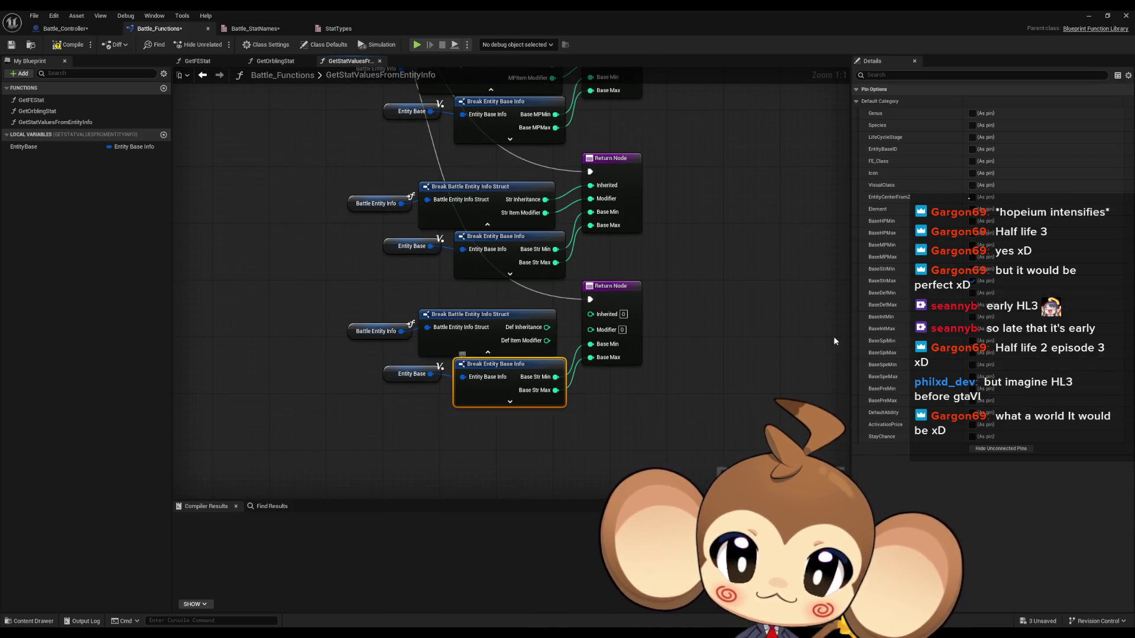
left_click(972, 282)
left_click(972, 269)
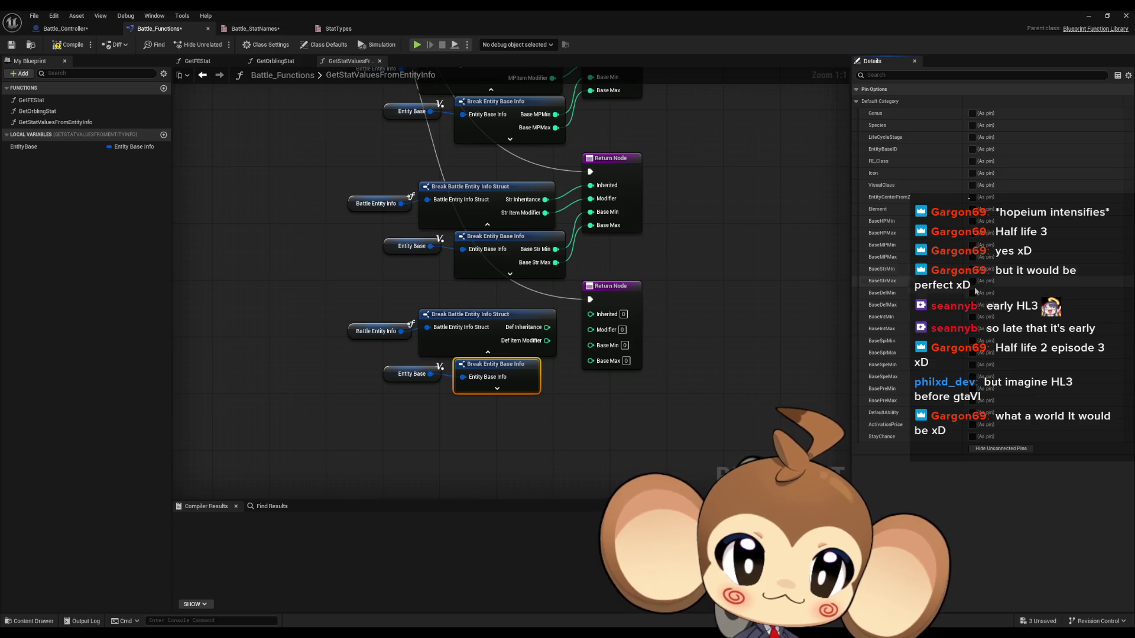
left_click(577, 418)
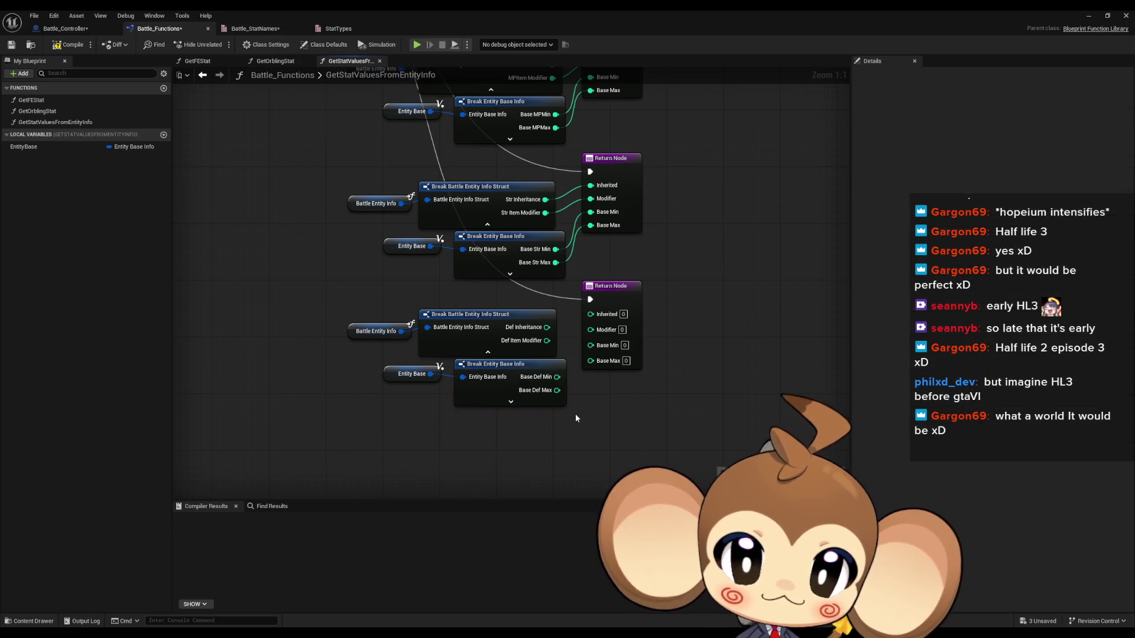
left_click_drag(569, 380, 559, 376)
left_click_drag(584, 336, 590, 313)
left_click_drag(367, 299, 691, 423)
Paste a copy of the Defence group below the existing return groups.
key("ctrl+c")
key("ctrl+v")
mouse_move(727, 390)
left_mouse_down()
mouse_move(559, 402)
mouse_move(622, 421)
left_mouse_up()
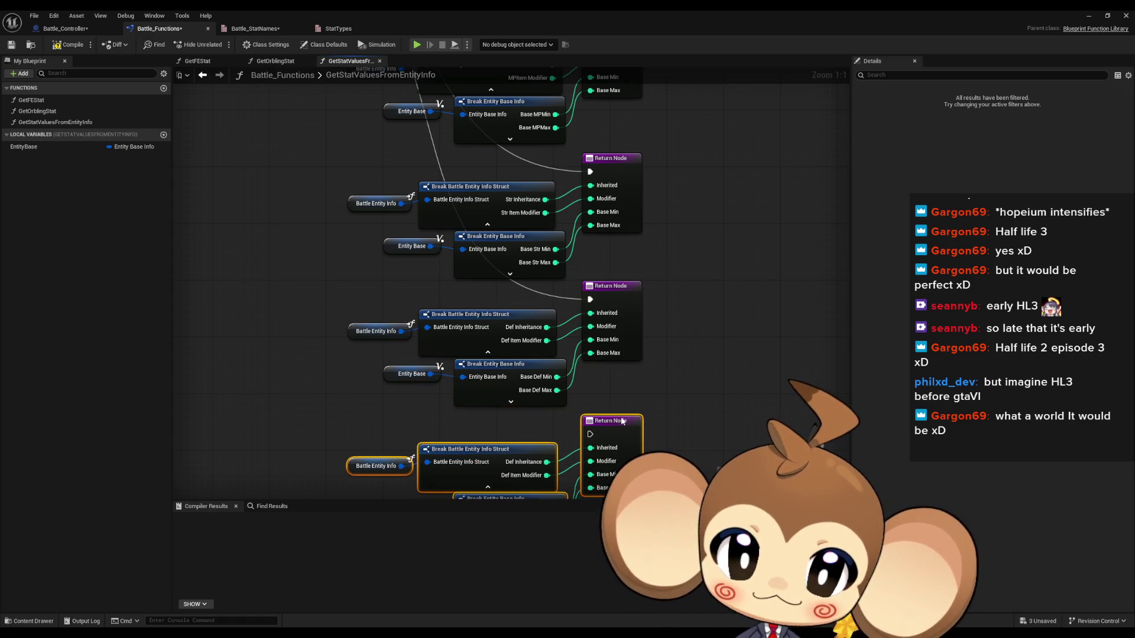
mouse_move(581, 143)
left_mouse_down()
mouse_move(582, 278)
mouse_move(580, 184)
left_mouse_up()
Swap the copy's Battle Entity Info outputs to Int Inheritance and Int Item Modifier.
left_click(473, 378)
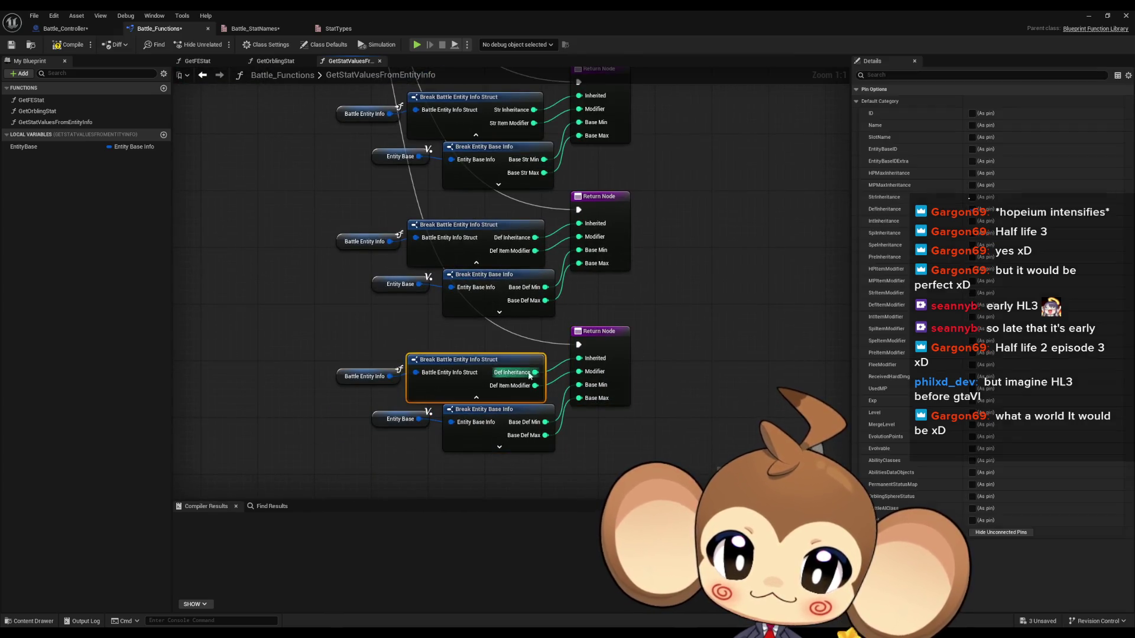
left_click(972, 222)
left_click(972, 209)
left_click(973, 305)
left_click(972, 317)
Replace Base Def Min/Max with Base Int outputs and wire Base Int Max into the return.
left_click_drag(701, 394, 712, 324)
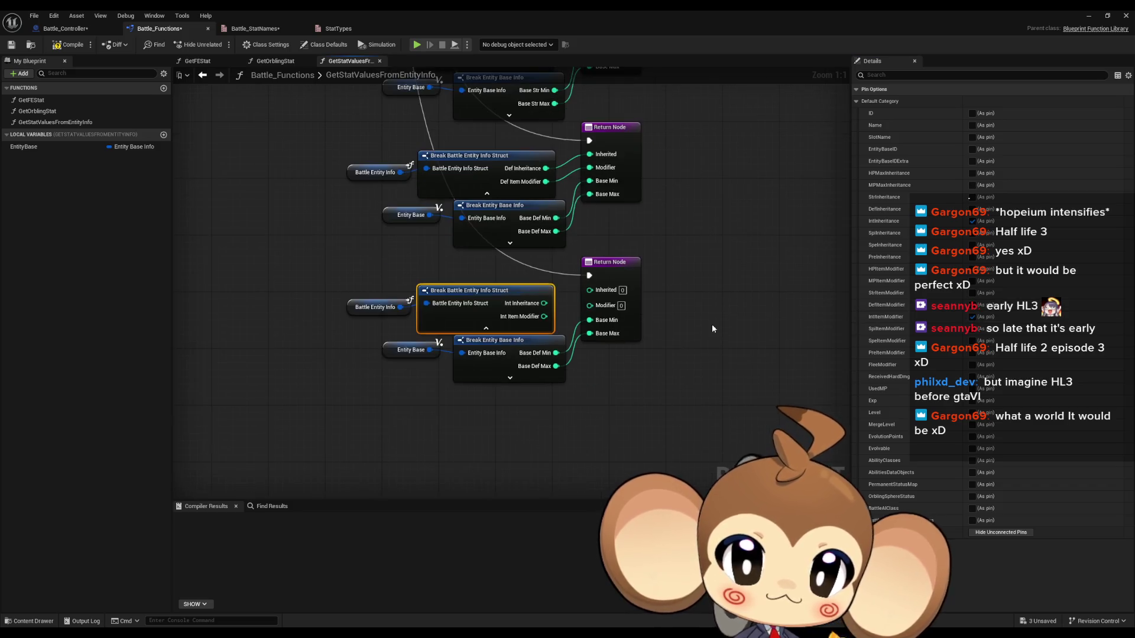
left_click_drag(520, 381, 516, 373)
left_click(973, 293)
left_click(973, 305)
left_click(972, 317)
mouse_move(555, 366)
left_mouse_down()
mouse_move(588, 373)
mouse_move(589, 290)
left_mouse_up()
Duplicate the Int group and swap its Battle Entity Info outputs to the Spi Item Modifier.
mouse_move(332, 289)
left_mouse_down()
mouse_move(586, 450)
mouse_move(354, 222)
mouse_move(299, 246)
mouse_move(254, 223)
left_mouse_up()
key("ctrl+c")
key("ctrl+v")
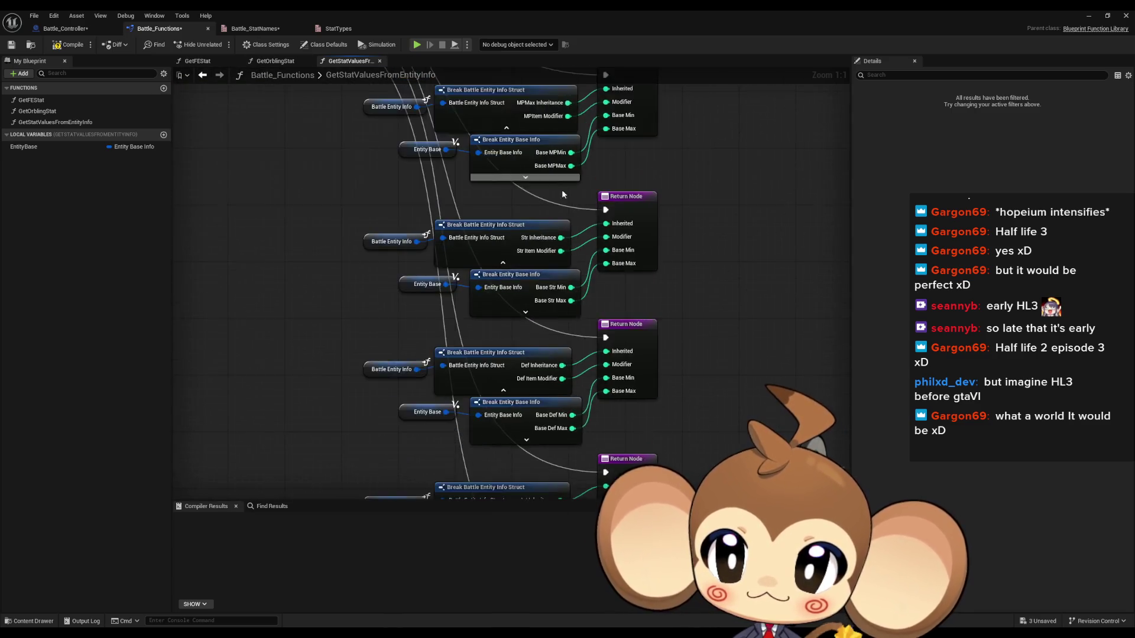
left_click(432, 387)
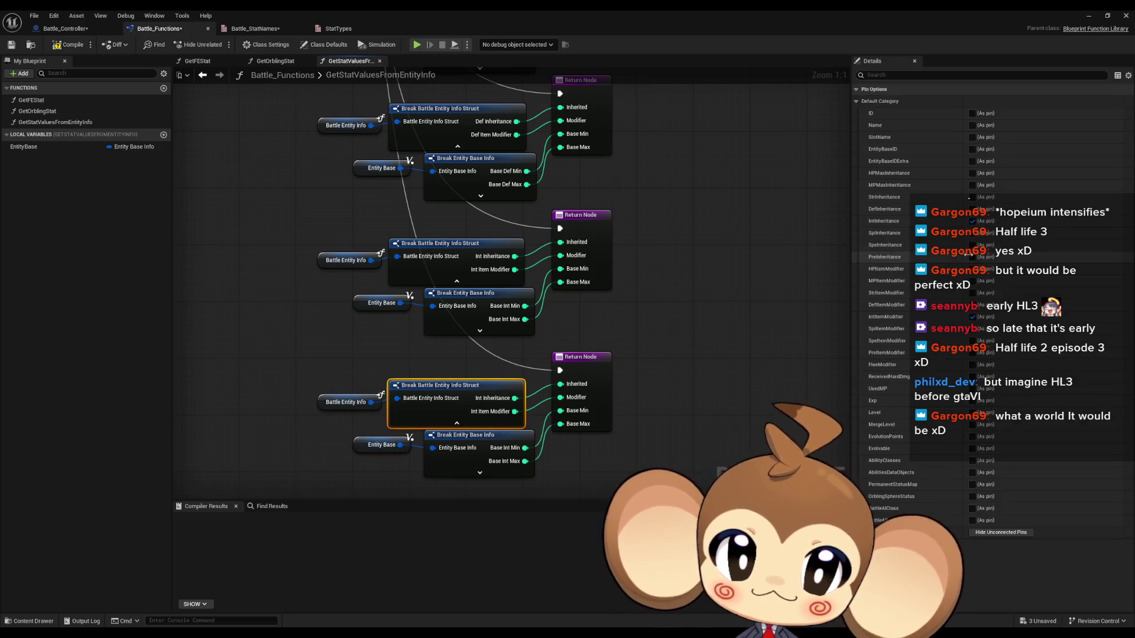
left_click(973, 221)
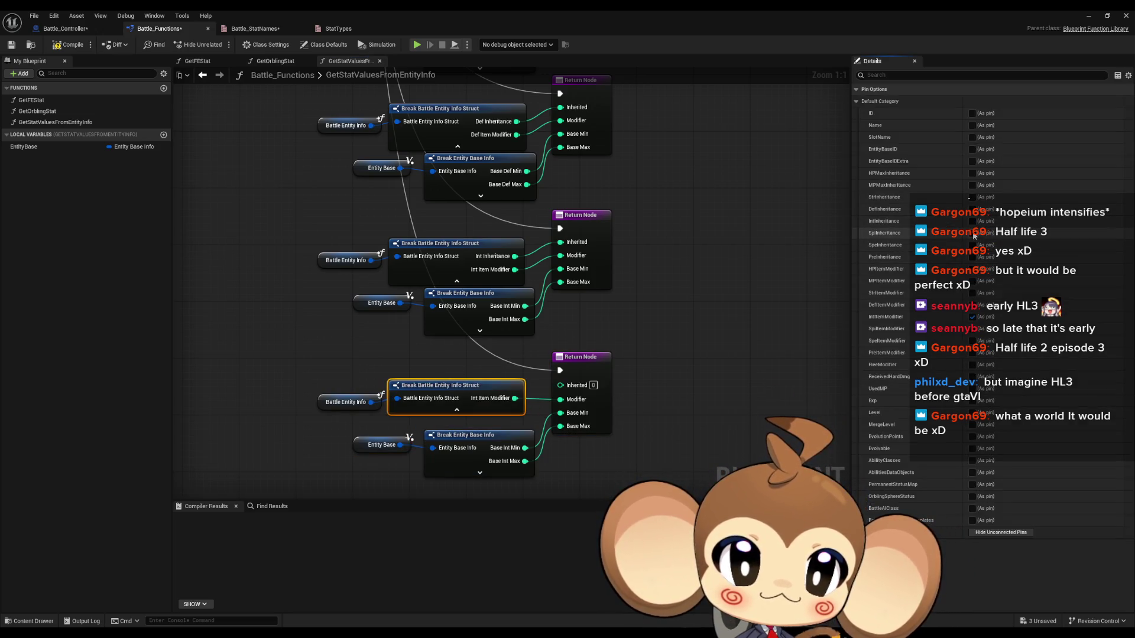
left_click(973, 318)
left_click(972, 330)
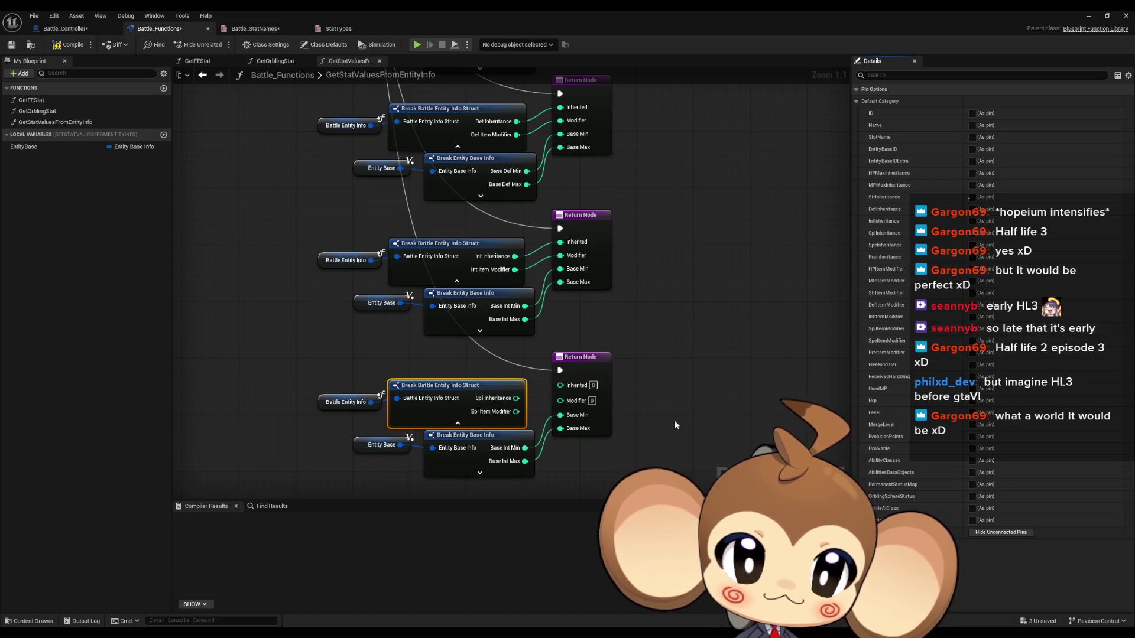
Show Base Spi Min and Max on the base info break and wire them into the return.
left_click_drag(530, 442, 511, 425)
left_click(972, 329)
left_click(973, 342)
left_click(972, 353)
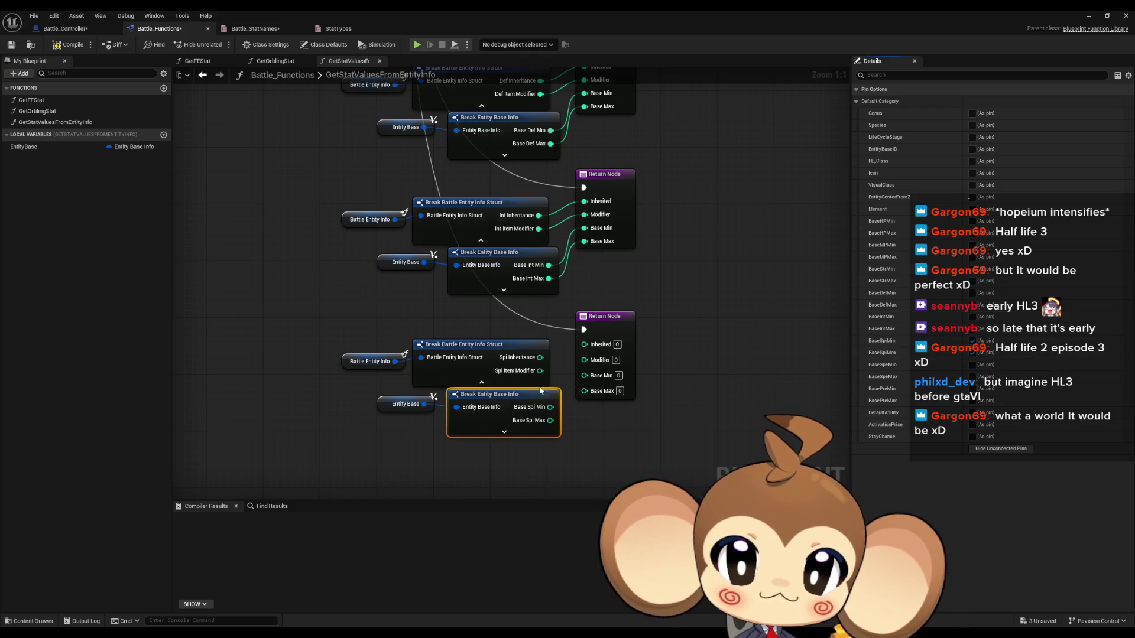
mouse_move(552, 413)
left_mouse_down()
mouse_move(585, 376)
mouse_move(577, 402)
mouse_move(584, 388)
mouse_move(584, 344)
left_mouse_up()
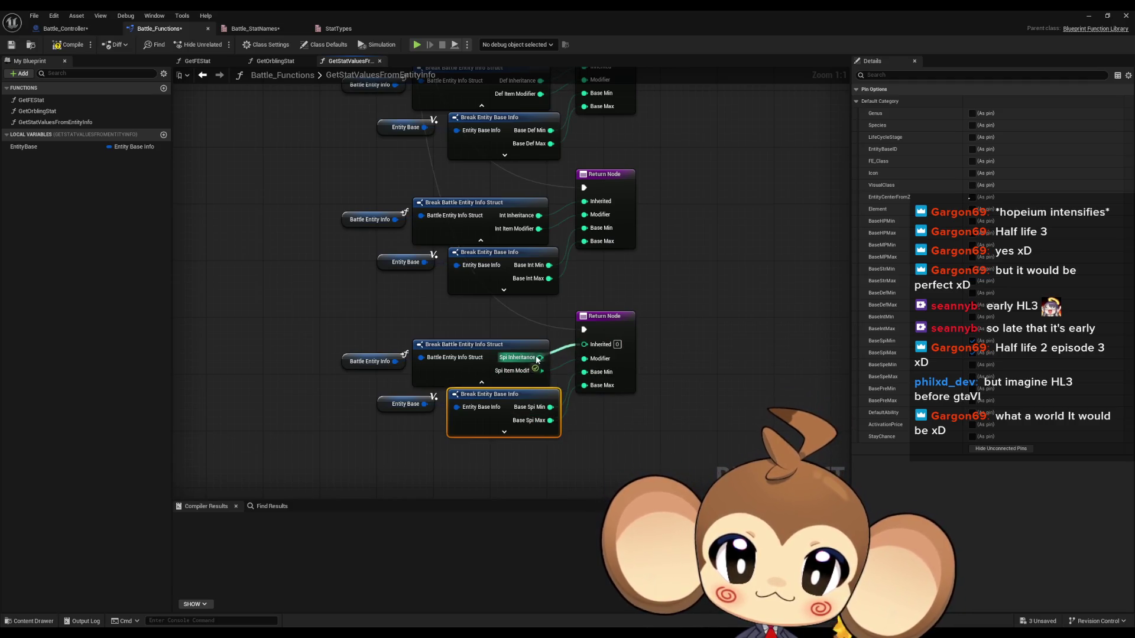
left_click_drag(292, 325, 629, 442)
key("ctrl+c")
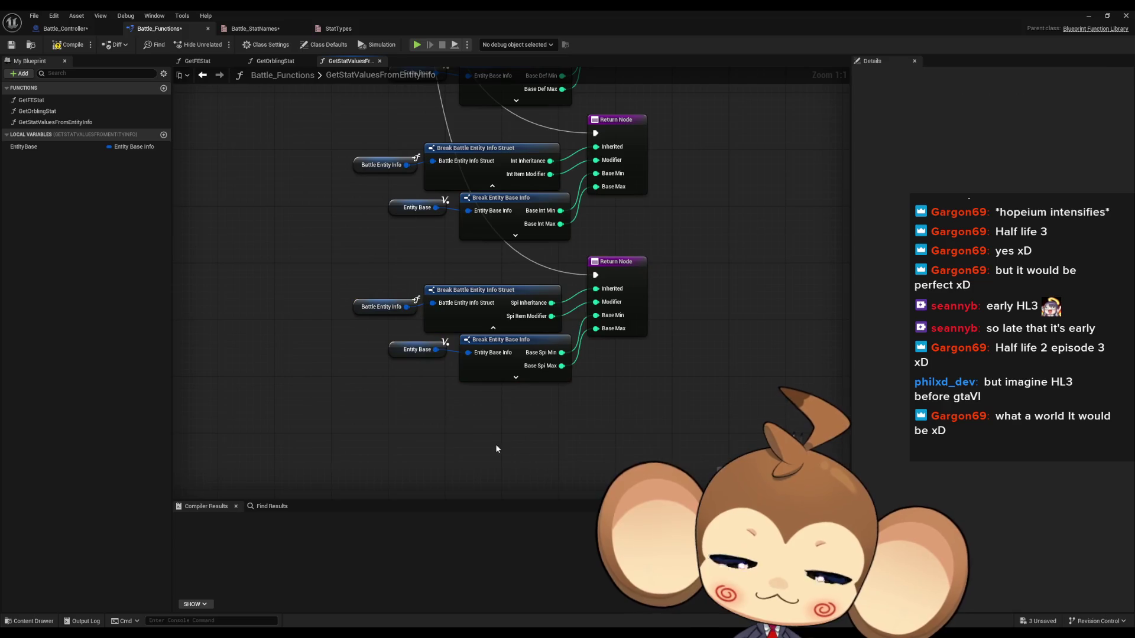
Paste a copy of the Spi group and swap its outputs to Spe Inheritance and Spe Item Modifier.
key("ctrl+v")
mouse_move(667, 401)
left_mouse_down()
mouse_move(648, 412)
mouse_move(346, 21)
mouse_move(278, 183)
mouse_move(260, 171)
mouse_move(414, 296)
mouse_move(603, 263)
left_mouse_up()
left_click(473, 371)
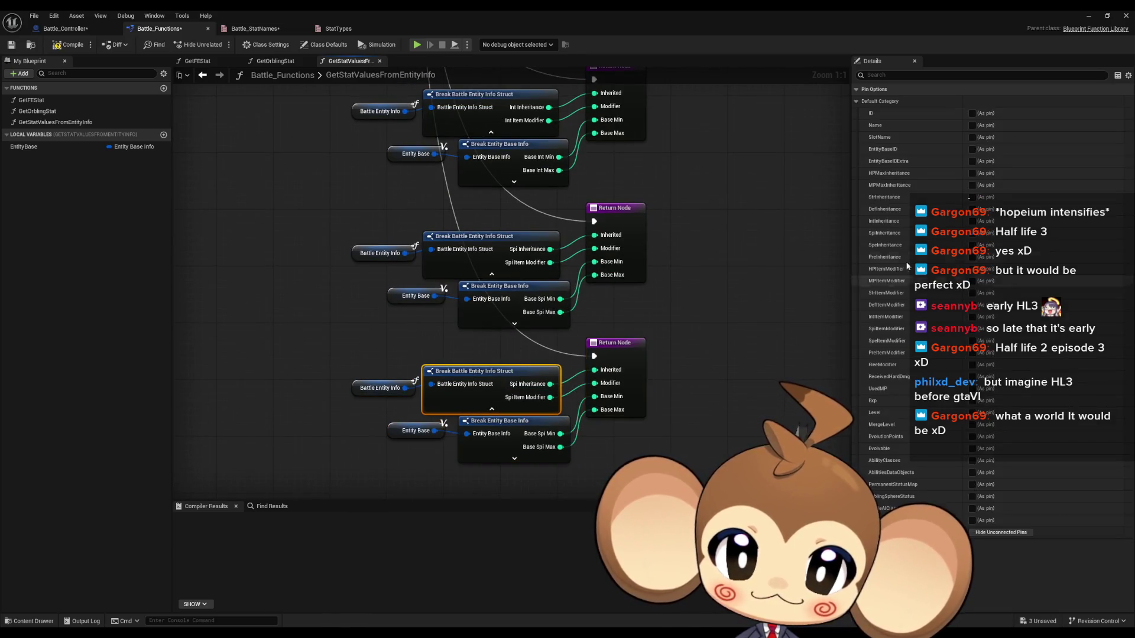
left_click(972, 233)
left_click(971, 244)
left_click(971, 329)
left_click(971, 341)
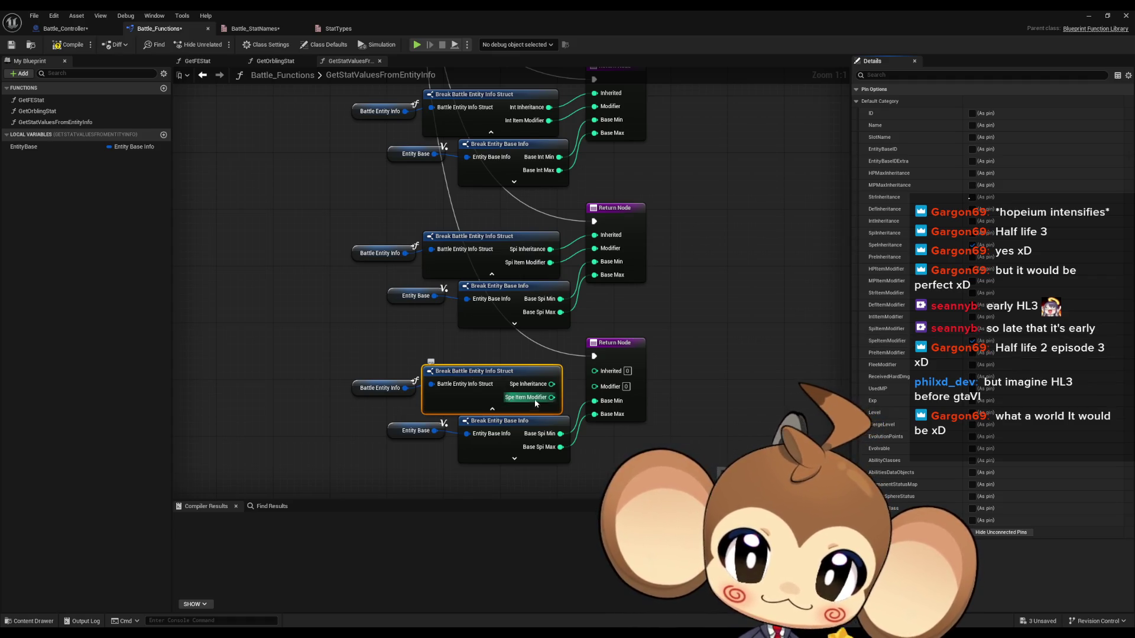
Switch the base info break to Base Spe Min and Max and wire Base Spe Max into the return.
left_click(553, 421)
left_click(971, 365)
left_click(972, 377)
left_click(972, 340)
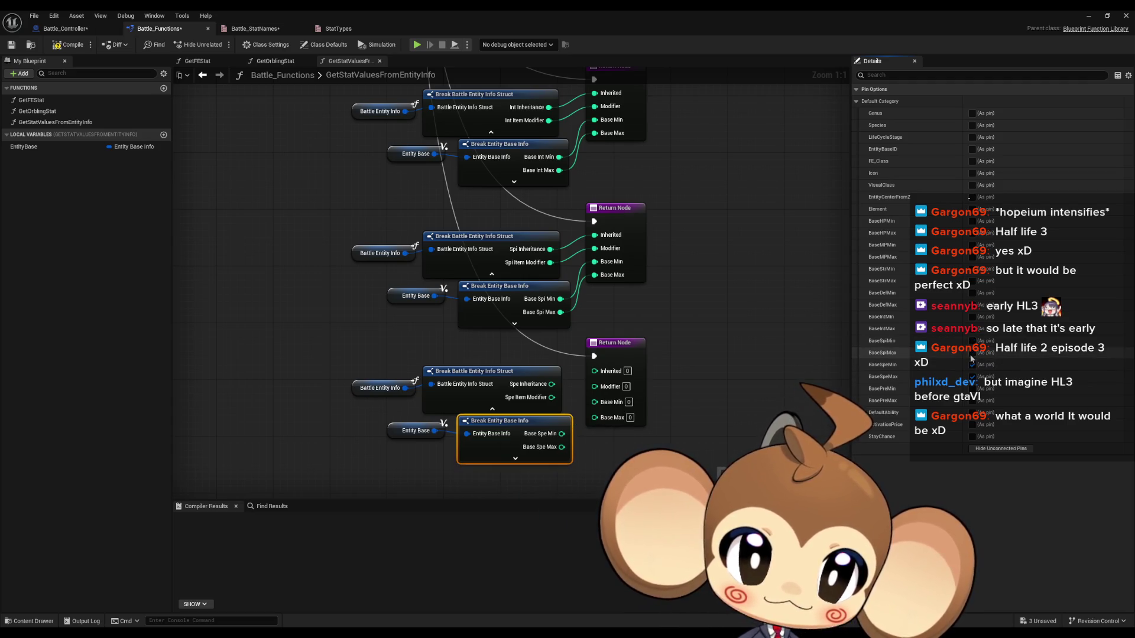
left_click(675, 443)
mouse_move(561, 447)
left_mouse_down()
mouse_move(603, 411)
mouse_move(576, 394)
mouse_move(595, 387)
mouse_move(595, 371)
left_mouse_up()
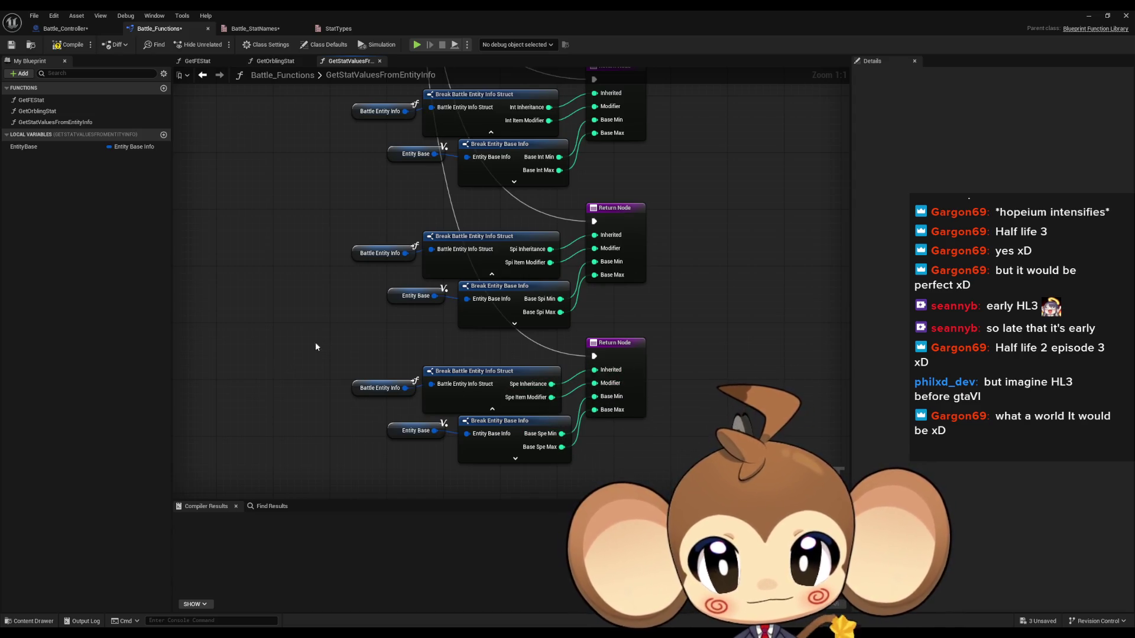
Duplicate the Speed group and align the copy under the other branches.
left_click_drag(346, 355, 665, 469)
key("ctrl+c")
key("ctrl+v")
mouse_move(585, 352)
left_mouse_down()
mouse_move(645, 403)
mouse_move(609, 389)
mouse_move(532, 296)
mouse_move(514, 378)
mouse_move(494, 293)
left_mouse_up()
left_click(609, 410)
mouse_move(533, 449)
left_mouse_down()
mouse_move(526, 260)
mouse_move(545, 294)
left_mouse_up()
Swap the bottom Battle Entity Info outputs to Pre Inheritance and Pre Item Modifier.
left_click(449, 349)
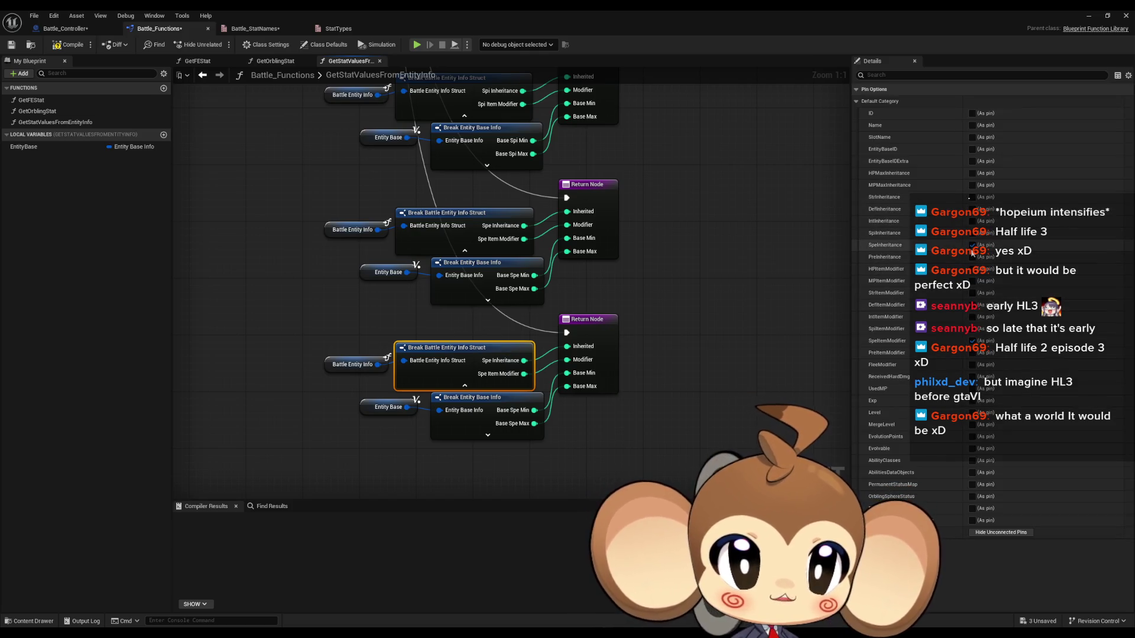
left_click(973, 245)
left_click(972, 256)
left_click(972, 340)
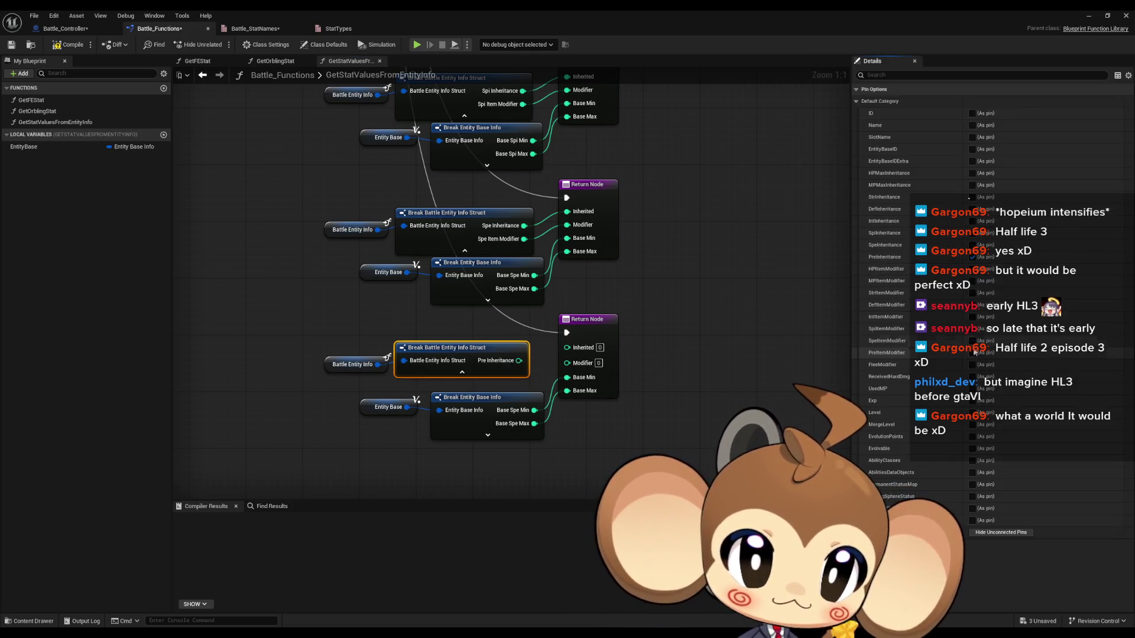
left_click(972, 353)
Replace Base Spe Min/Max with Base Pre Min and Max and wire them into the return.
left_click(473, 434)
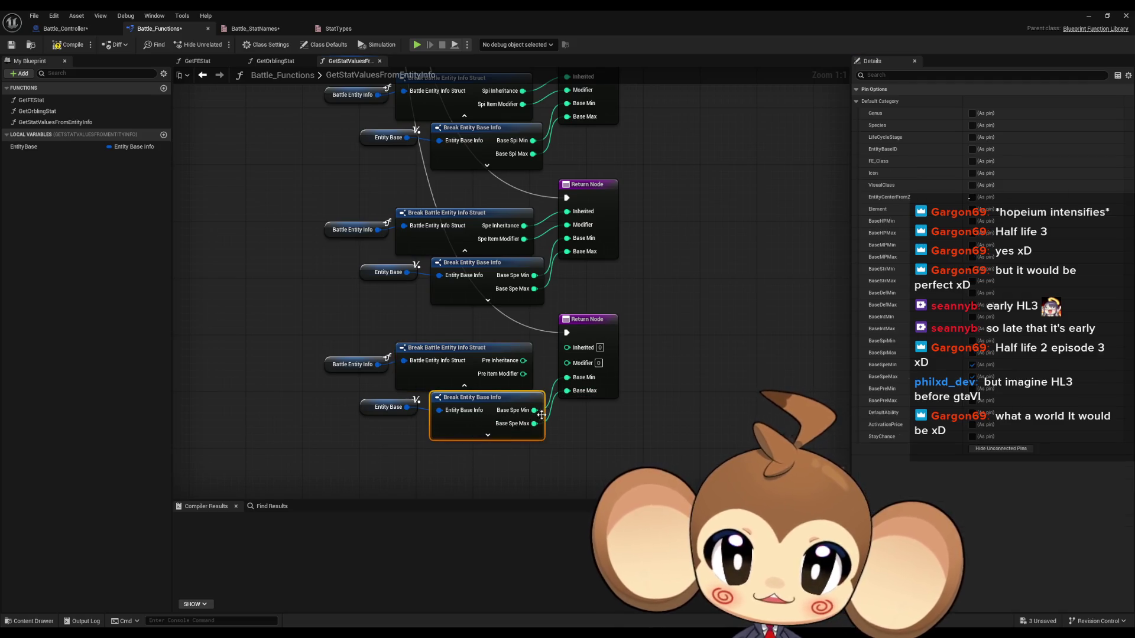
left_click(973, 364)
left_click(973, 377)
left_click(972, 388)
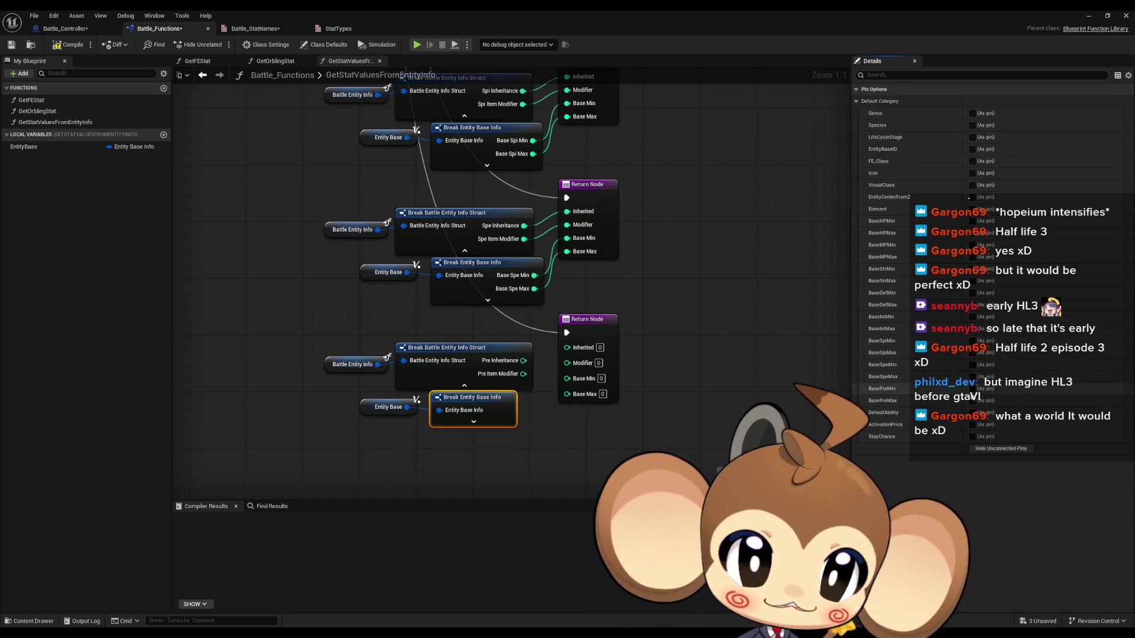
left_click(972, 401)
left_click(562, 473)
mouse_move(533, 423)
left_mouse_down()
mouse_move(569, 394)
mouse_move(568, 362)
mouse_move(522, 360)
left_mouse_up()
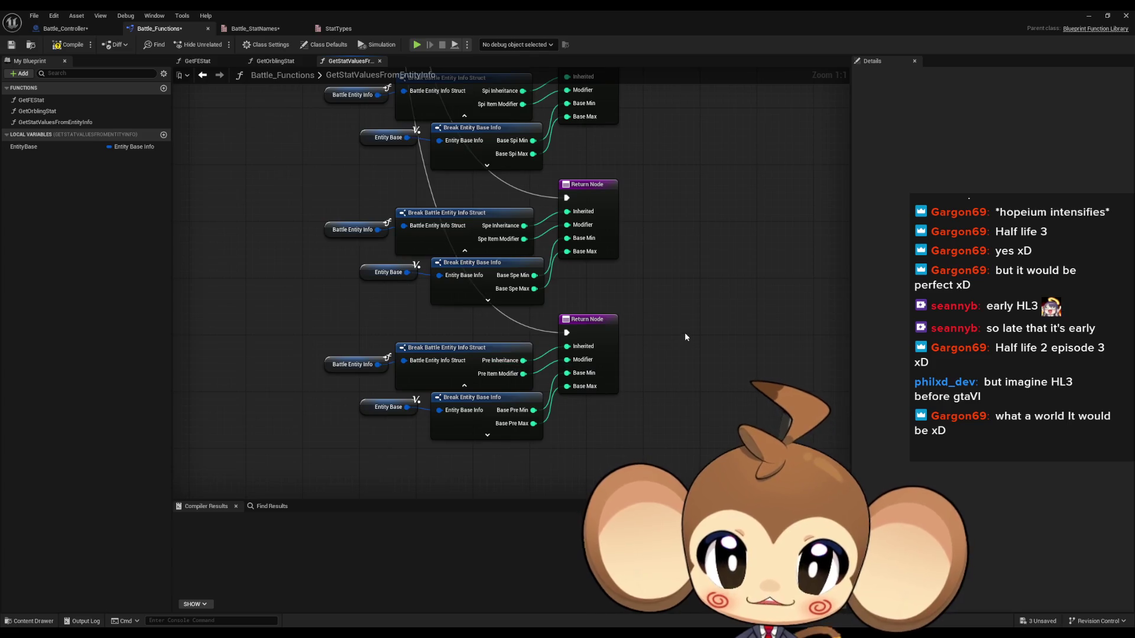
Review the full column of return branches, then save and compile Battle_Functions.
scroll(678, 329, "down", 5)
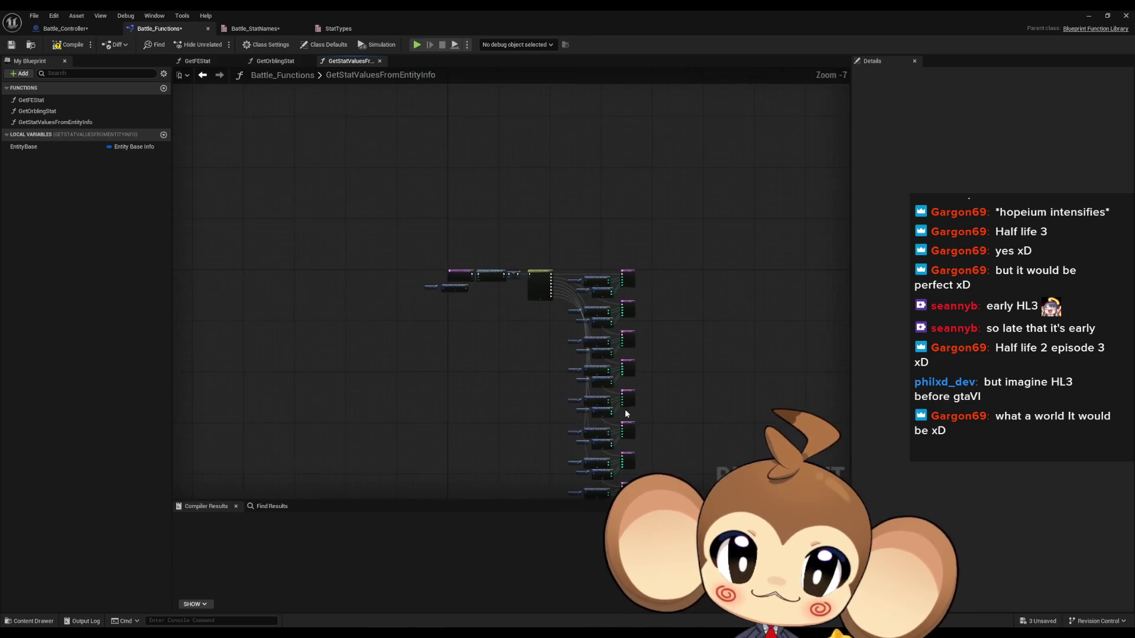
scroll(442, 273, "up", 3)
left_click_drag(482, 282, 212, 211)
scroll(211, 224, "down", 3)
mouse_move(469, 343)
left_mouse_down()
mouse_move(467, 200)
mouse_move(542, 325)
left_mouse_up()
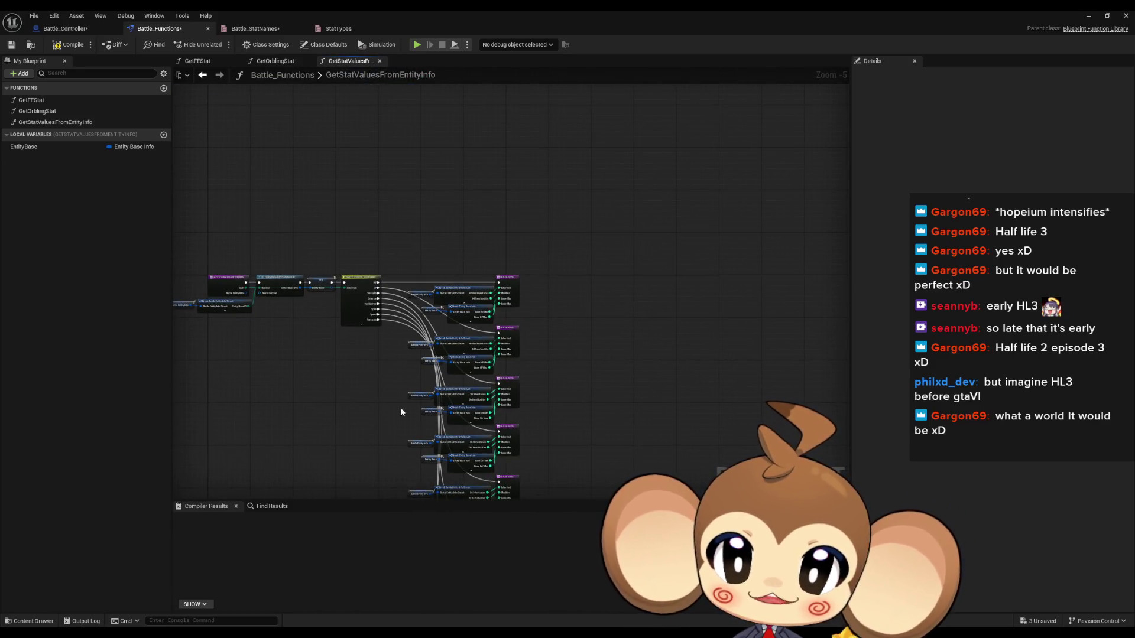
scroll(409, 407, "up", 3)
left_click_drag(373, 338, 565, 353)
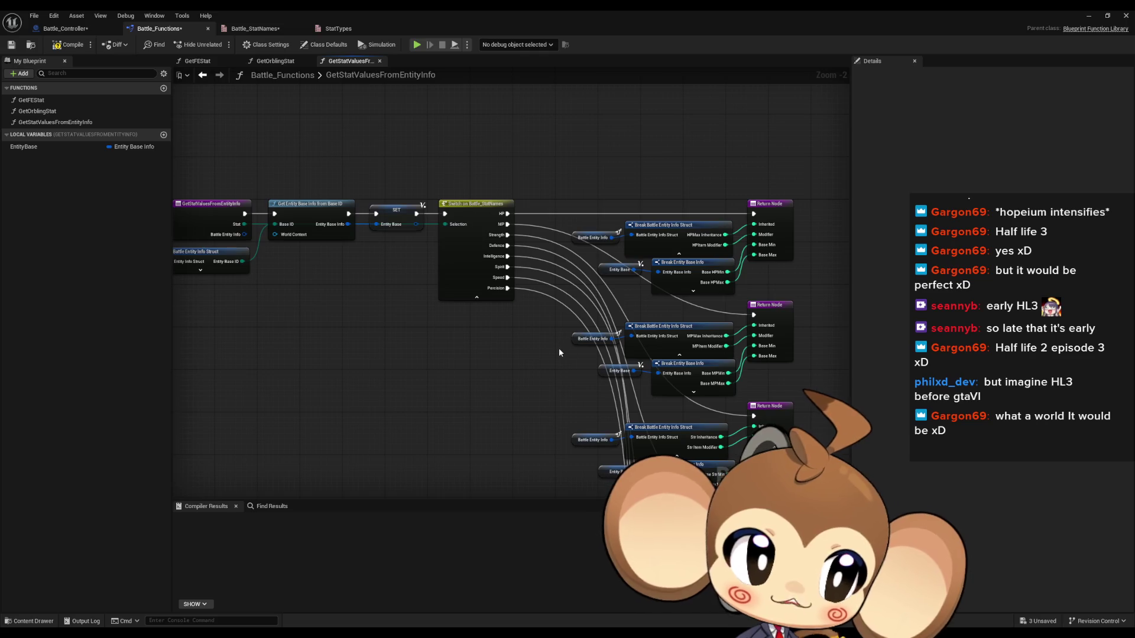
left_click_drag(519, 319, 587, 338)
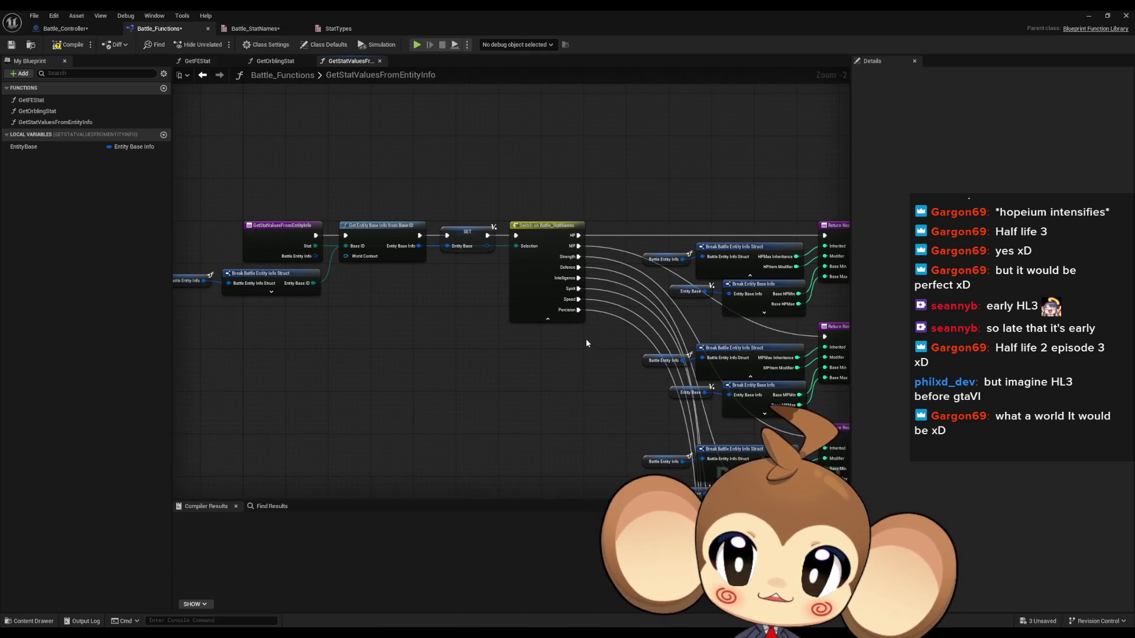
left_click_drag(342, 284, 371, 276)
key("ctrl+s")
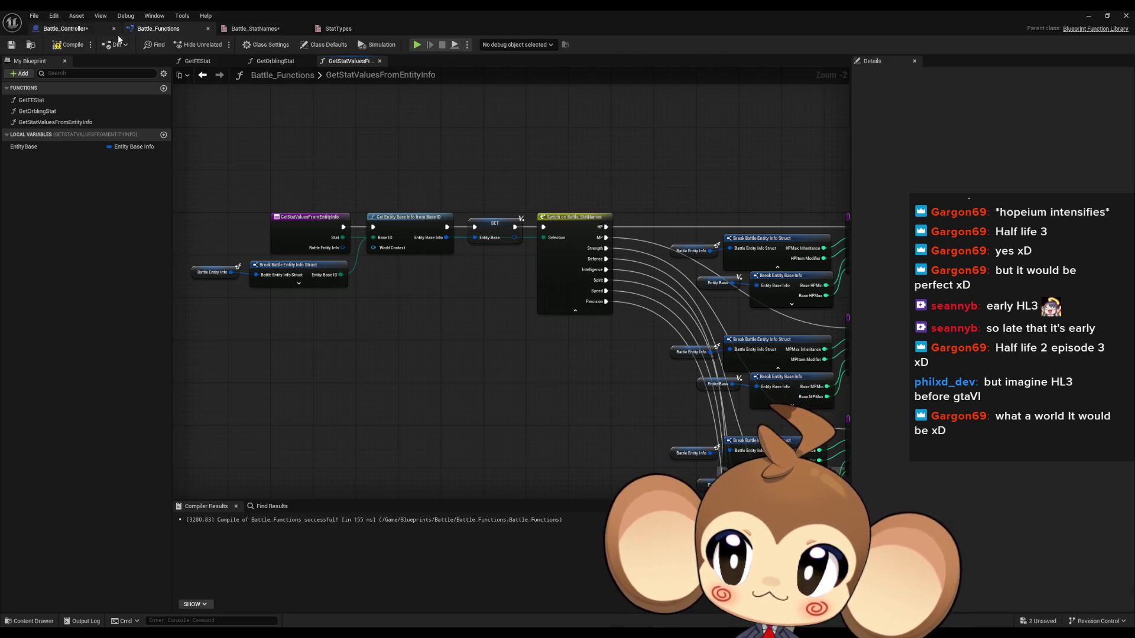
double_click(53, 112)
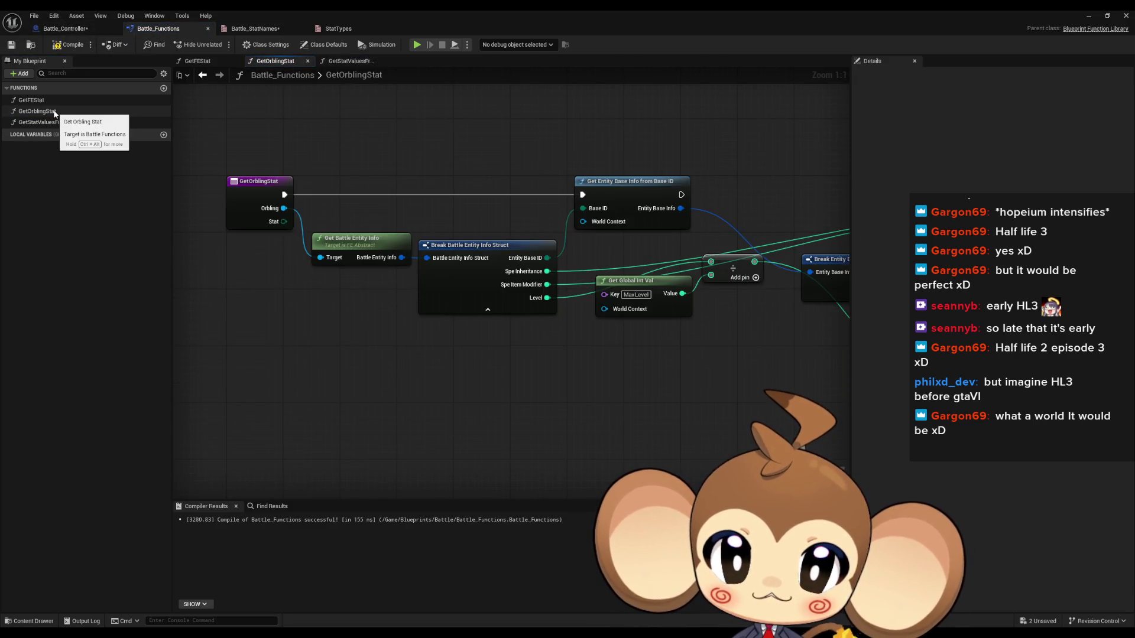
Add Get Stat Values from Entity Info fed by a Get Orbling node's Battle Entity Info.
mouse_move(38, 122)
left_mouse_down()
mouse_move(502, 358)
mouse_move(539, 363)
left_mouse_up()
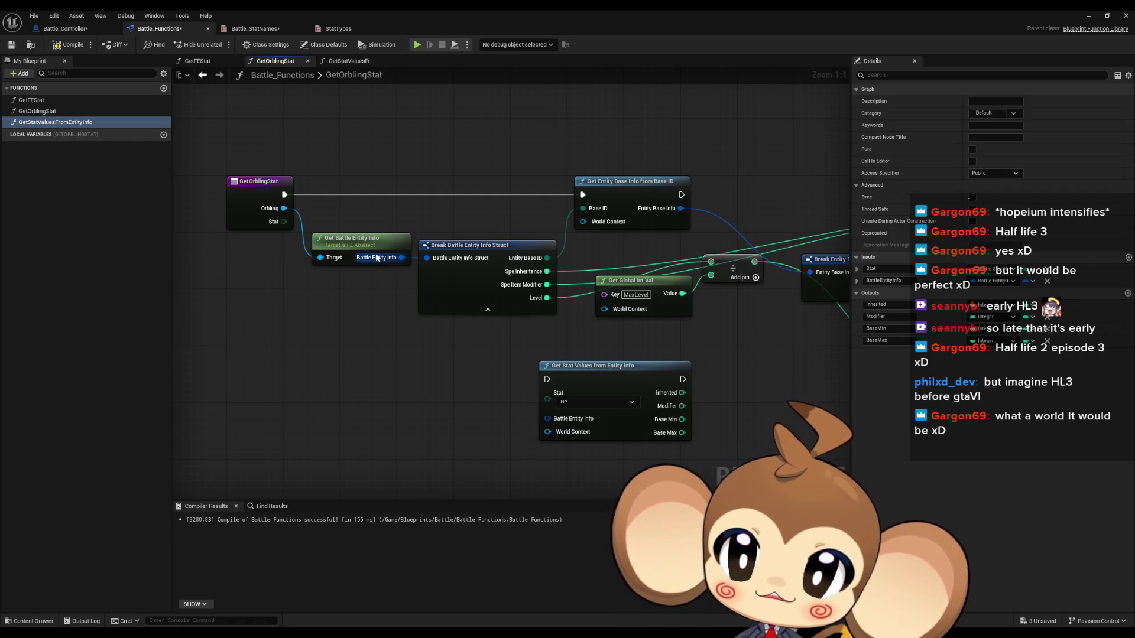
right_click(238, 295)
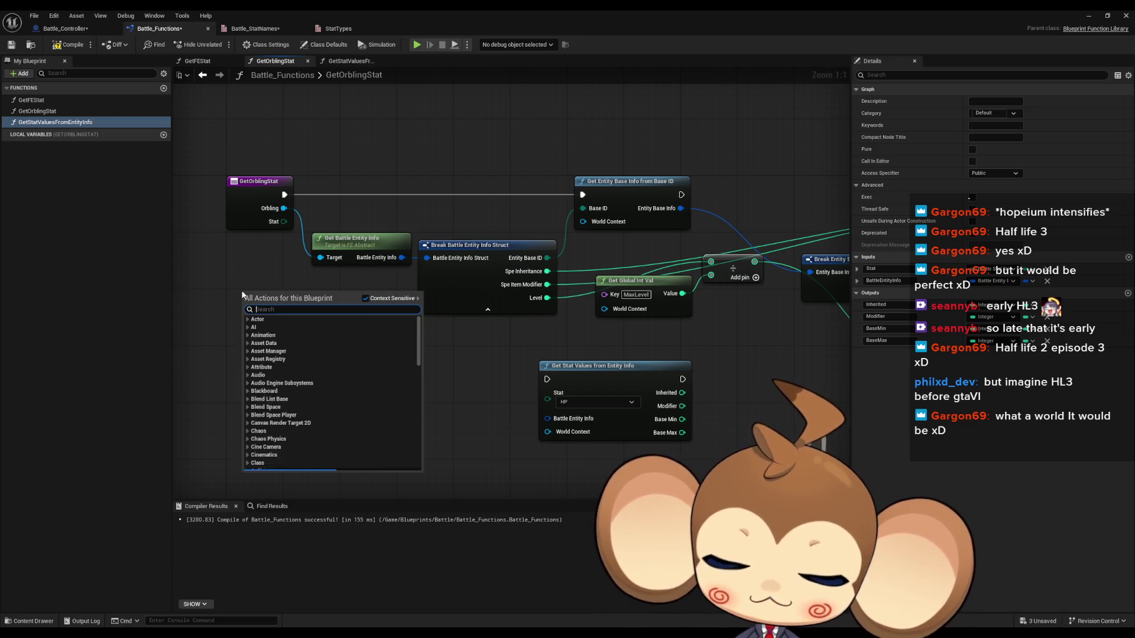
type("get orb")
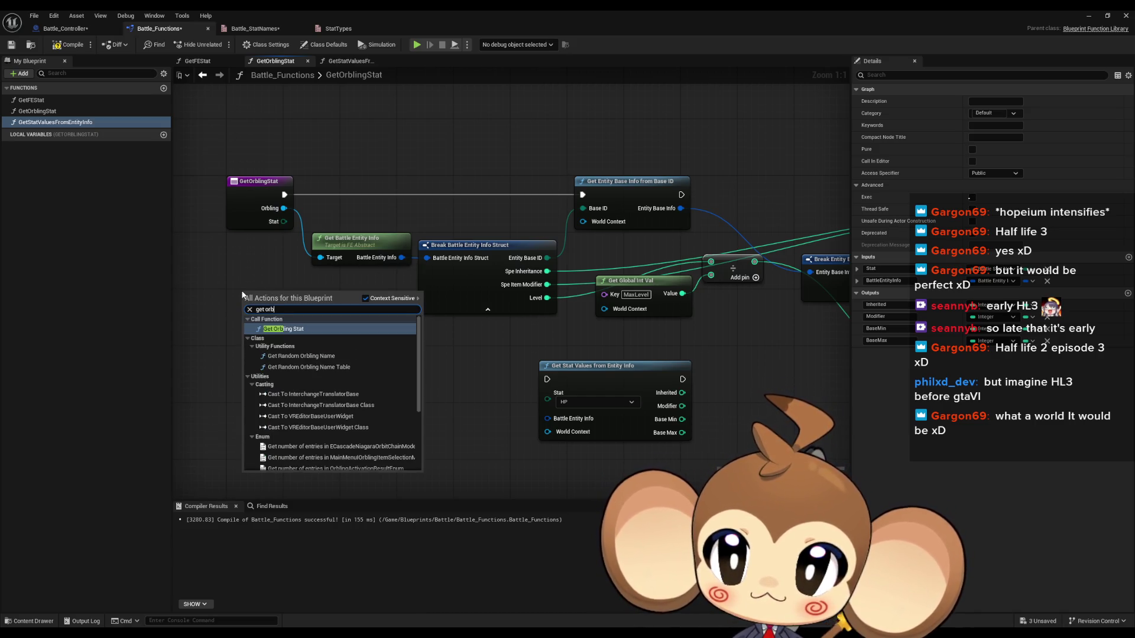
type("ling")
scroll(372, 369, "down", 3)
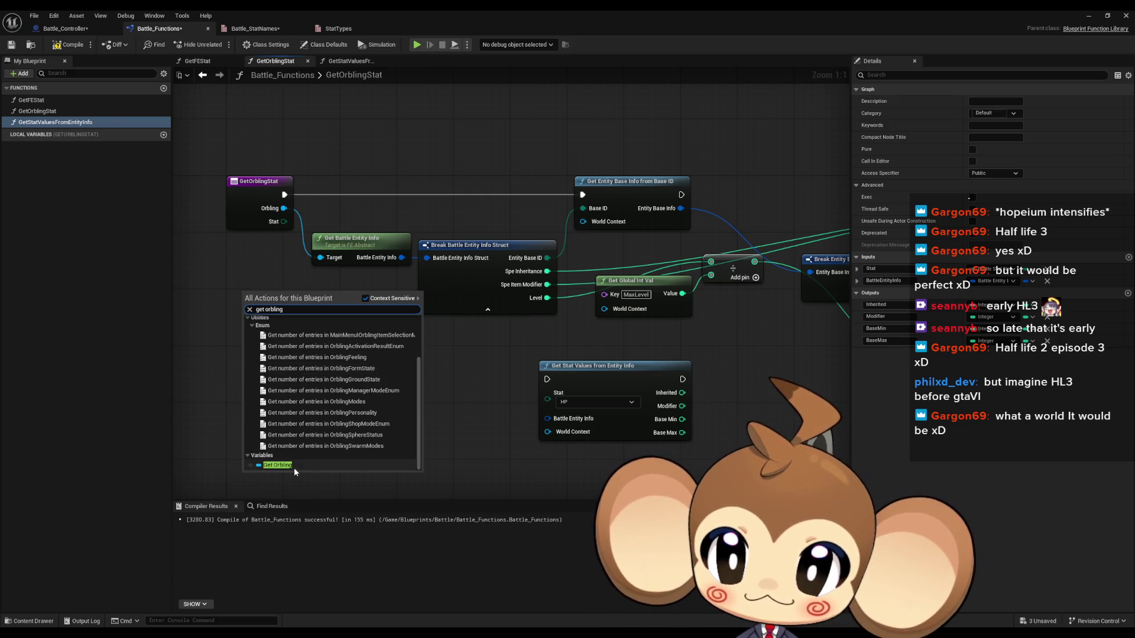
left_click(278, 465)
mouse_move(369, 246)
left_mouse_down()
mouse_move(363, 281)
mouse_move(438, 432)
left_mouse_up()
left_click_drag(547, 418, 473, 442)
Set the node's Stat to Speed and tidy its position in the graph.
left_click(572, 401)
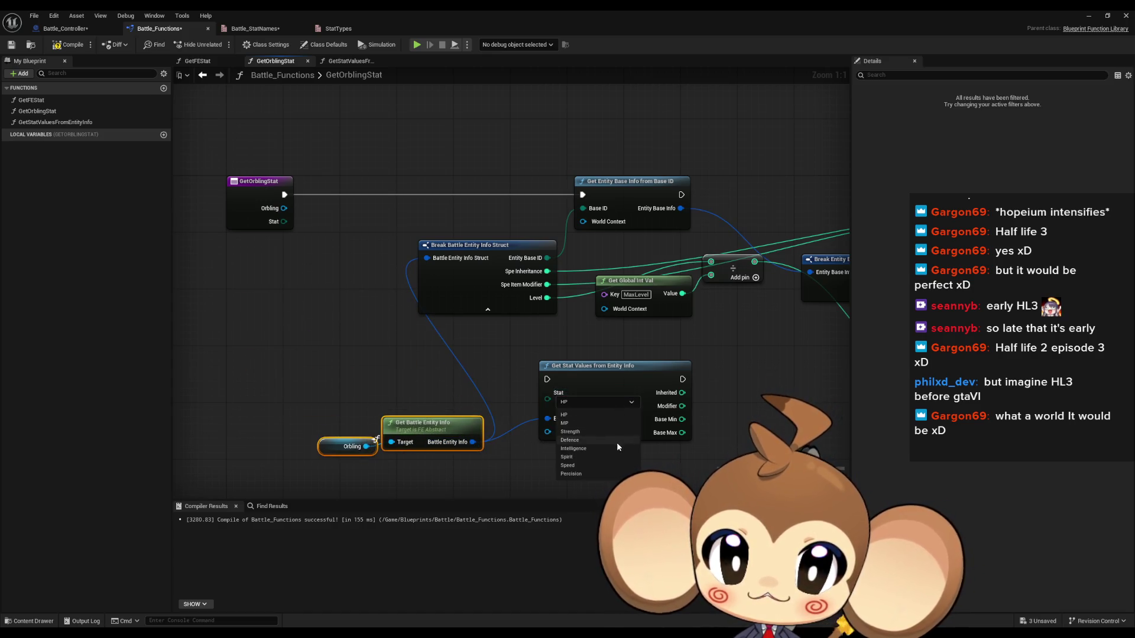
left_click(571, 465)
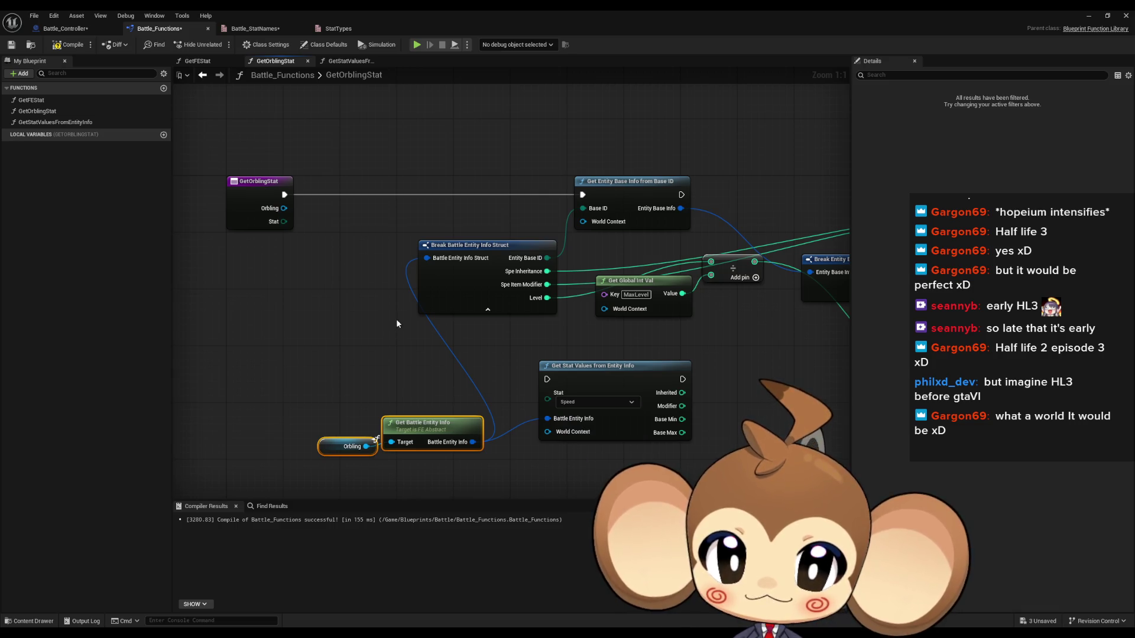
left_click(396, 318)
left_click_drag(405, 289, 321, 296)
left_click_drag(495, 381, 467, 359)
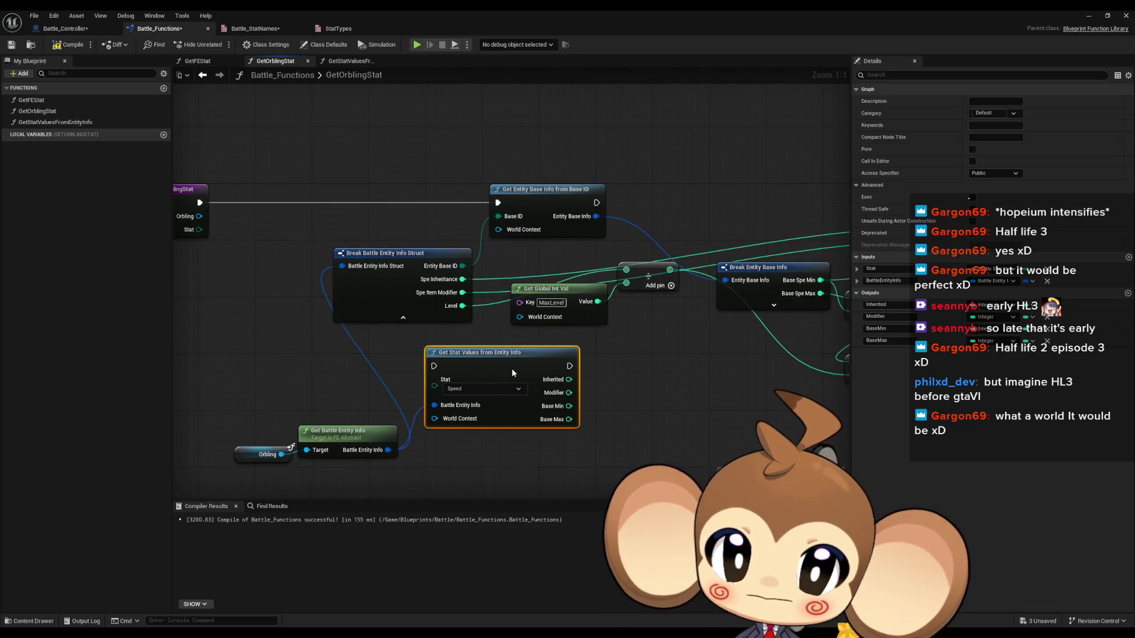
Duplicate the Orbling and Get Battle Entity Info nodes and feed them into the Break Battle Entity Info Struct.
left_click_drag(380, 280, 305, 236)
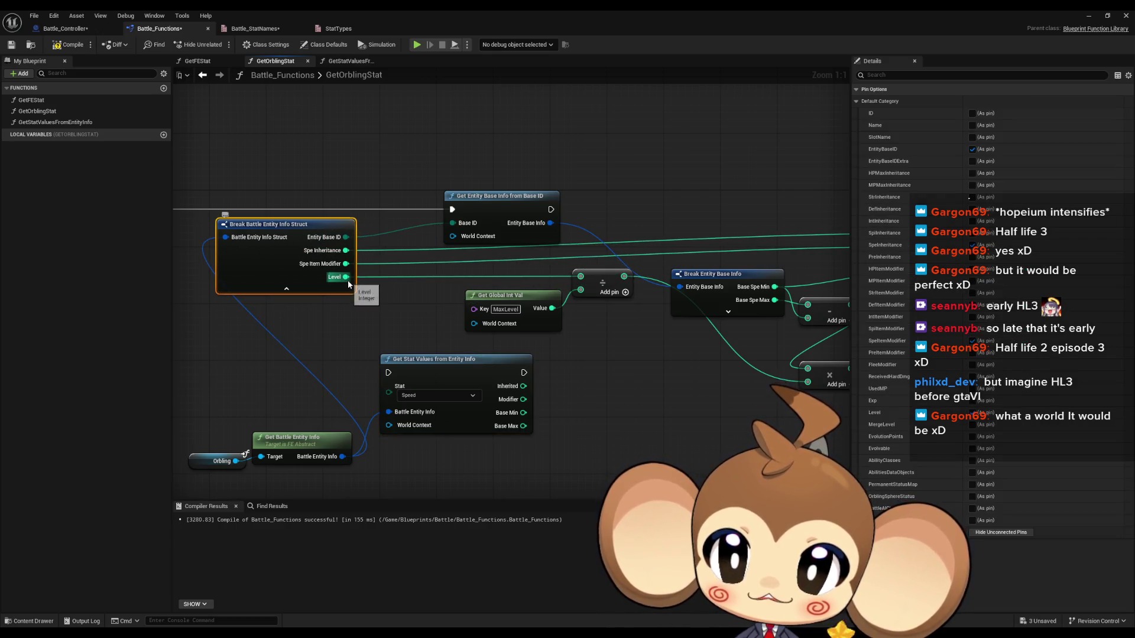
mouse_move(569, 288)
left_mouse_down()
mouse_move(335, 438)
mouse_move(306, 356)
left_mouse_up()
key("ctrl+w")
mouse_move(312, 261)
left_mouse_down()
mouse_move(348, 325)
mouse_move(278, 293)
mouse_move(397, 233)
left_mouse_up()
left_click_drag(514, 248, 371, 278)
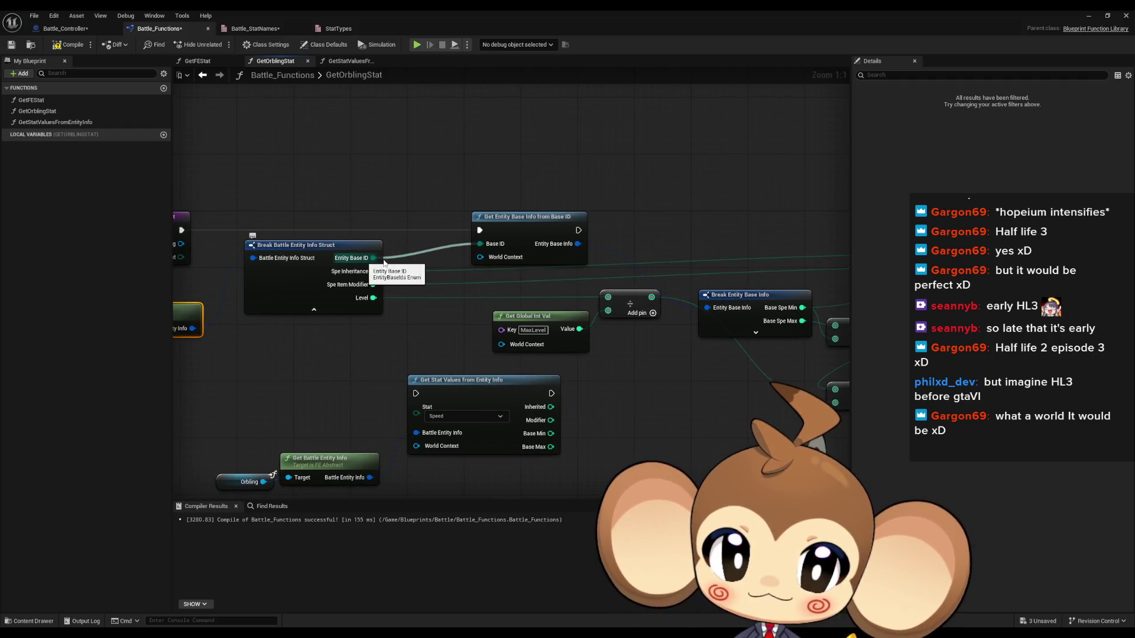
Hide the break struct's Entity Base ID pin and delete the Get Entity Base Info from Base ID node.
left_click_drag(668, 296, 576, 288)
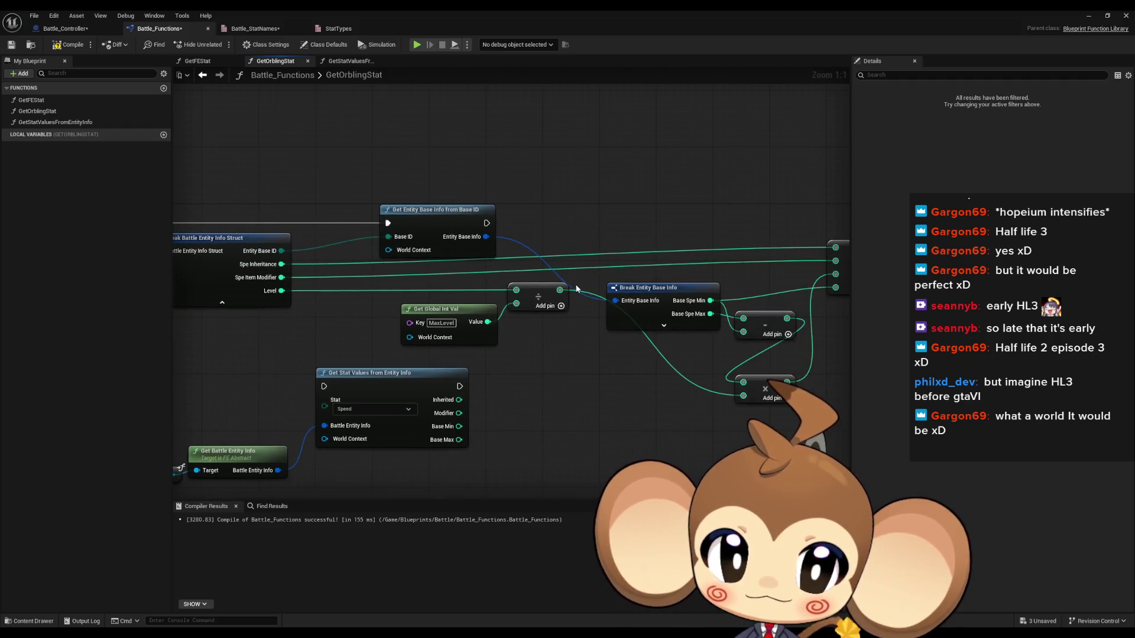
left_click(249, 250)
left_click(971, 149)
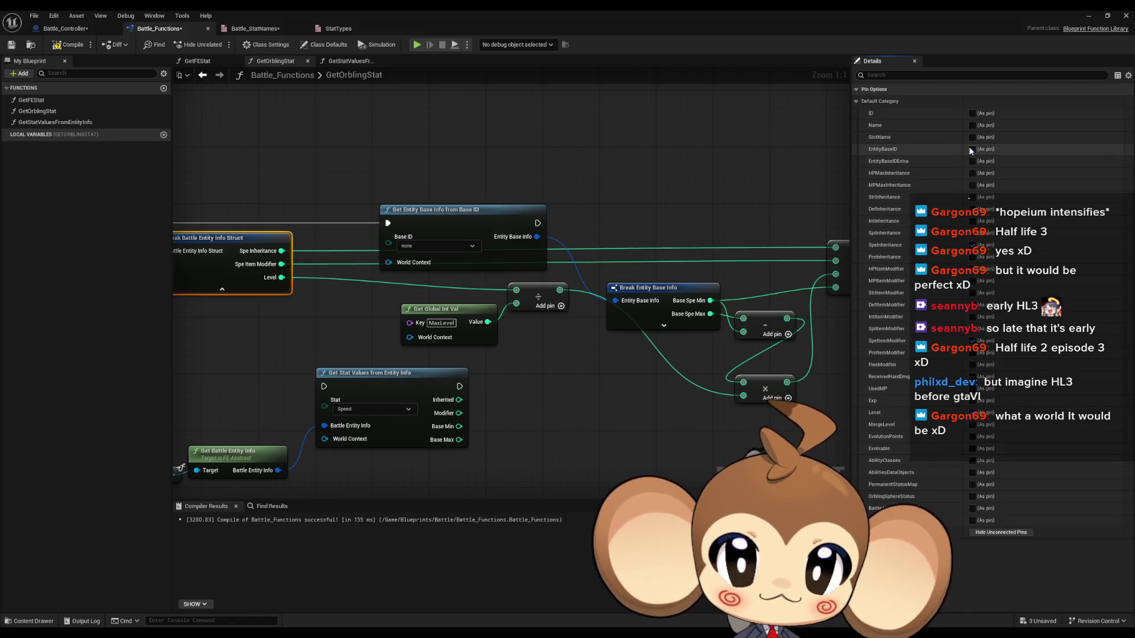
left_click(467, 204)
mouse_move(592, 177)
left_mouse_down()
mouse_move(620, 172)
mouse_move(553, 186)
left_mouse_up()
key("Delete")
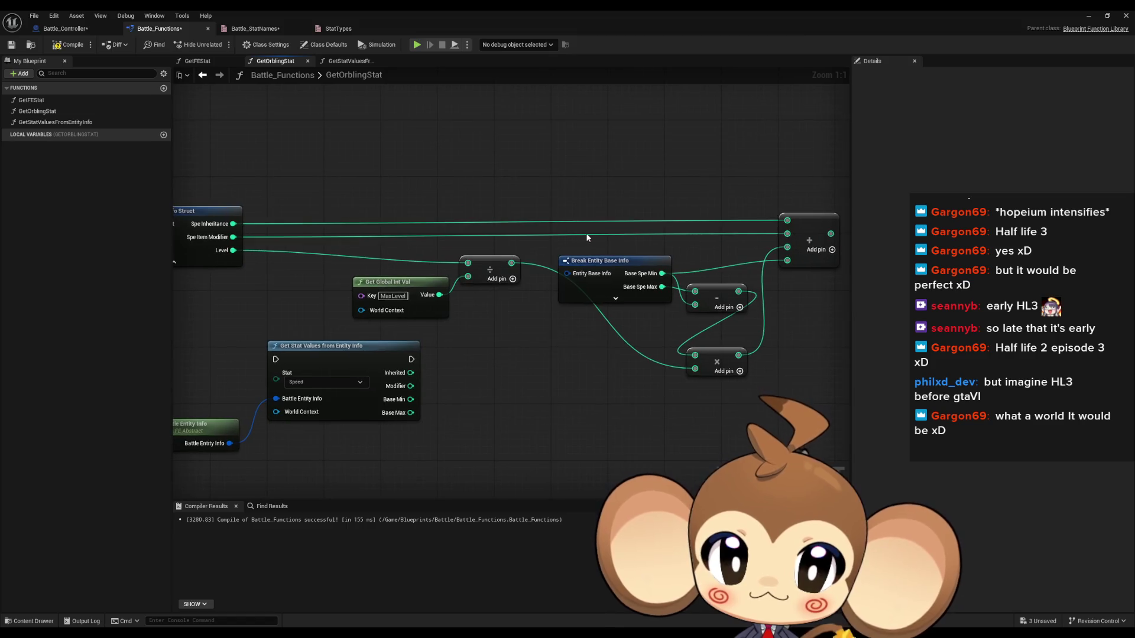
mouse_move(614, 257)
left_mouse_down()
mouse_move(577, 218)
mouse_move(575, 313)
mouse_move(550, 386)
mouse_move(523, 355)
mouse_move(615, 171)
mouse_move(561, 210)
mouse_move(586, 210)
mouse_move(594, 197)
mouse_move(512, 317)
left_mouse_up()
Move Get Global Int Val and the divide node under the break struct.
left_click(468, 302)
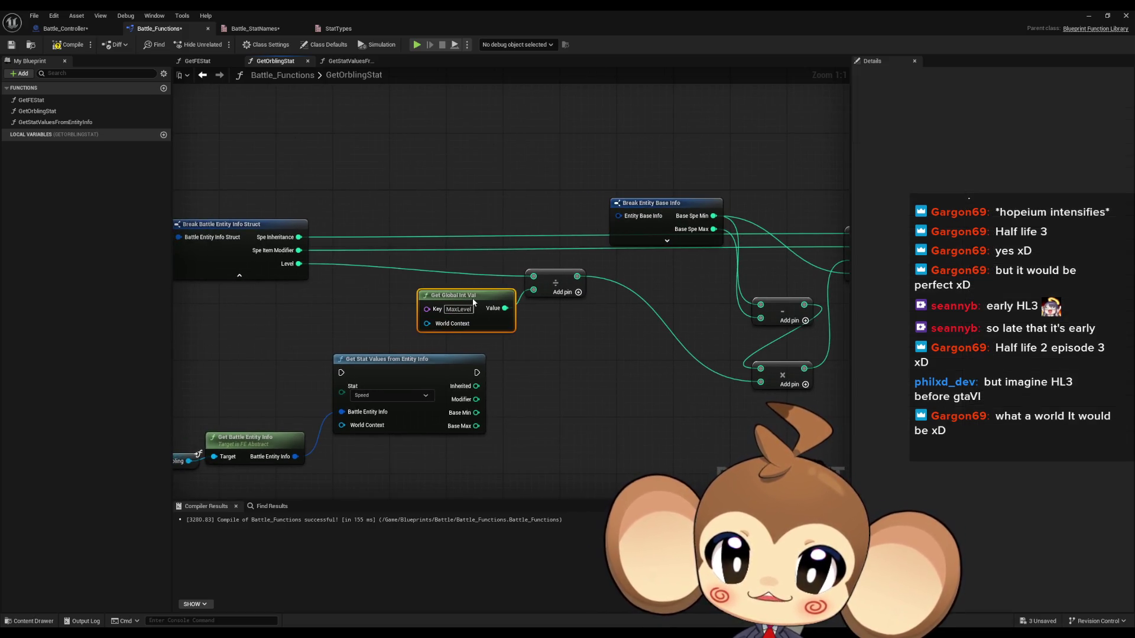
left_click_drag(557, 322, 721, 328)
left_click_drag(646, 307, 440, 306)
left_click_drag(689, 270, 490, 270)
left_click_drag(432, 228, 357, 238)
mouse_move(603, 299)
left_mouse_down()
mouse_move(389, 301)
mouse_move(506, 302)
left_mouse_up()
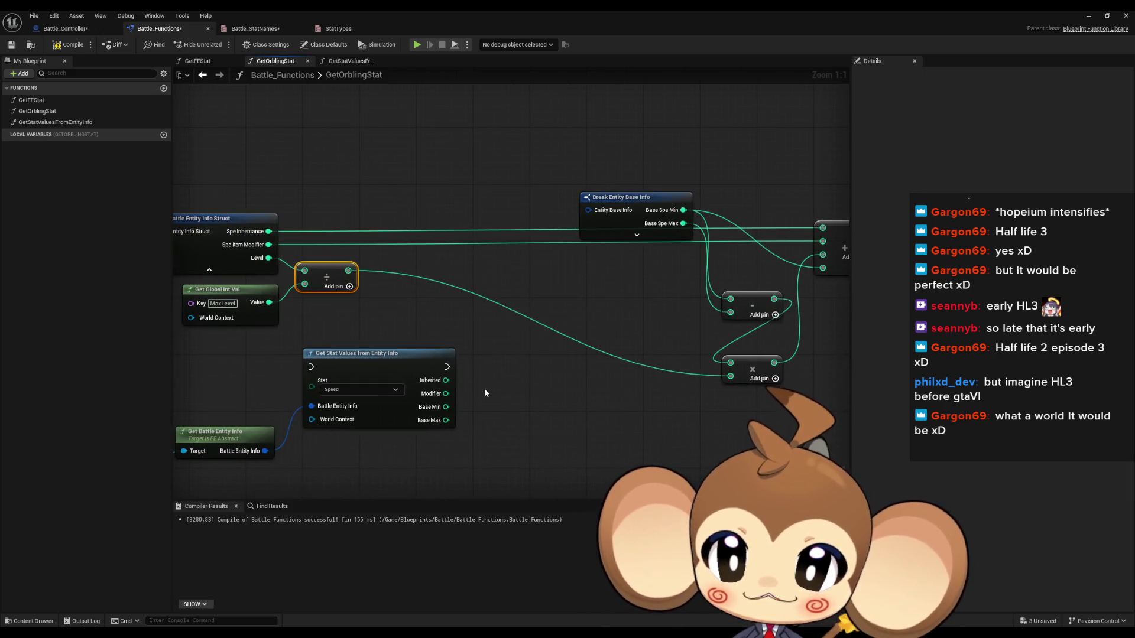
Wire Inherited and Modifier into the sum node, and route Base Min in place of Base Spe Min.
left_click_drag(447, 381, 823, 227)
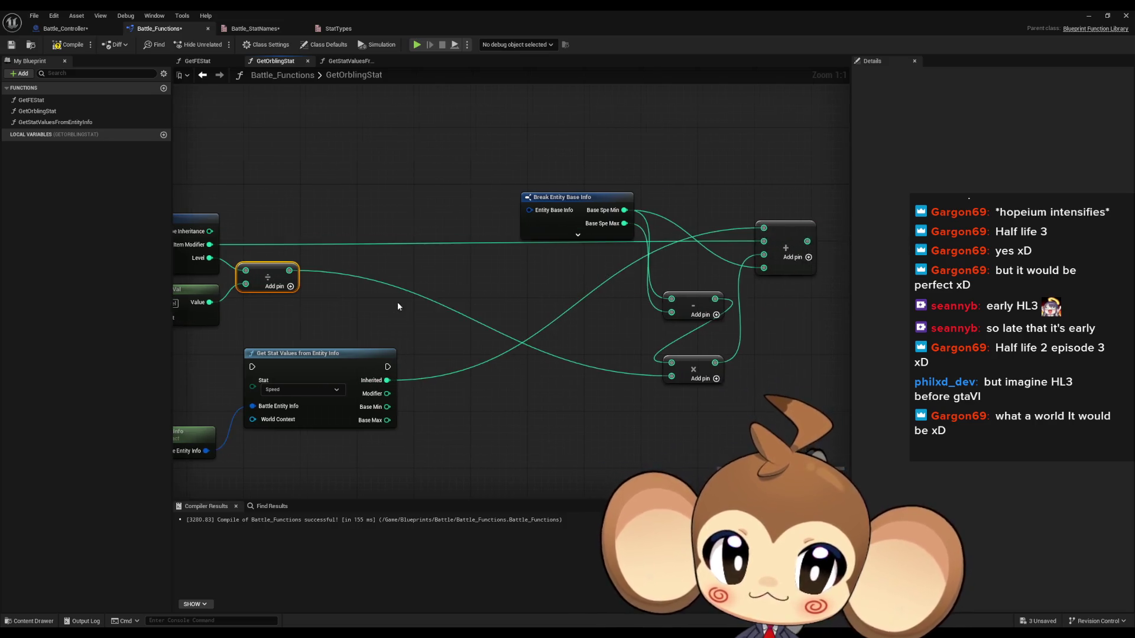
left_click_drag(289, 269, 404, 254)
mouse_move(501, 381)
left_mouse_down()
mouse_move(717, 284)
mouse_move(719, 232)
left_mouse_up()
mouse_move(535, 194)
left_mouse_down()
mouse_move(496, 214)
mouse_move(408, 225)
left_mouse_up()
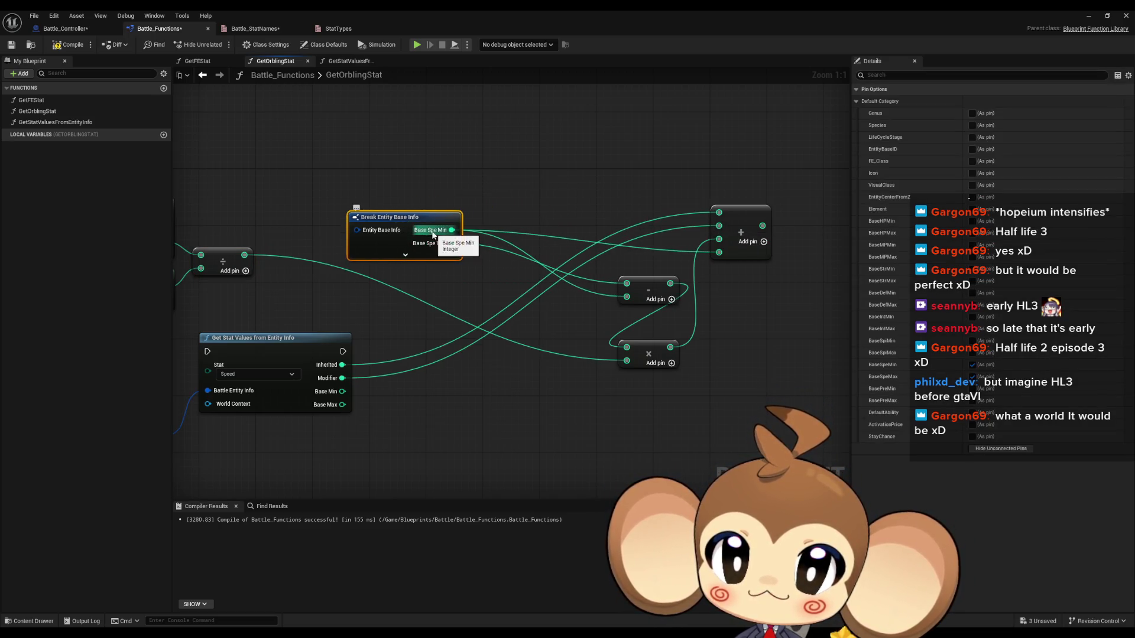
mouse_move(343, 391)
left_mouse_down()
mouse_move(733, 245)
mouse_move(453, 231)
mouse_move(722, 259)
mouse_move(719, 240)
left_mouse_up()
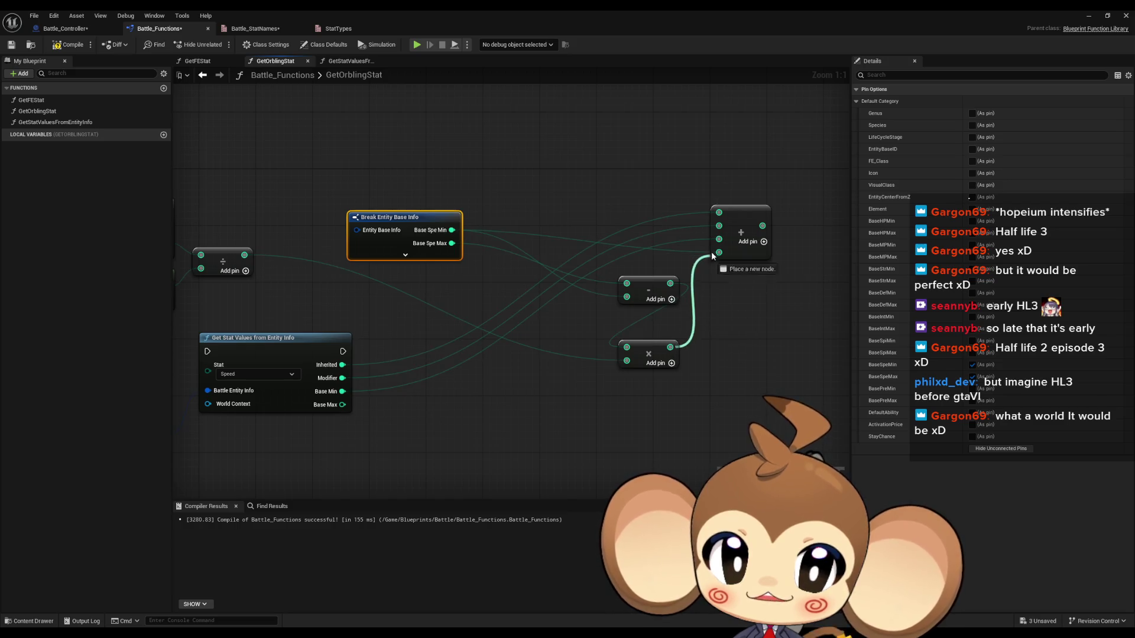
Feed Base Max and Base Min into the subtract node and delete Break Entity Base Info.
mouse_move(656, 283)
left_mouse_down()
mouse_move(602, 290)
mouse_move(618, 292)
mouse_move(610, 302)
left_mouse_up()
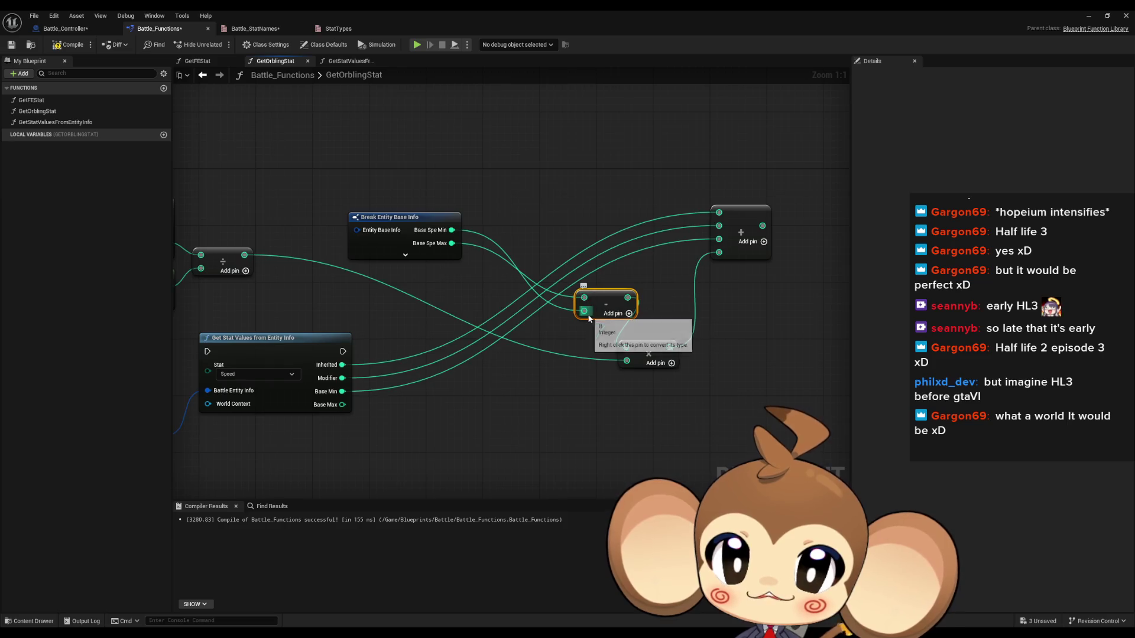
mouse_move(343, 405)
left_mouse_down()
mouse_move(588, 299)
mouse_move(354, 378)
mouse_move(350, 399)
mouse_move(342, 391)
left_mouse_up()
left_click_drag(606, 303, 528, 368)
left_click(449, 248)
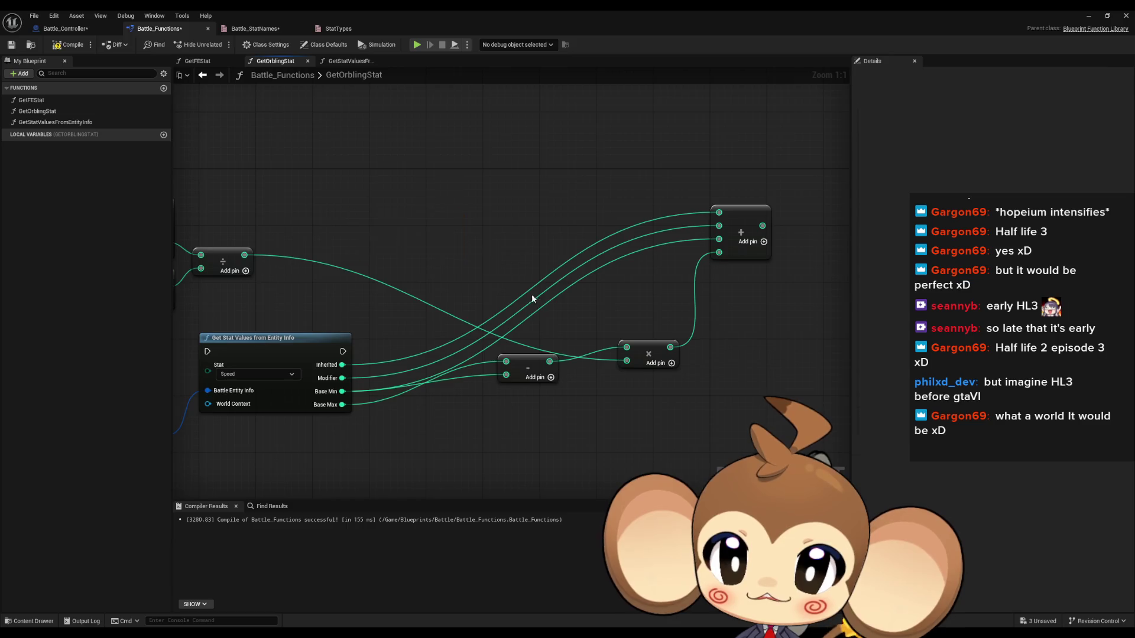
key("Delete")
left_click_drag(662, 349, 609, 373)
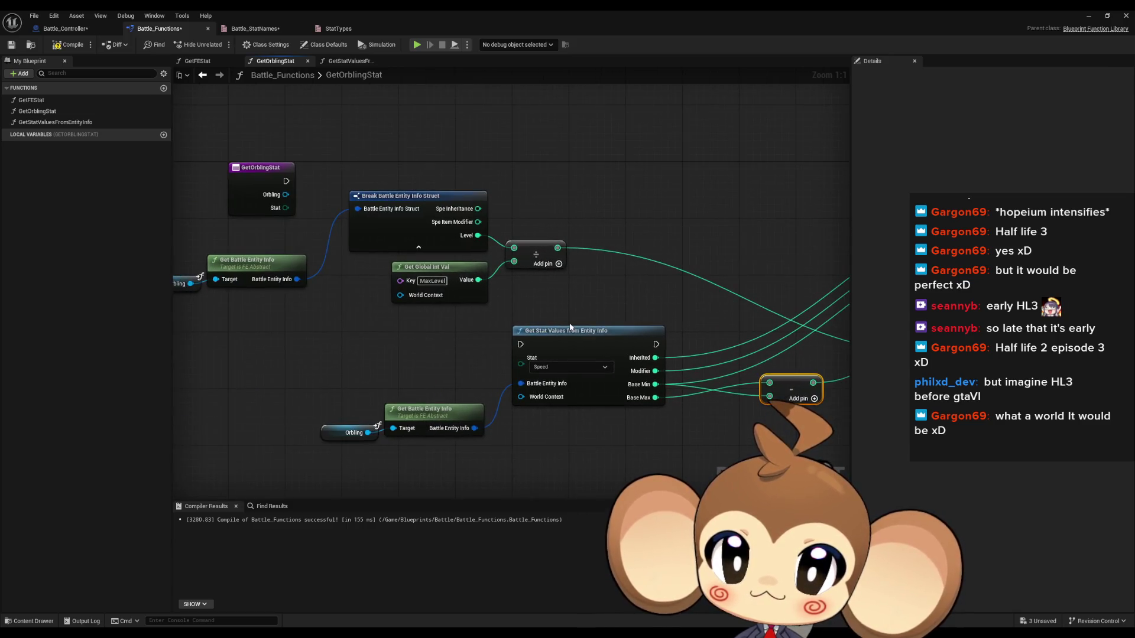
Connect GetOrblingStat's execution to Get Stat Values and place that node beside the entry.
left_click_drag(526, 381, 292, 218)
left_click_drag(567, 368, 639, 204)
left_click_drag(248, 278, 405, 269)
mouse_move(287, 268)
left_mouse_down()
mouse_move(420, 327)
mouse_move(687, 382)
left_mouse_up()
left_click_drag(725, 279, 356, 371)
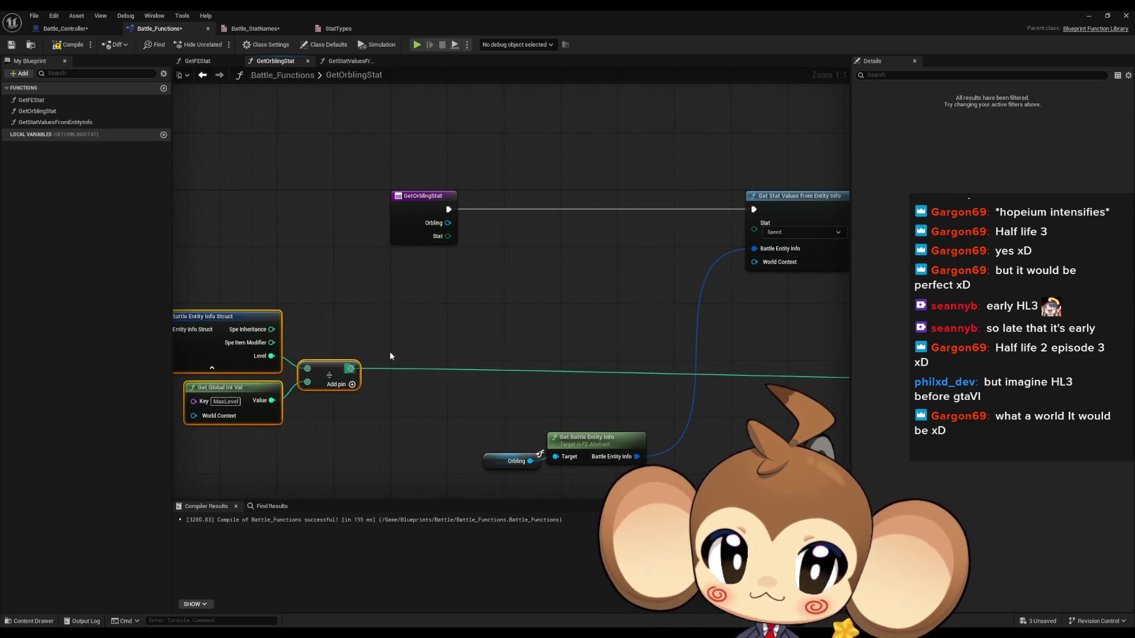
left_click_drag(798, 208, 538, 208)
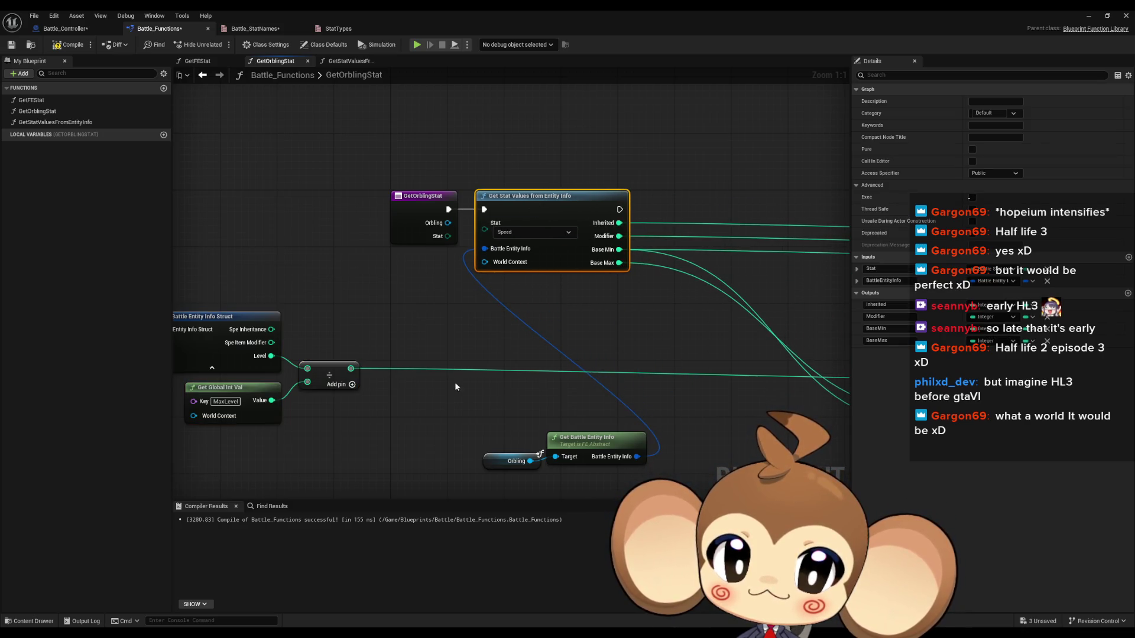
Group the Orbling variable and Get Battle Entity Info nodes beside GetOrblingStat.
left_click_drag(457, 388, 654, 478)
mouse_move(612, 439)
left_mouse_down()
mouse_move(425, 277)
mouse_move(424, 256)
mouse_move(680, 213)
left_mouse_up()
left_click(329, 276)
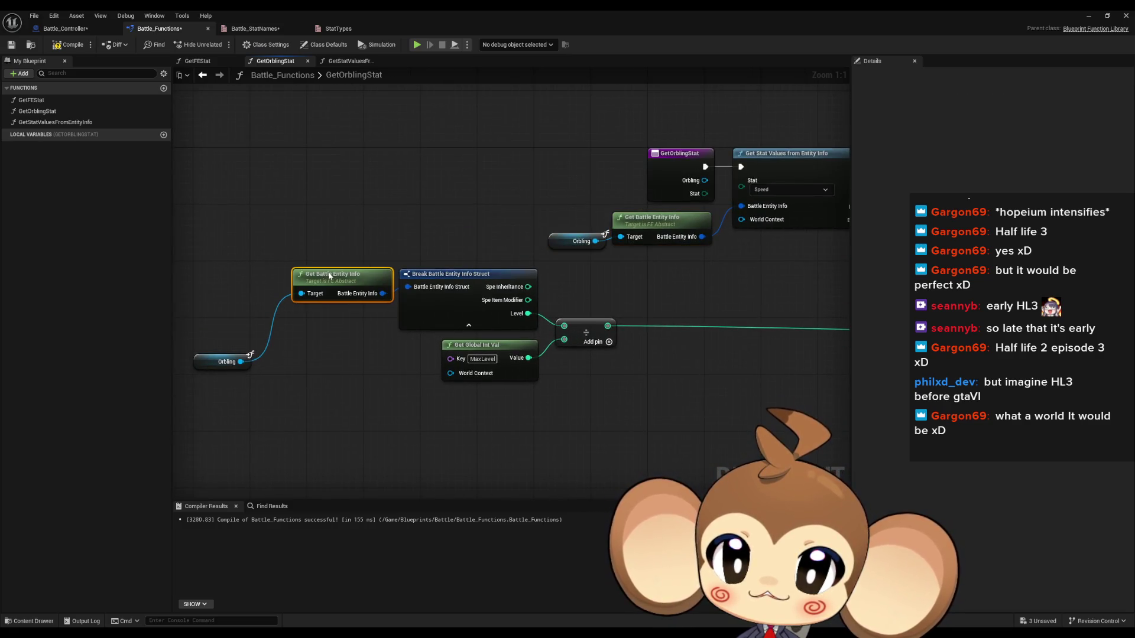
left_click_drag(207, 362, 333, 320)
Place the subtract node below Base Max with the multiply node to its right.
left_click_drag(247, 256, 576, 390)
mouse_move(598, 347)
left_mouse_down()
mouse_move(357, 349)
mouse_move(654, 340)
mouse_move(381, 359)
left_mouse_up()
mouse_move(648, 421)
left_mouse_down()
mouse_move(445, 299)
mouse_move(374, 276)
mouse_move(365, 285)
left_mouse_up()
left_click_drag(805, 388, 444, 317)
left_click_drag(427, 386, 650, 398)
left_click(650, 397)
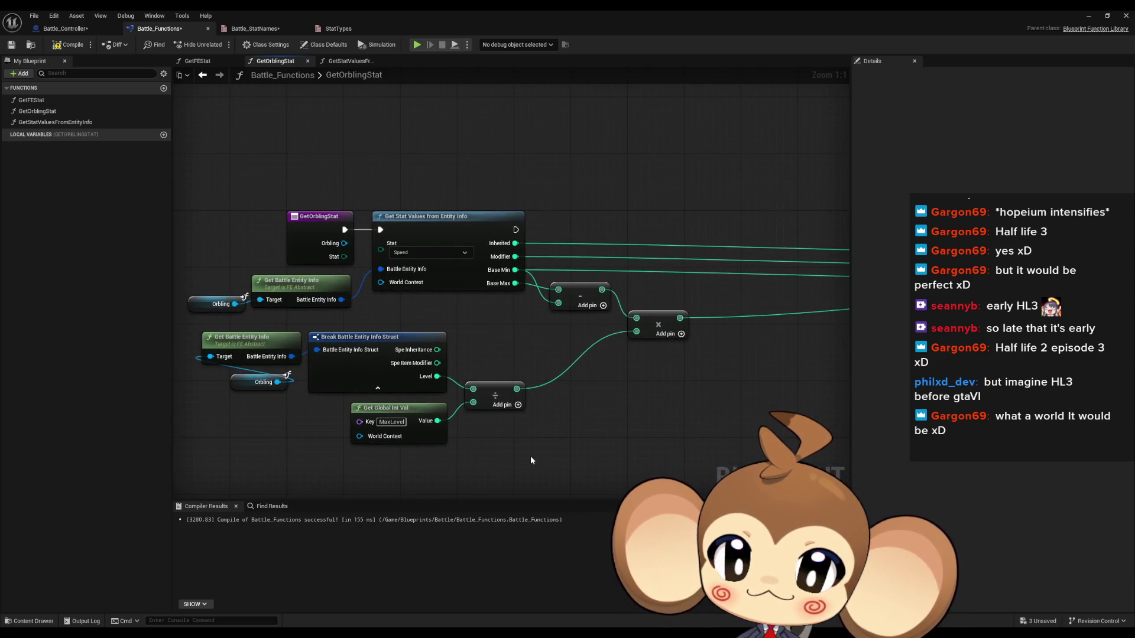
left_click_drag(495, 451, 239, 337)
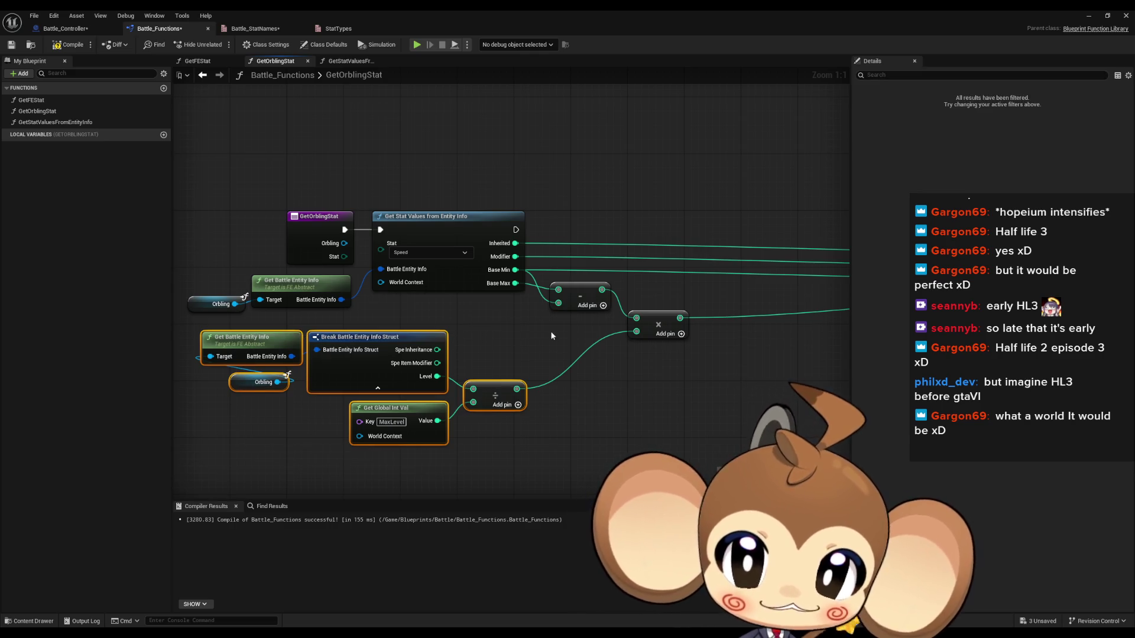
left_click(569, 349)
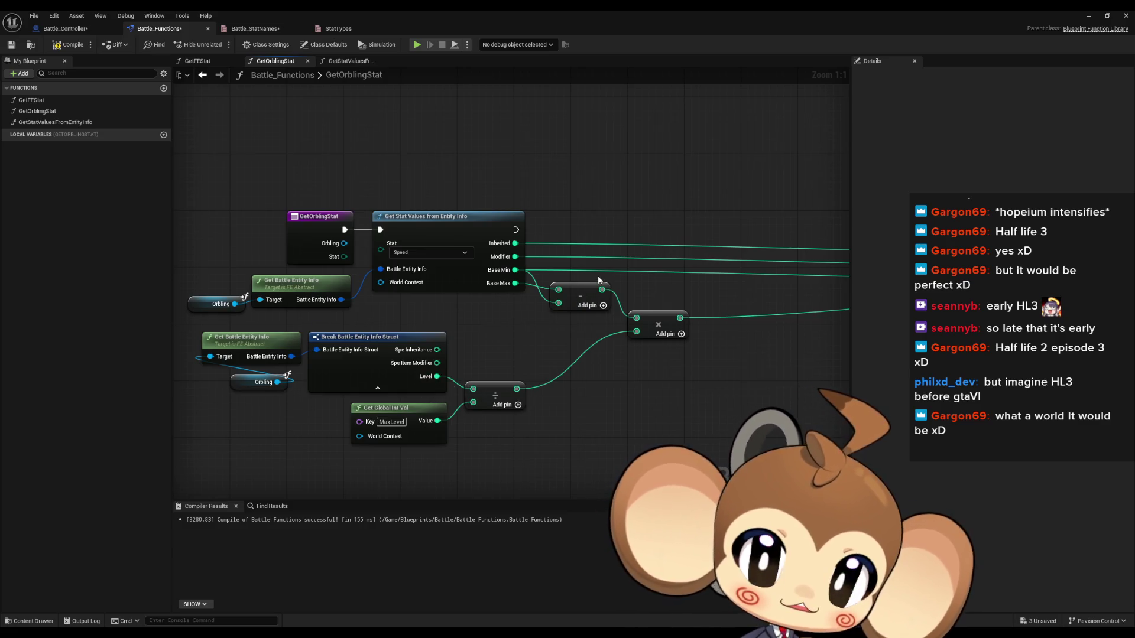
Move the add node in close to the other math nodes.
mouse_move(597, 280)
left_mouse_down()
mouse_move(587, 314)
mouse_move(426, 305)
left_mouse_up()
left_click_drag(737, 290, 392, 279)
left_click_drag(172, 284, 406, 301)
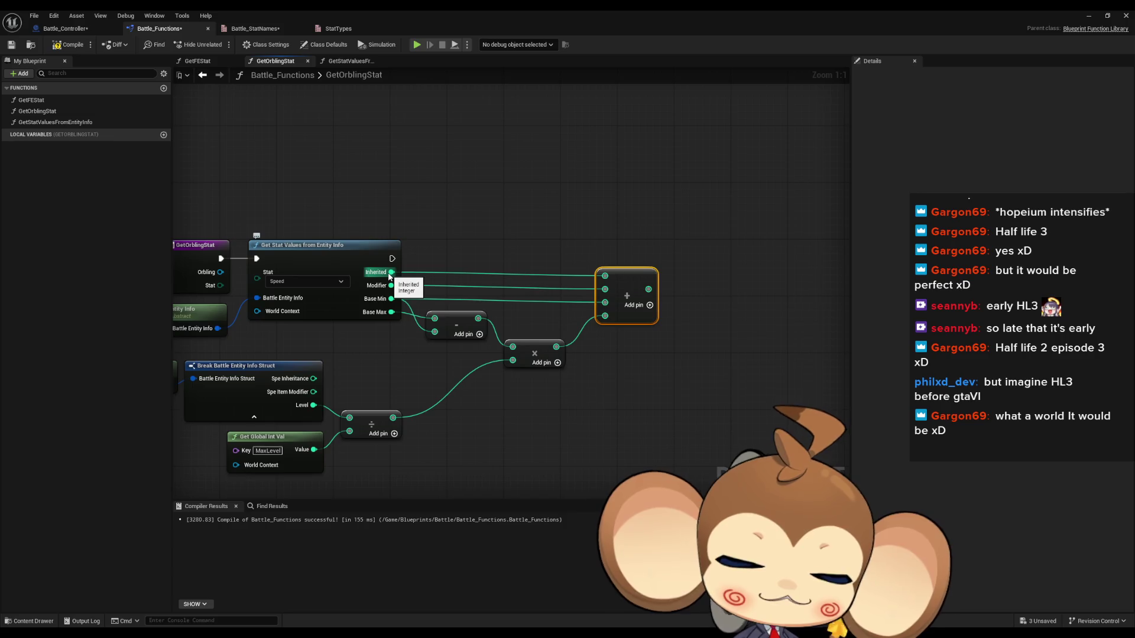
left_click_drag(619, 291, 608, 292)
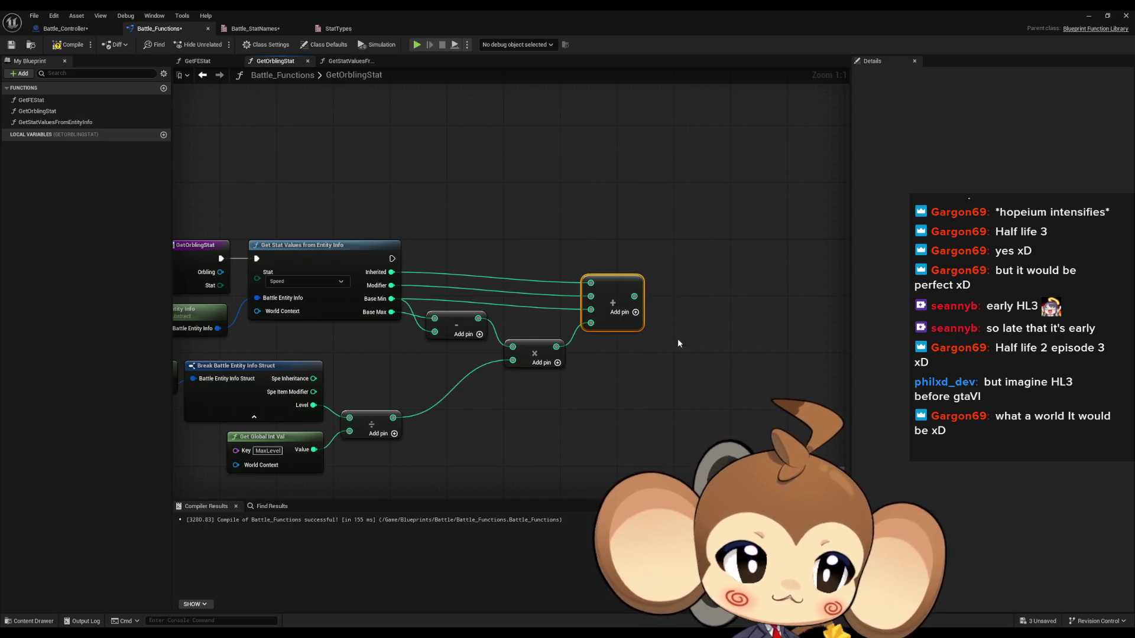
left_click(341, 256)
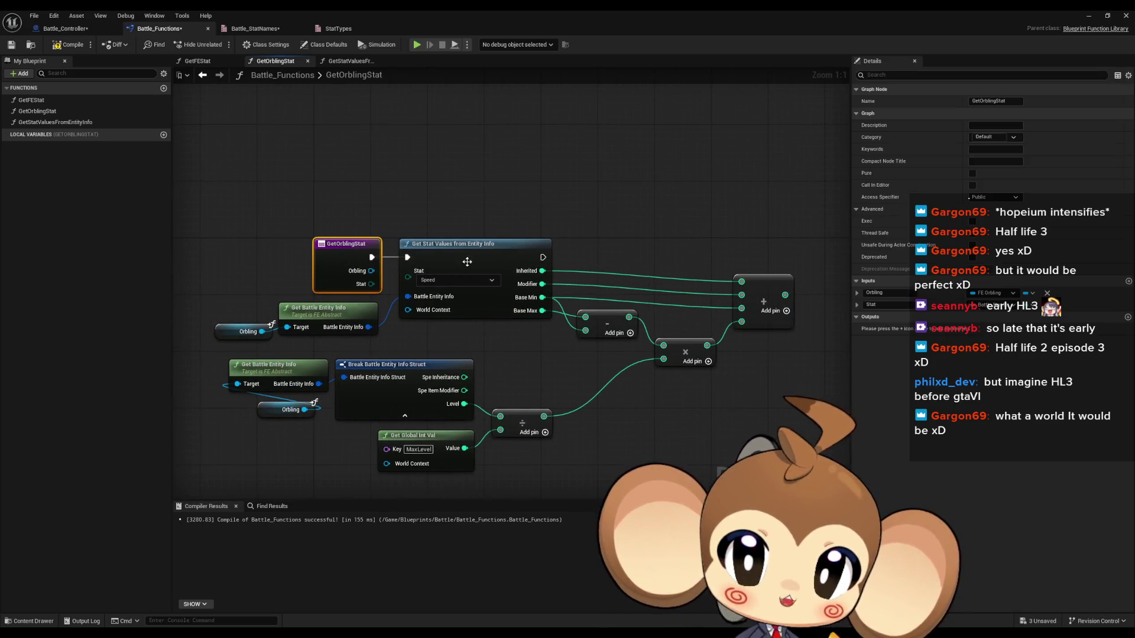
Wire Stat into Get Stat Values and add a StatValue output returning the add node's result.
left_click_drag(315, 289, 356, 273)
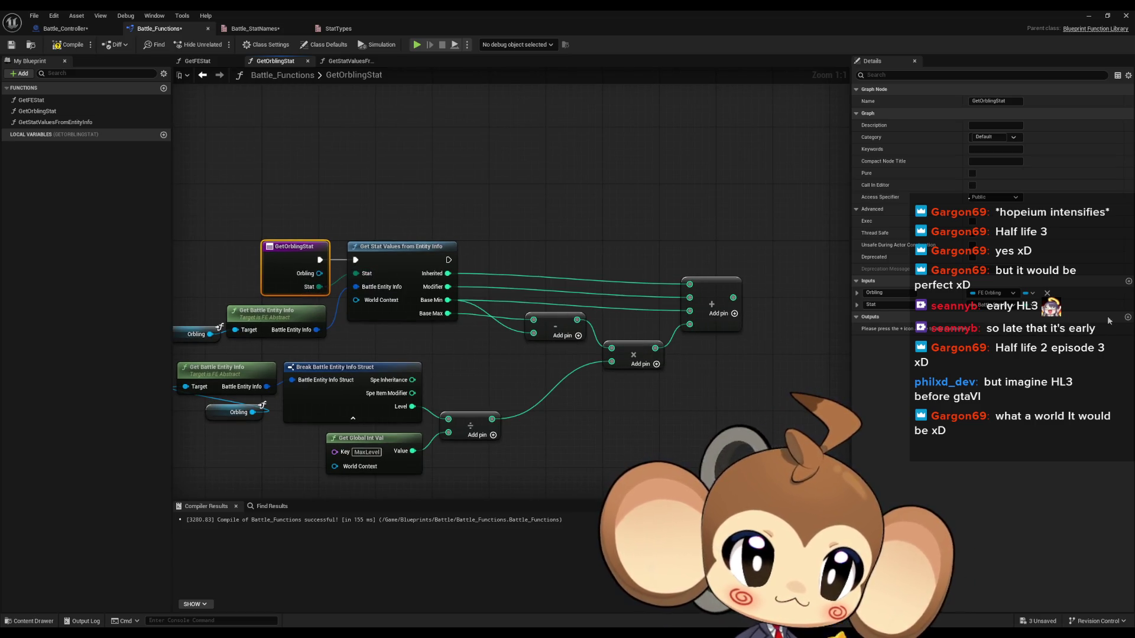
left_click(1128, 318)
type("StatVa")
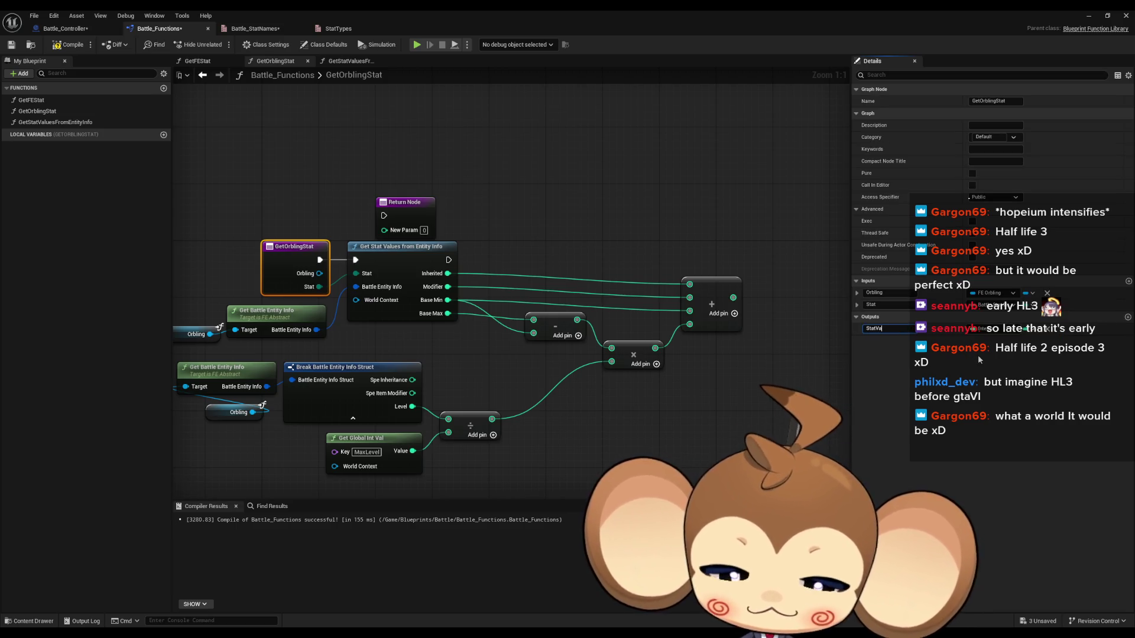
type("lue")
key("Return")
mouse_move(411, 205)
left_mouse_down()
mouse_move(836, 231)
mouse_move(733, 297)
left_mouse_up()
left_click_drag(809, 238, 449, 260)
left_click_drag(724, 240, 686, 254)
In GetFEStat, add a StatValue output and connect Get Orbling Stat to the Return Node.
left_click(39, 102)
double_click(39, 102)
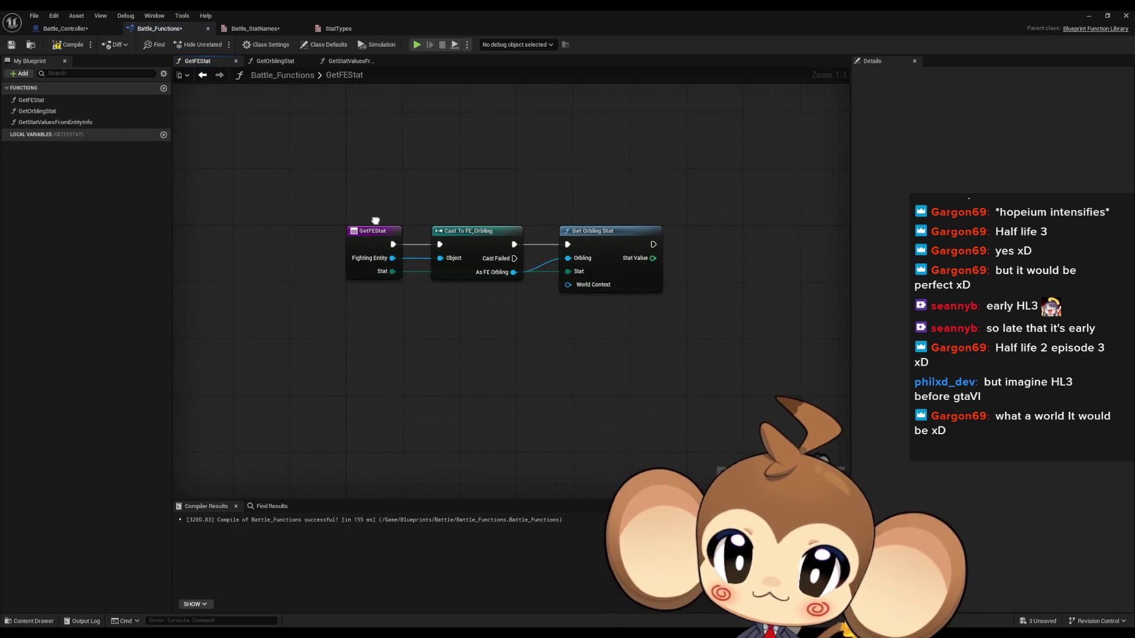
left_click(342, 243)
left_click(1128, 318)
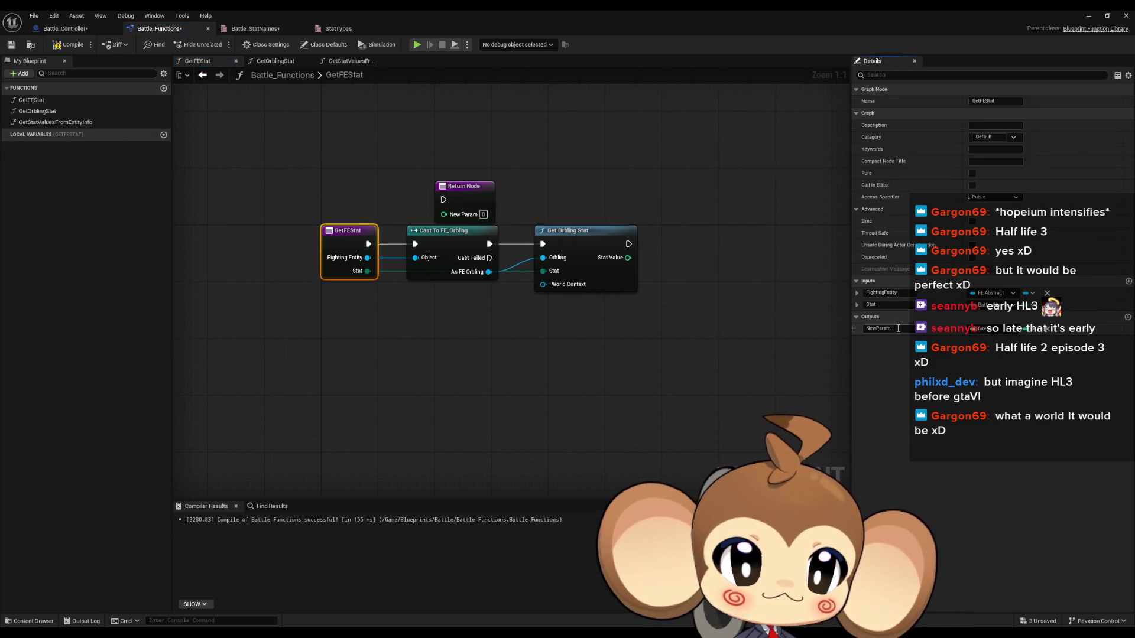
type("StatValue")
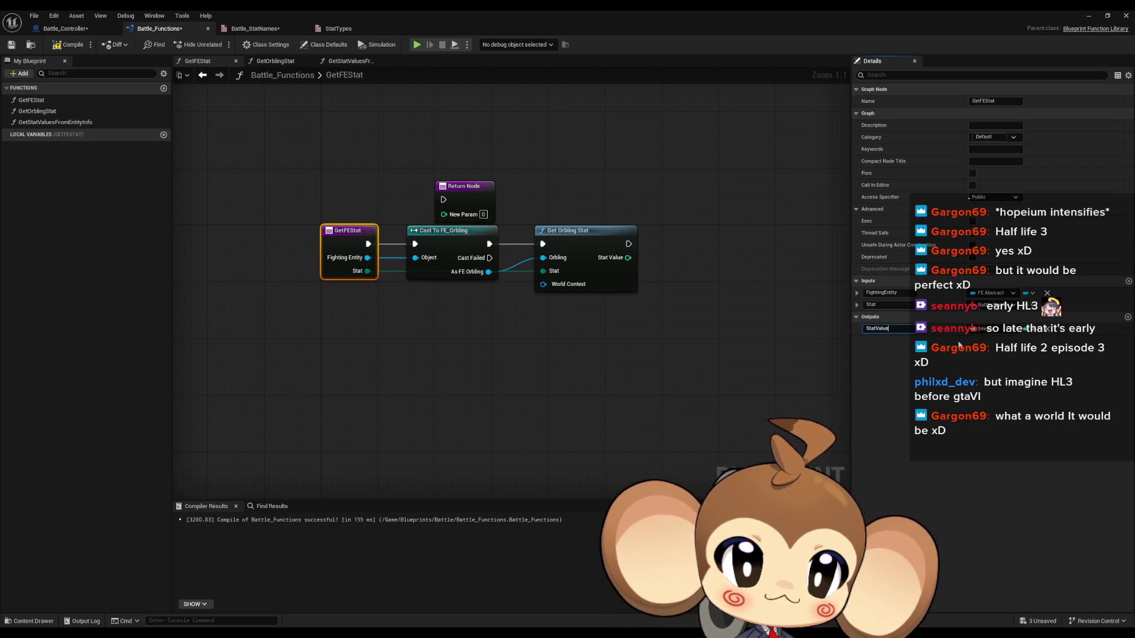
left_click_drag(472, 191, 727, 236)
mouse_move(628, 258)
left_mouse_down()
mouse_move(698, 258)
mouse_move(716, 235)
left_mouse_up()
left_click(732, 170)
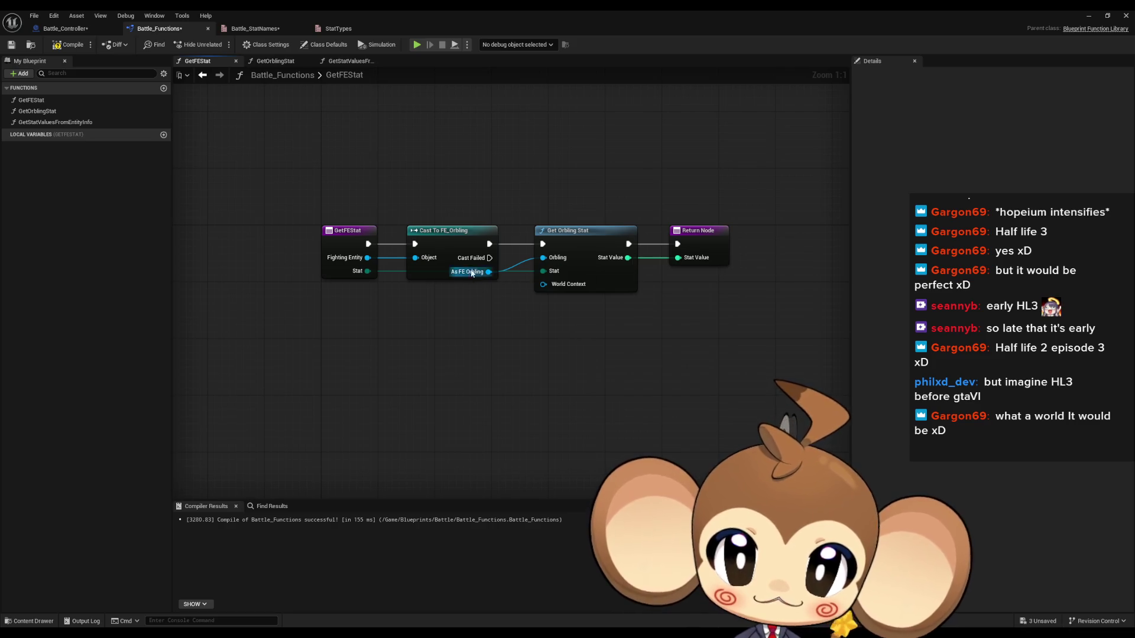
Add a Print String on Cast Failed reading 'Error: FE Stat calculation outside of orblings niy'.
mouse_move(488, 258)
left_mouse_down()
mouse_move(521, 336)
mouse_move(544, 328)
left_mouse_up()
type("print string")
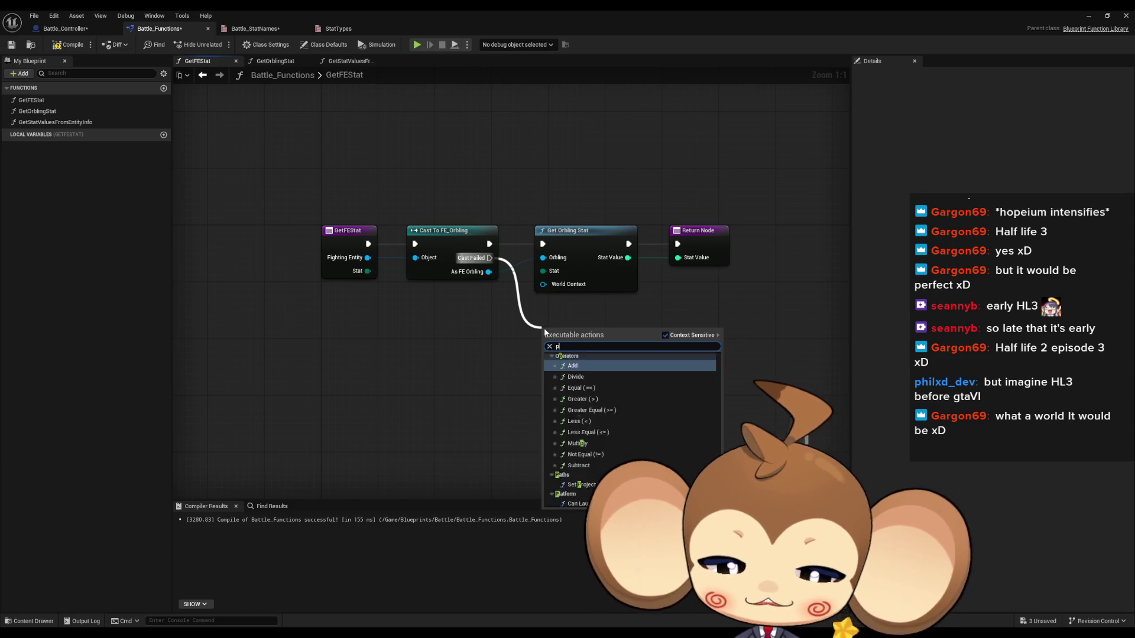
key("Return")
left_click(579, 357)
type("Error:")
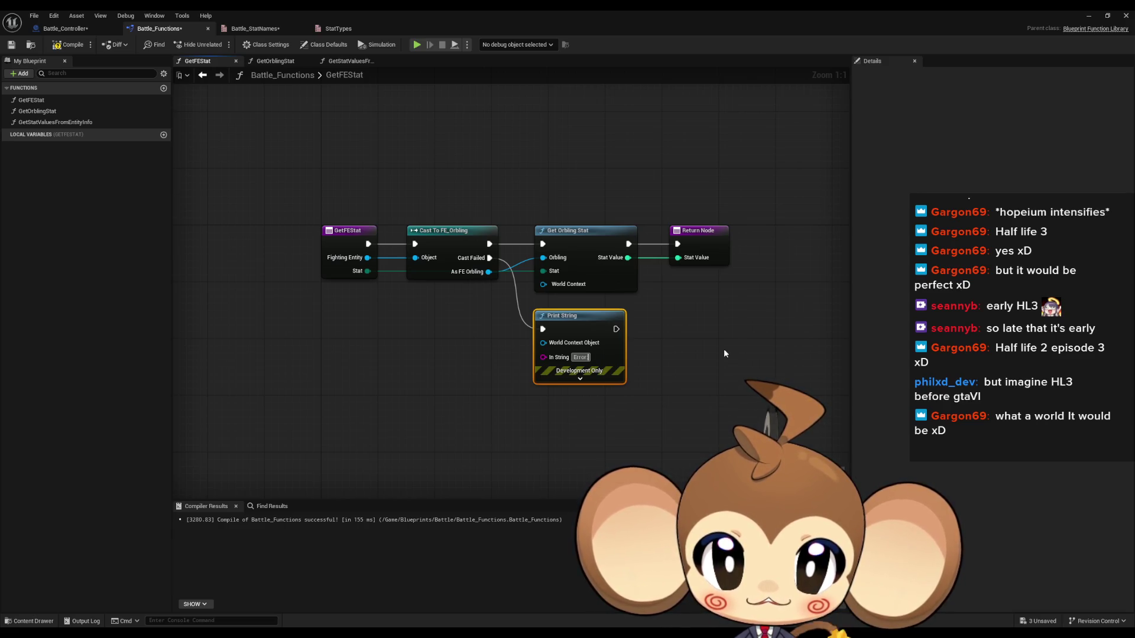
type(" FE Sa")
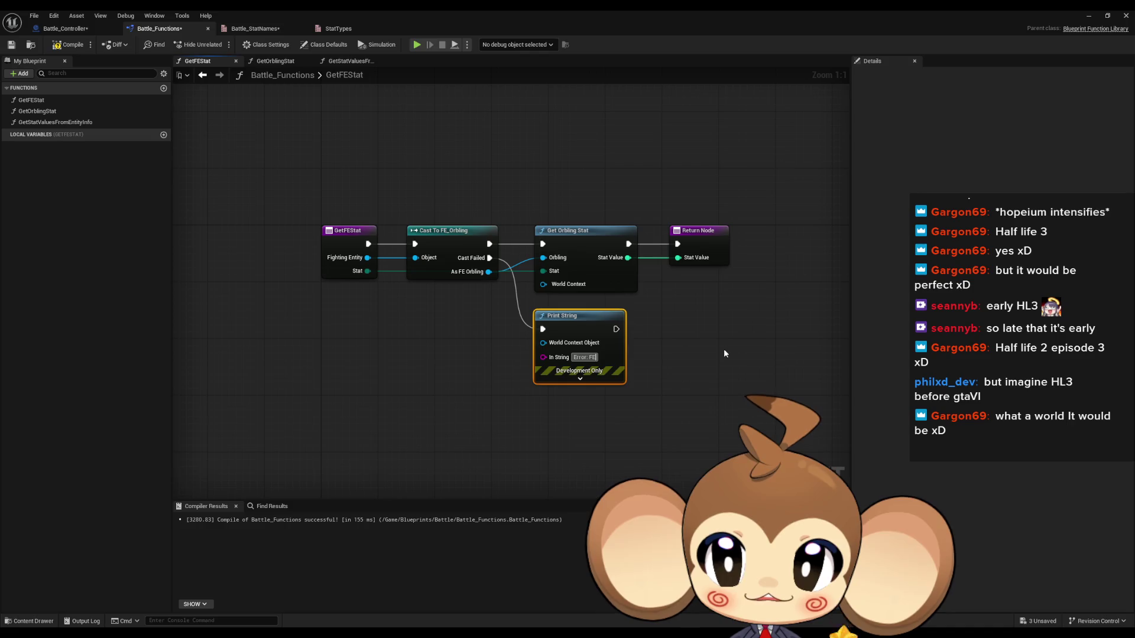
key("BackSpace")
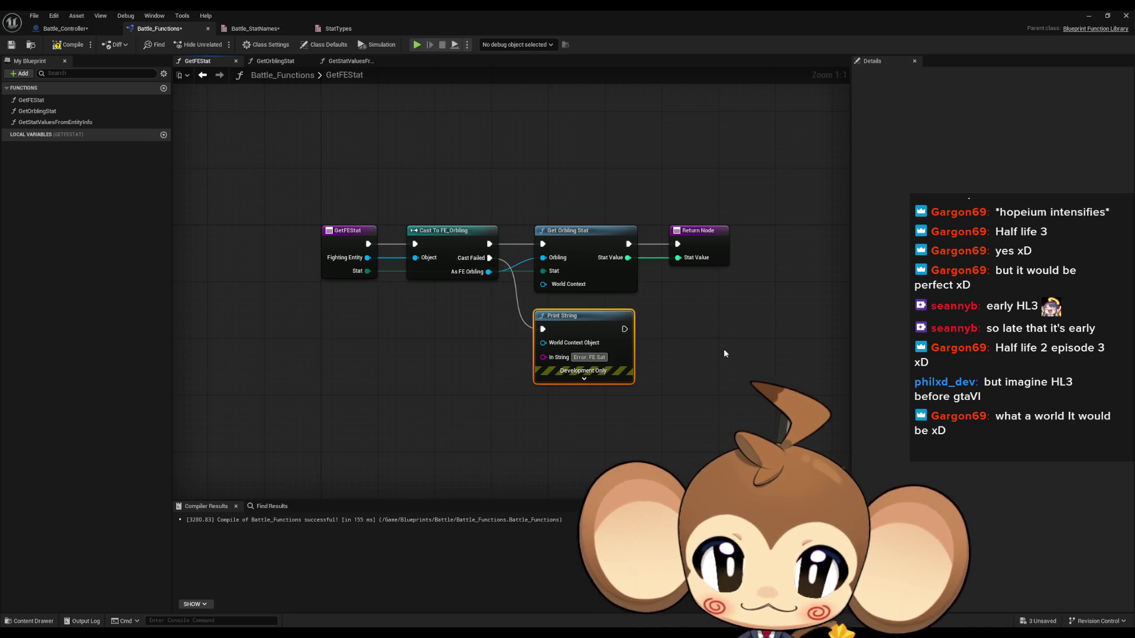
type("tat")
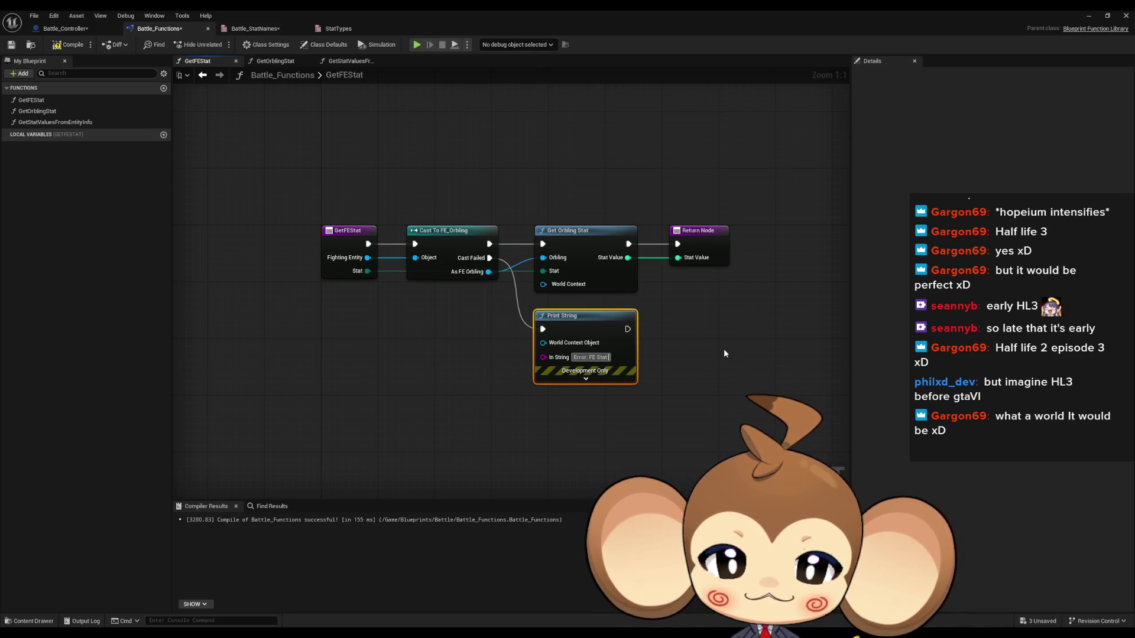
type(" calculat")
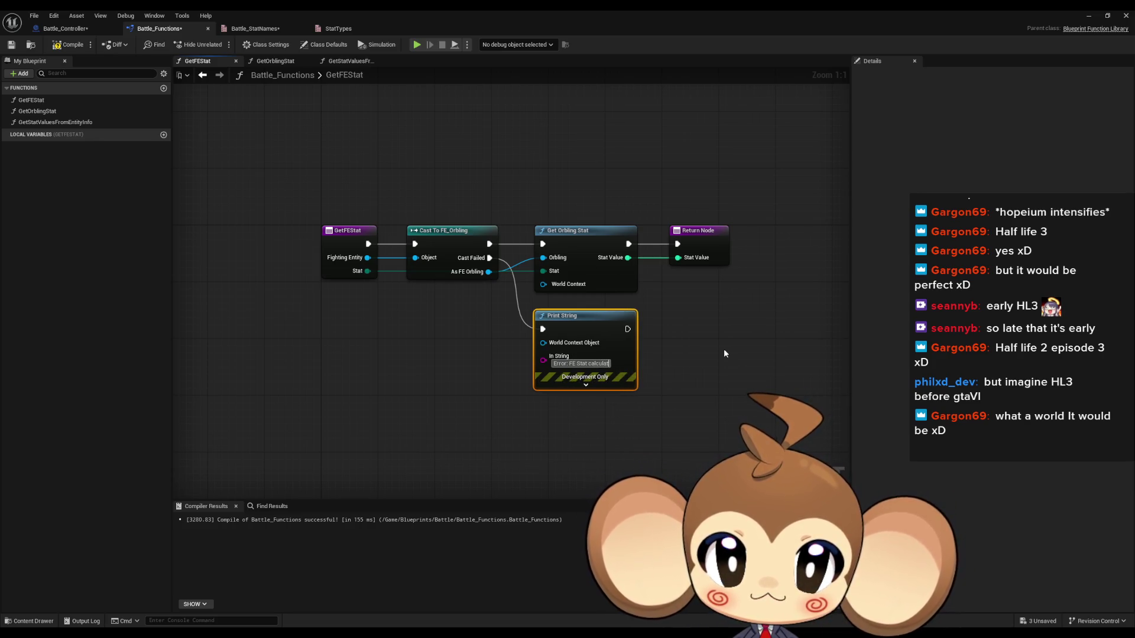
type("ion outside of orblings n")
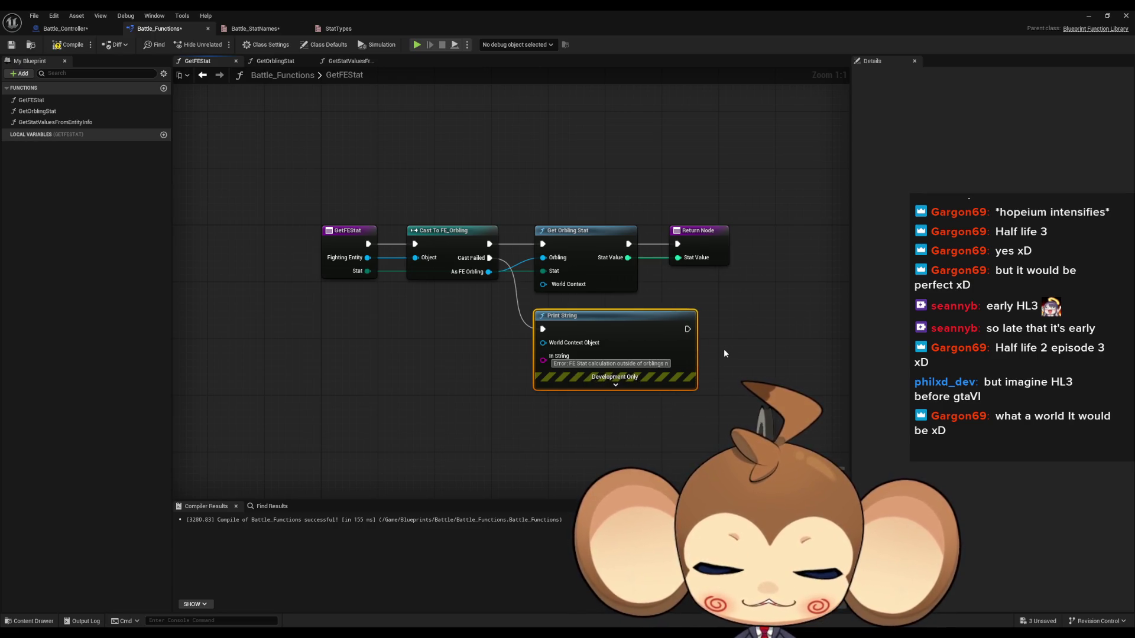
type("iy")
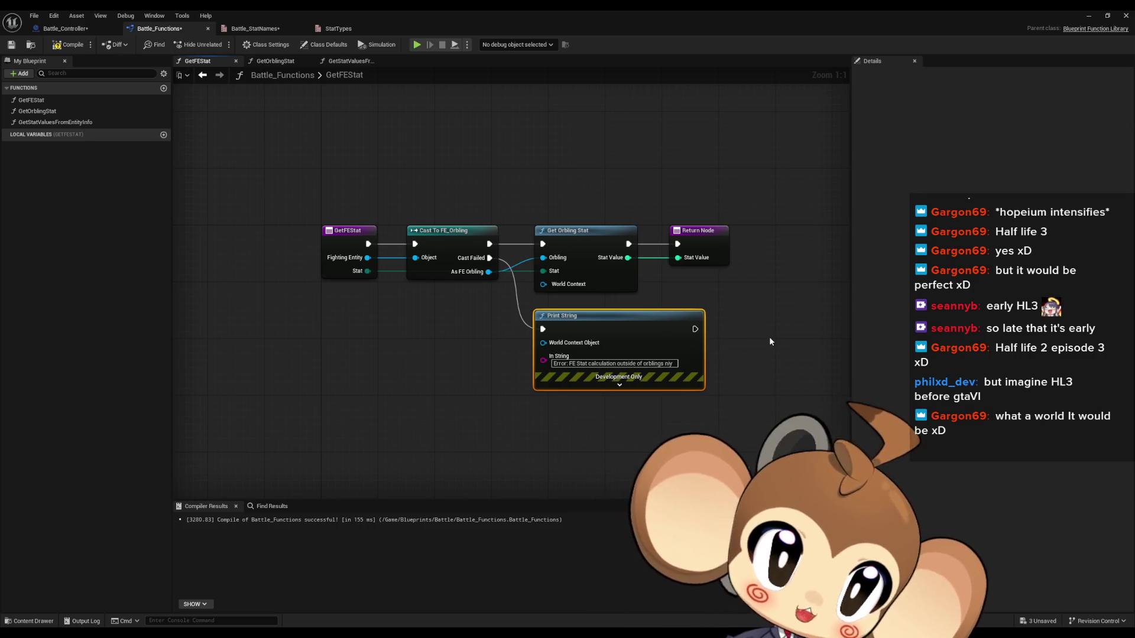
Compile the Battle_Functions blueprint.
left_click(757, 340)
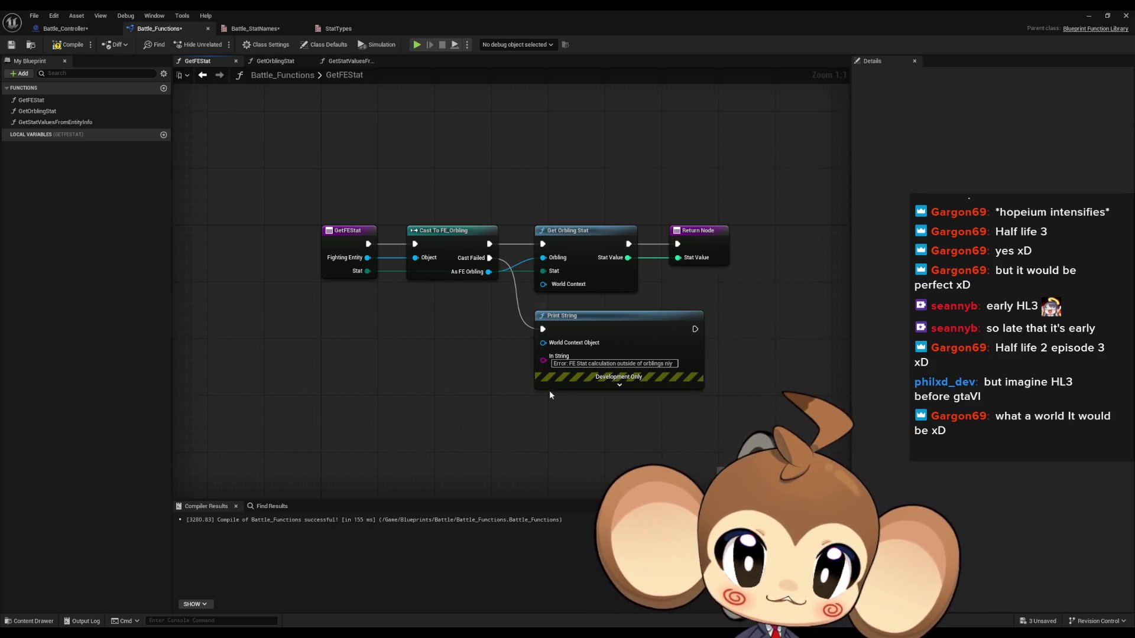
left_click_drag(449, 389, 384, 388)
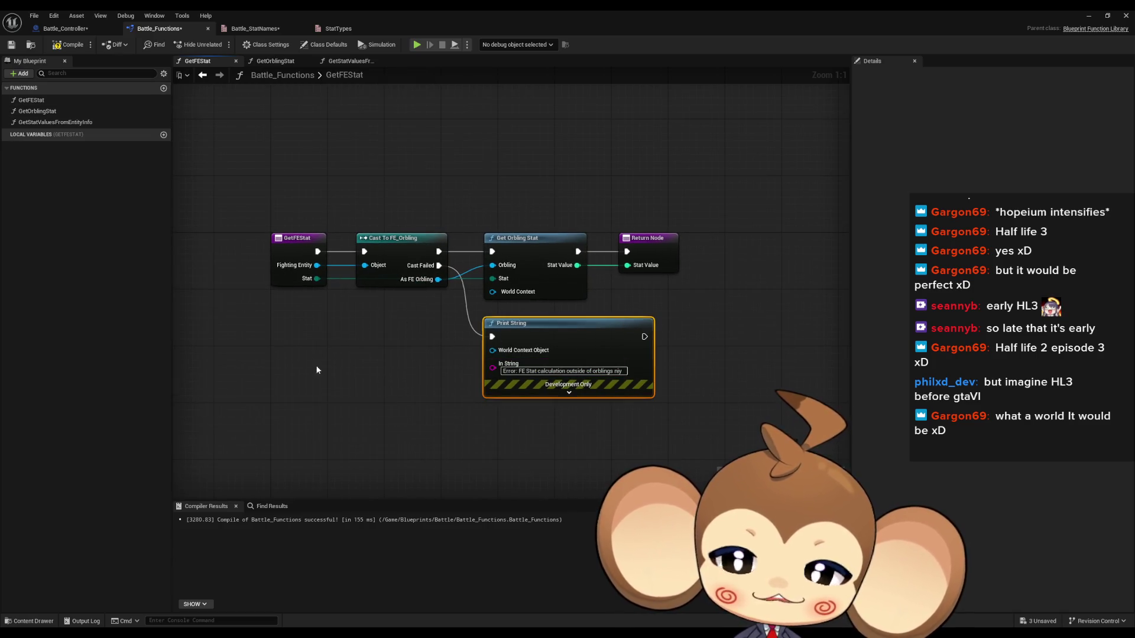
left_click(54, 46)
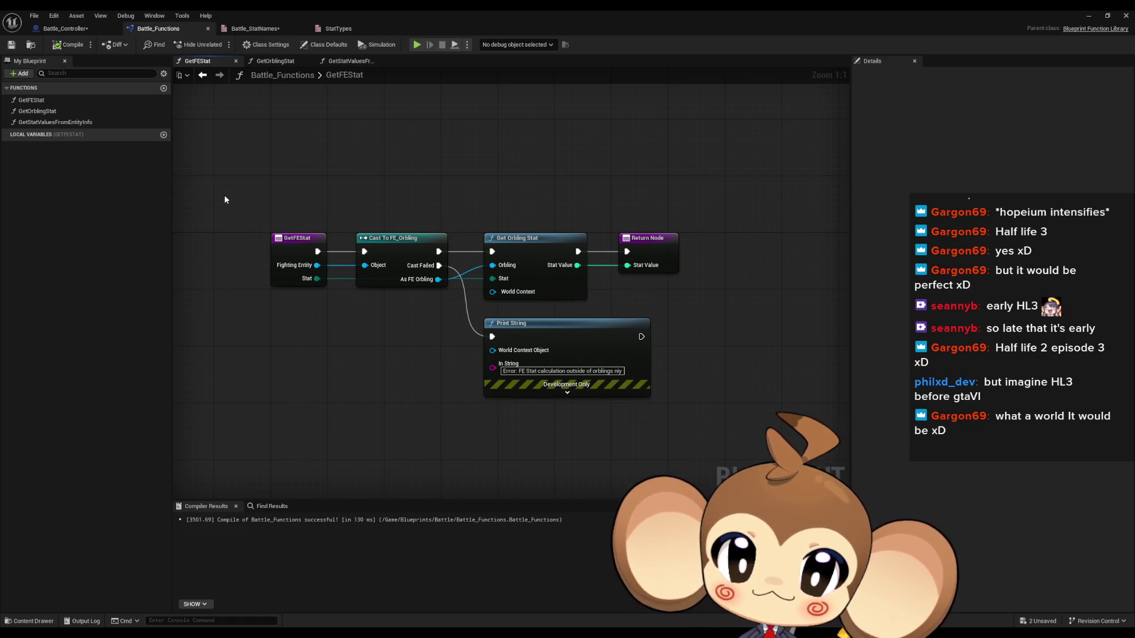
Review GetOrblingStat and GetStatValuesFromEntityInfo, then return to the Battle_Controller graph's Front FE nodes.
double_click(47, 111)
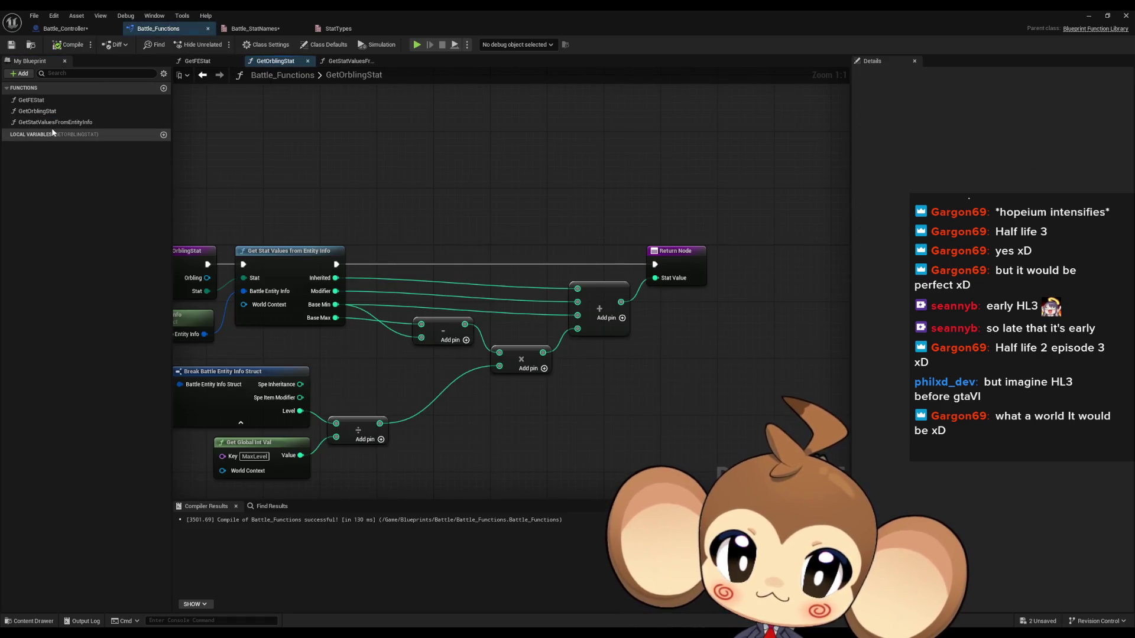
double_click(53, 122)
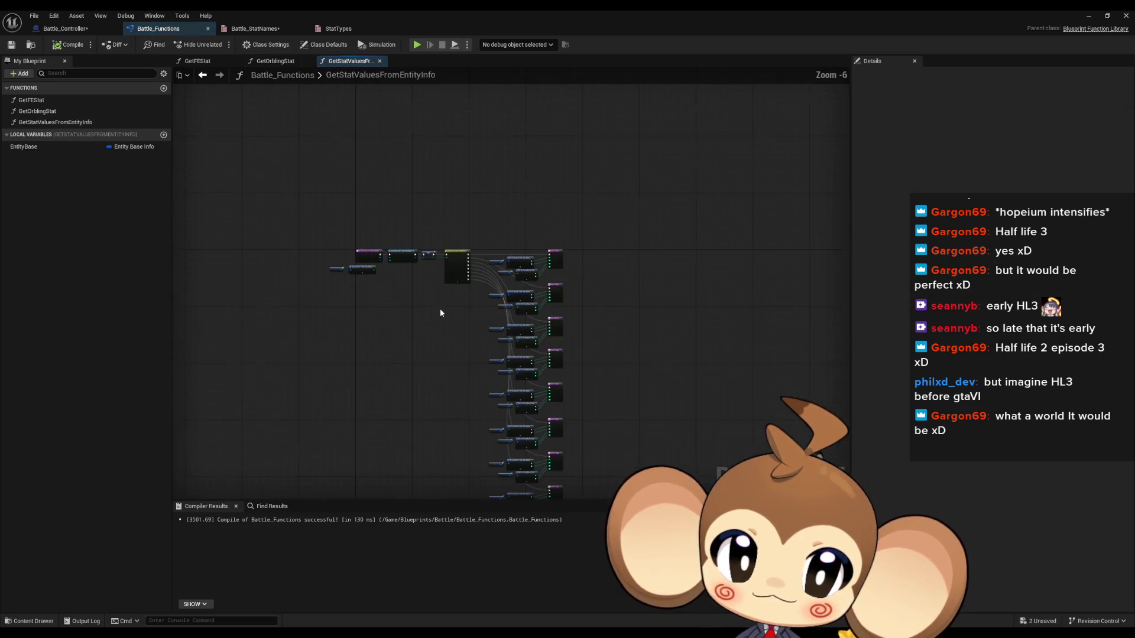
left_click(71, 29)
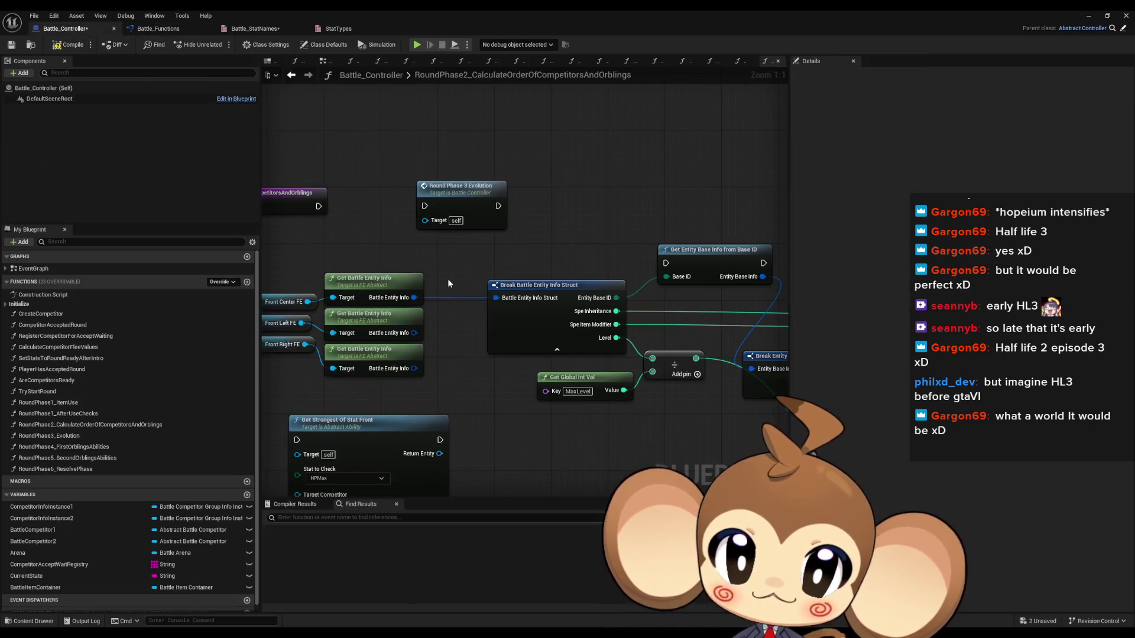
left_click_drag(441, 267, 480, 300)
left_click_drag(502, 166, 513, 179)
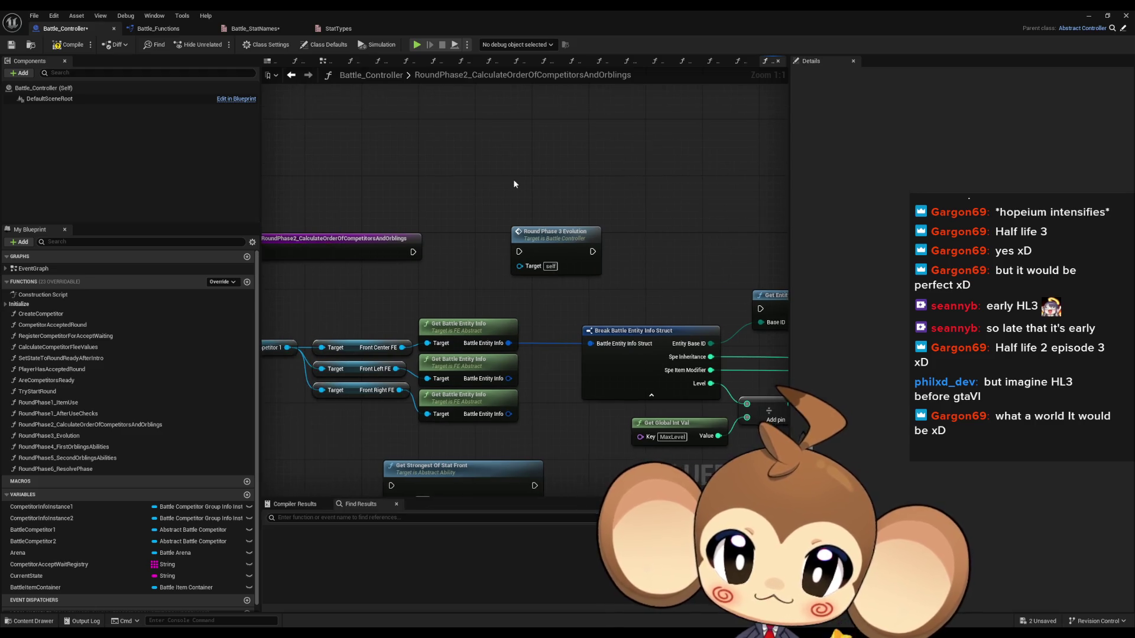
right_click(512, 175)
type("get stat")
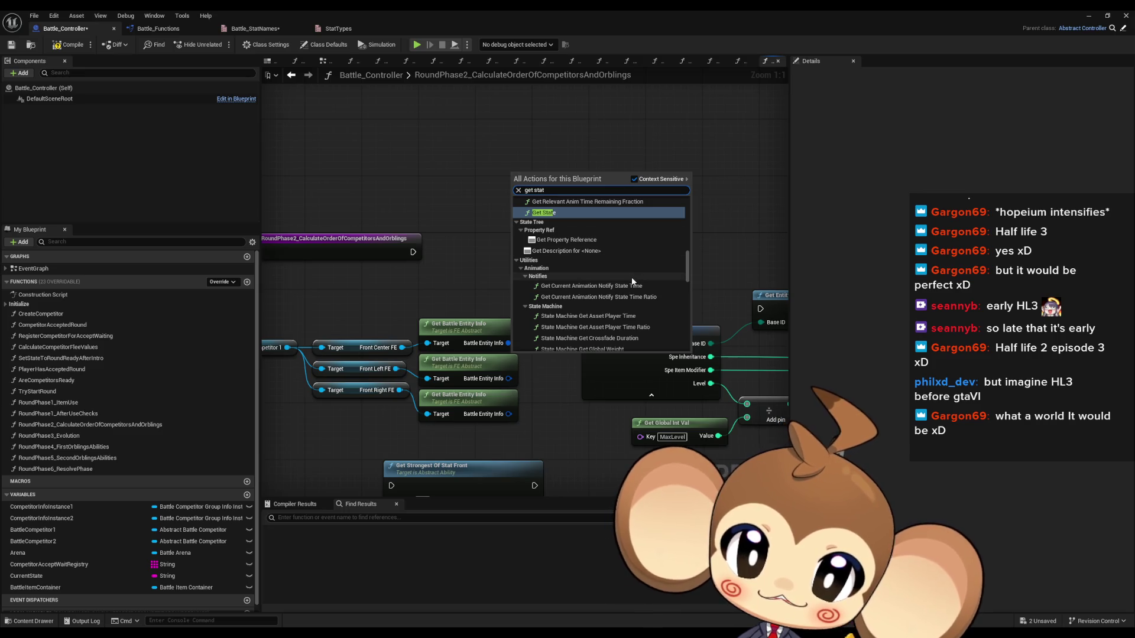
left_click(144, 31)
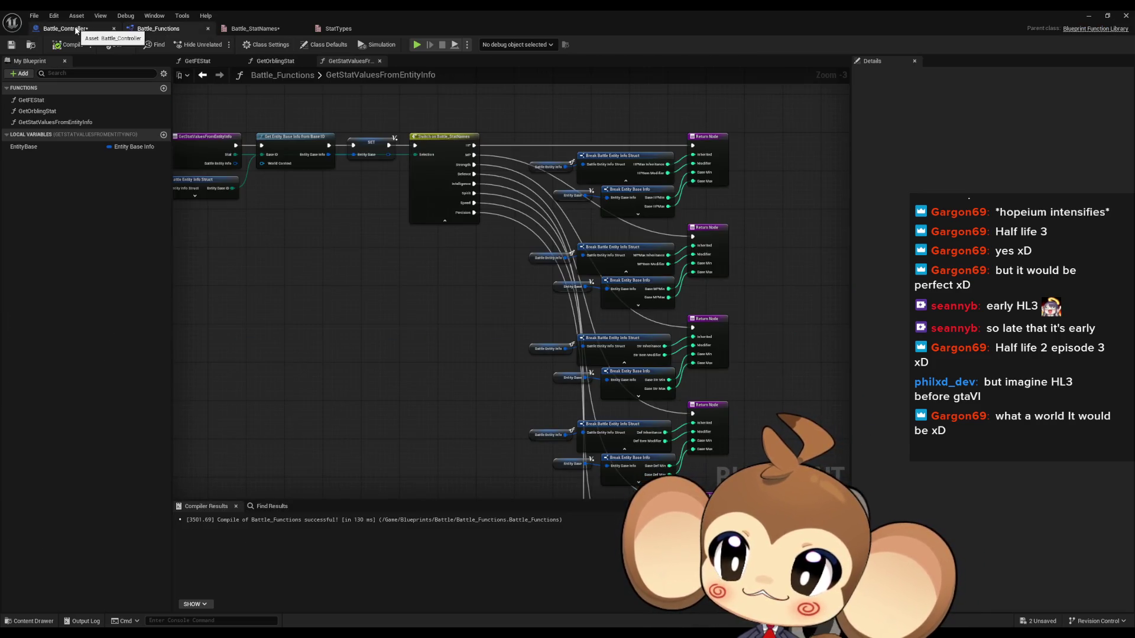
left_click(76, 31)
Add a Get FEStat node to the RoundPhase2 graph with Stat set to Speed.
right_click(516, 172)
type("get f")
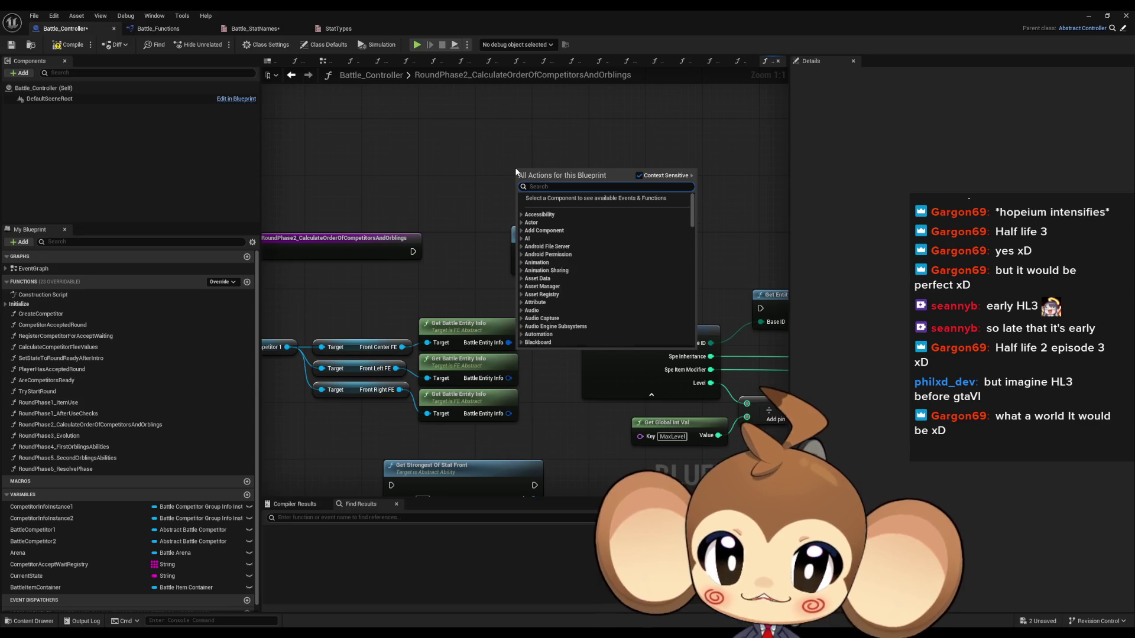
type("e stat")
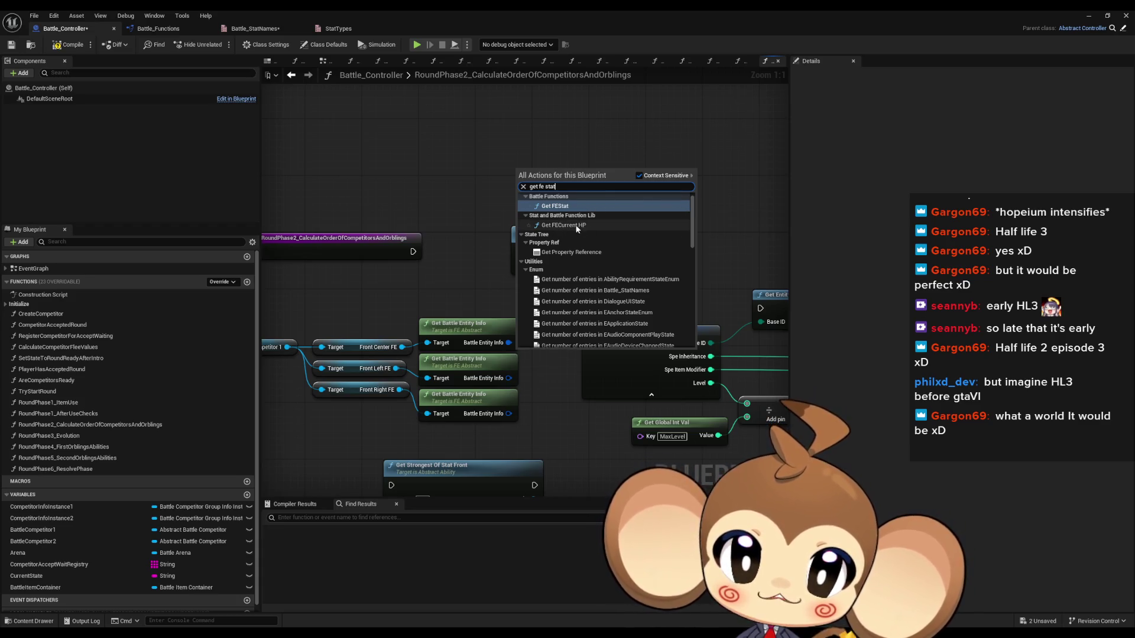
left_click(556, 206)
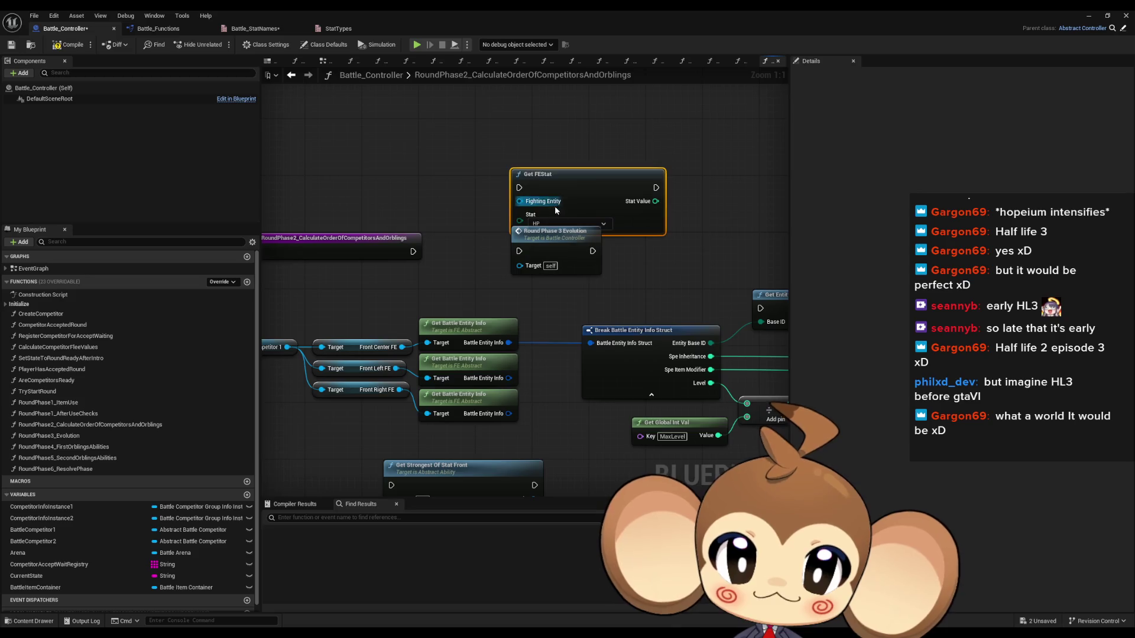
left_click_drag(584, 187, 570, 134)
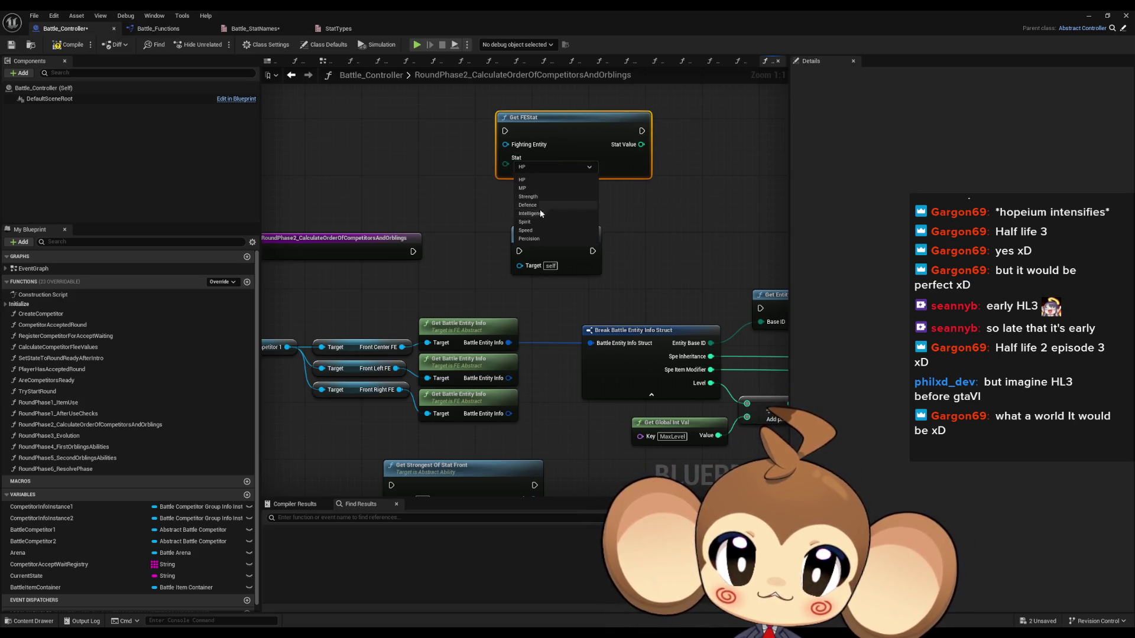
left_click(532, 230)
left_click_drag(565, 117, 669, 144)
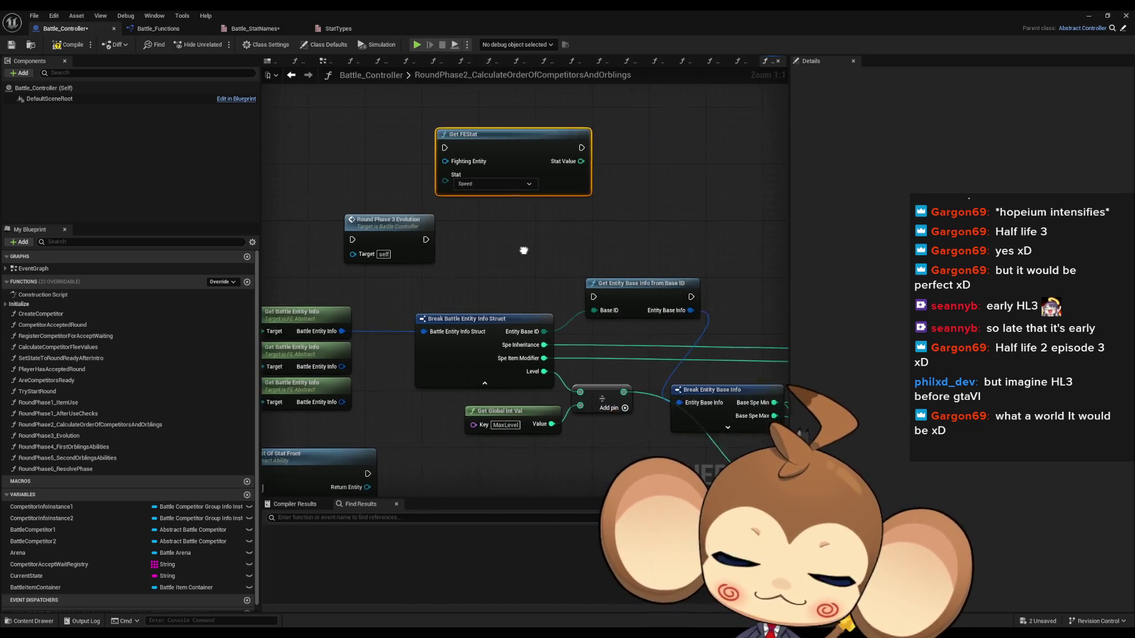
scroll(556, 216, "down", 4)
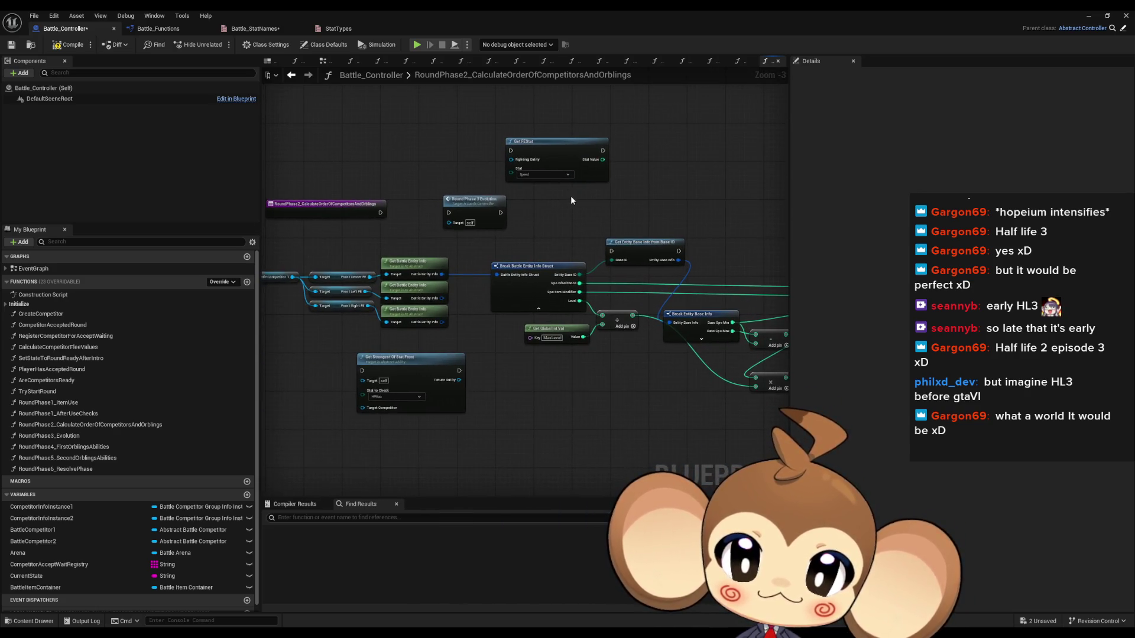
scroll(573, 194, "up", 1)
Delete the old Battle Entity Info nodes and place Get FEStat beside the Front FE nodes.
mouse_move(607, 174)
left_mouse_down()
mouse_move(520, 213)
mouse_move(351, 210)
mouse_move(494, 277)
mouse_move(754, 296)
left_mouse_up()
key("Delete")
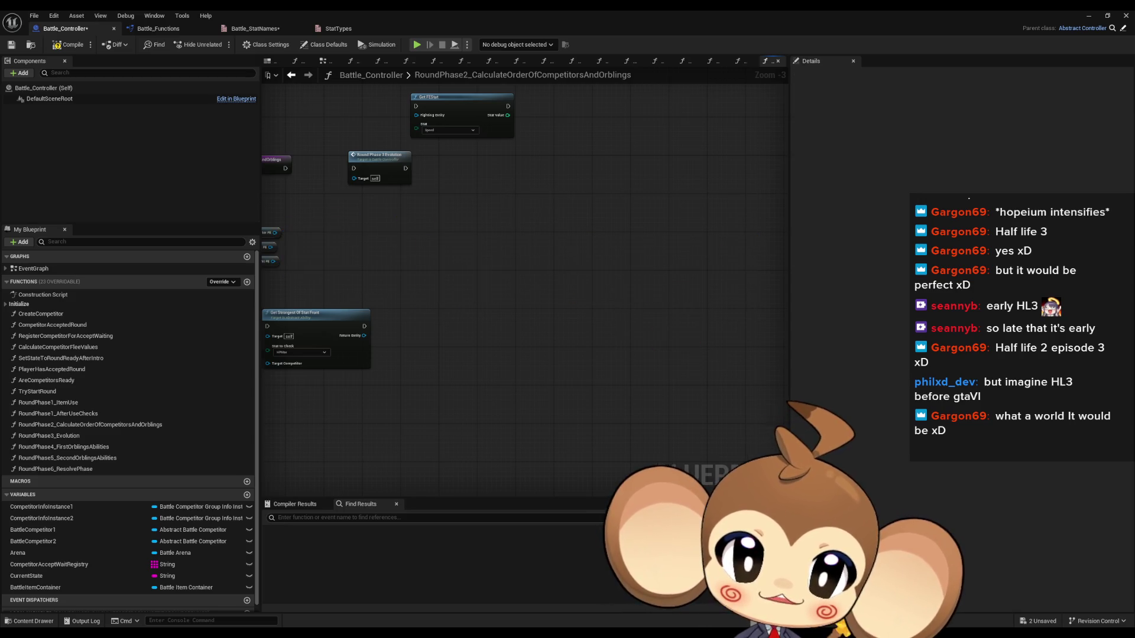
left_click_drag(572, 140, 548, 254)
scroll(450, 266, "up", 3)
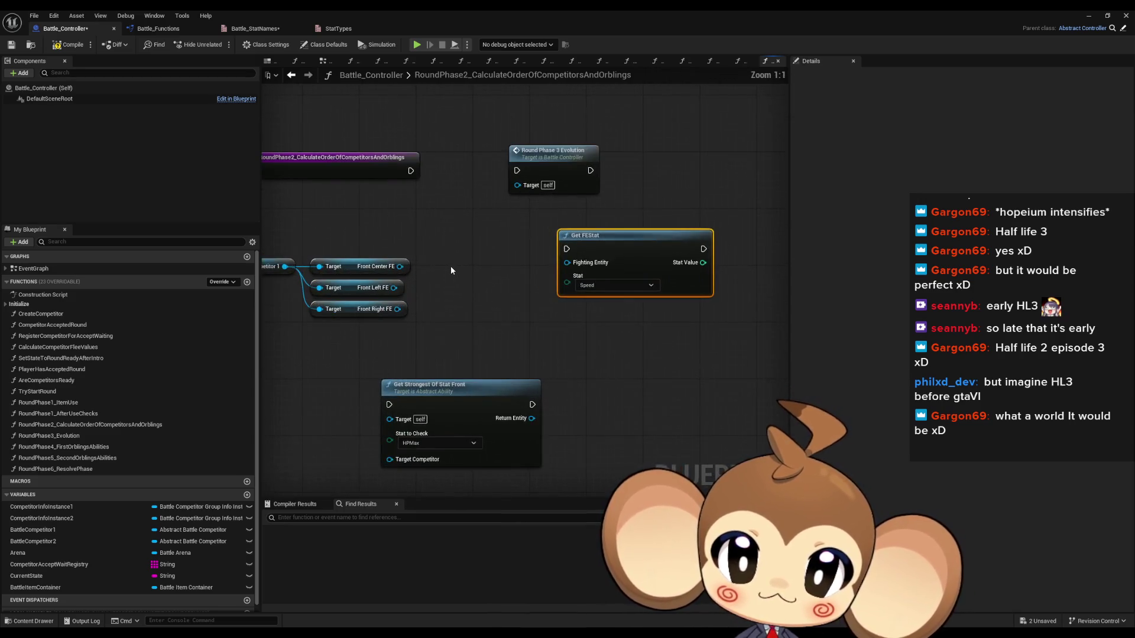
mouse_move(649, 241)
left_mouse_down()
mouse_move(593, 236)
mouse_move(559, 257)
left_mouse_up()
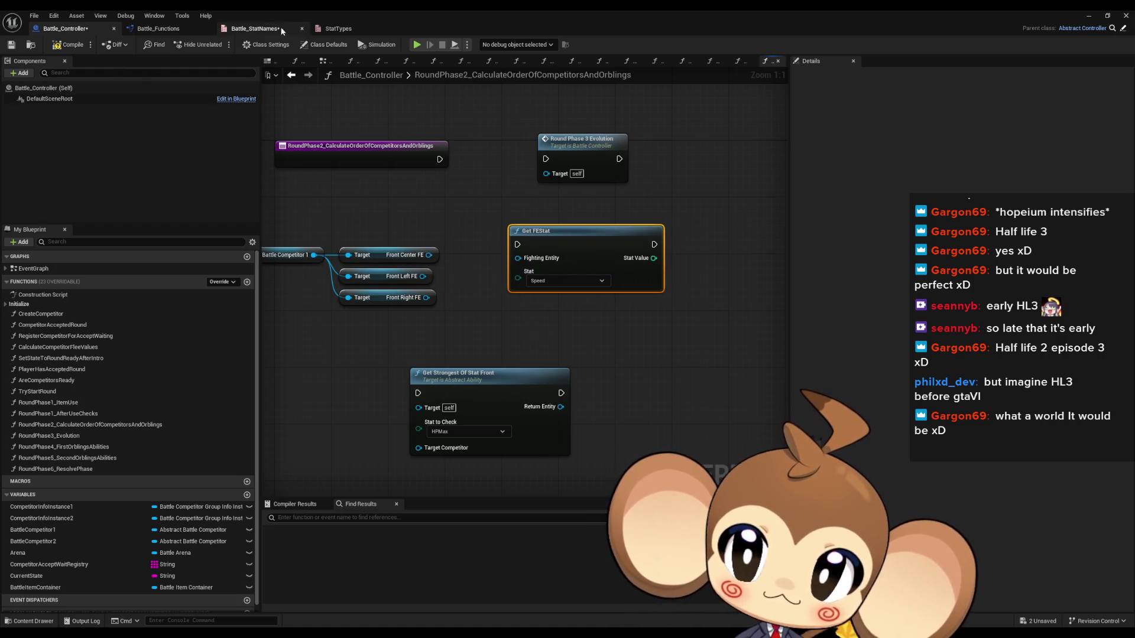
Select GetOrblingStat in Battle_Functions and bring the Functions documentation window on screen, maximized.
left_click(158, 29)
left_click(44, 111)
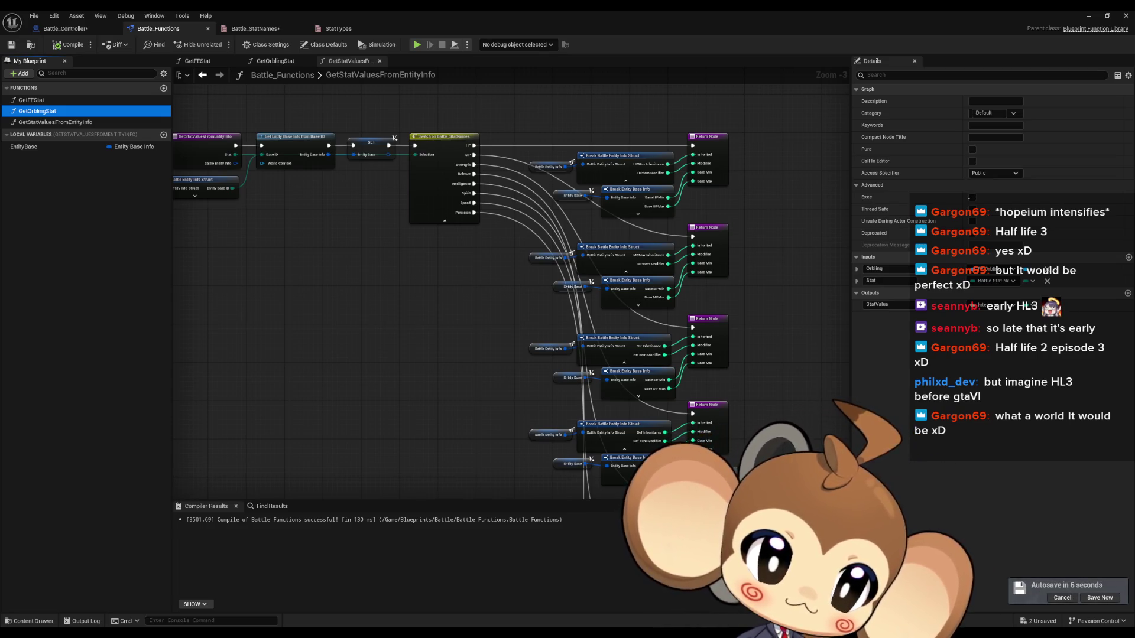
mouse_move(1123, 320)
left_mouse_down()
mouse_move(799, 316)
mouse_move(545, 183)
left_mouse_up()
double_click(544, 184)
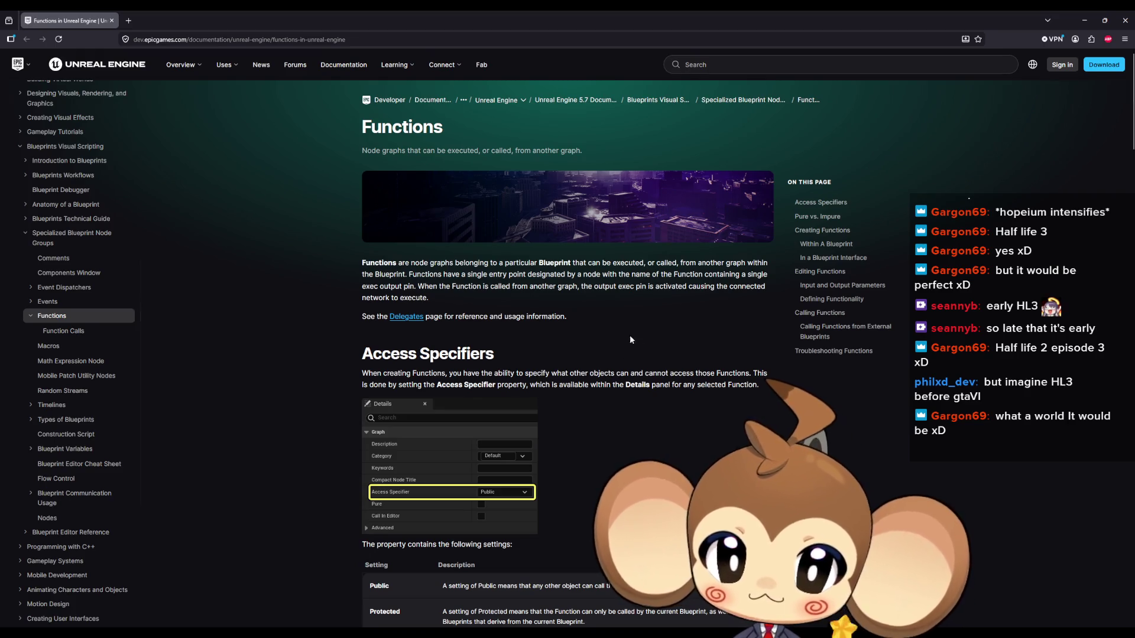
Scroll to the Pure vs. Impure section and read it, highlighting the sentence on pure function execution.
scroll(632, 441, "down", 3)
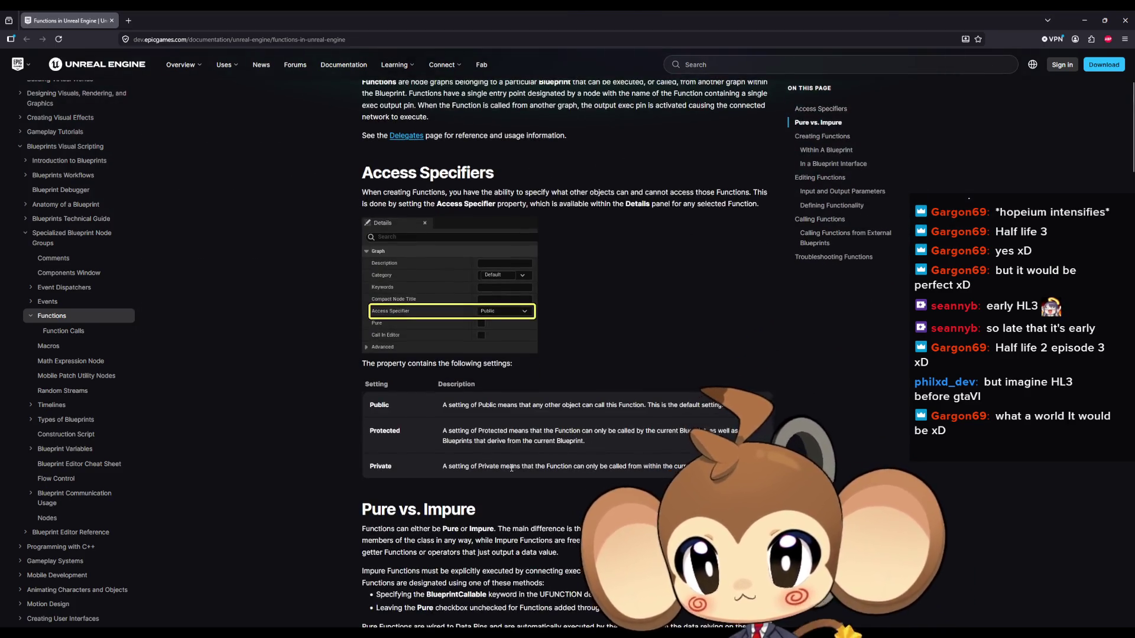
scroll(520, 461, "down", 5)
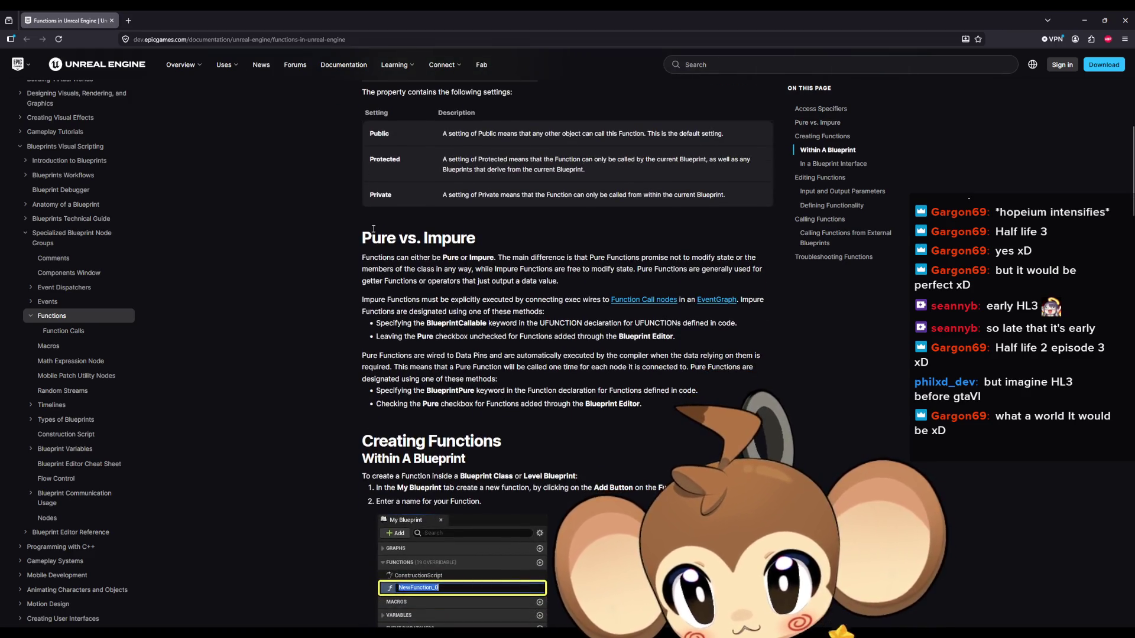
left_click_drag(373, 231, 531, 235)
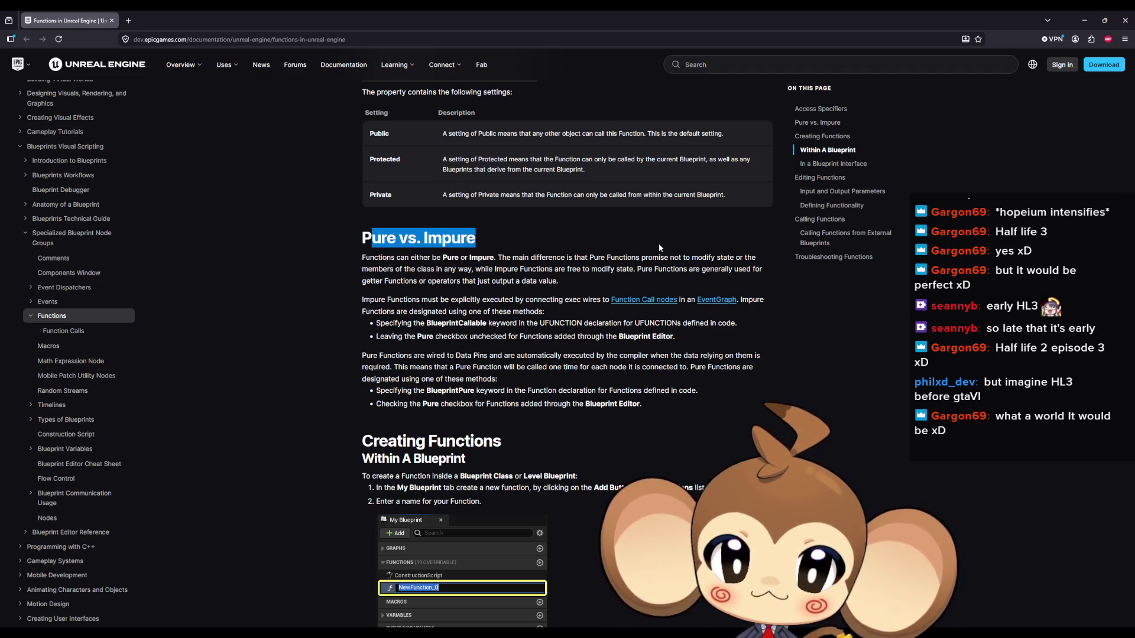
left_click_drag(653, 258, 752, 259)
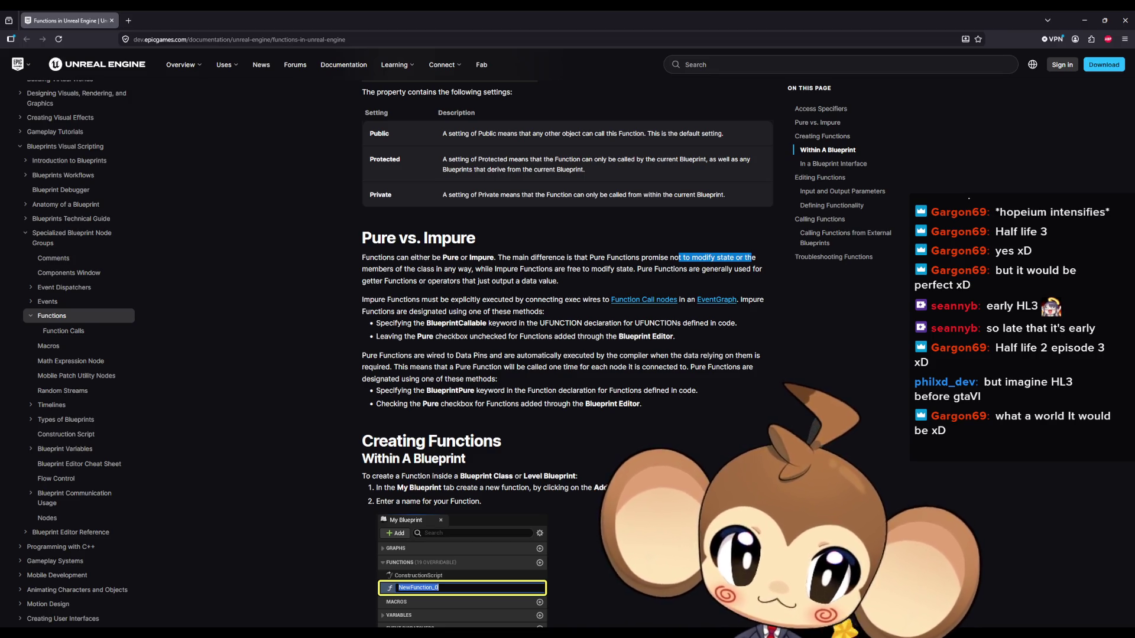
mouse_move(679, 367)
left_mouse_down()
mouse_move(530, 350)
mouse_move(357, 355)
left_mouse_up()
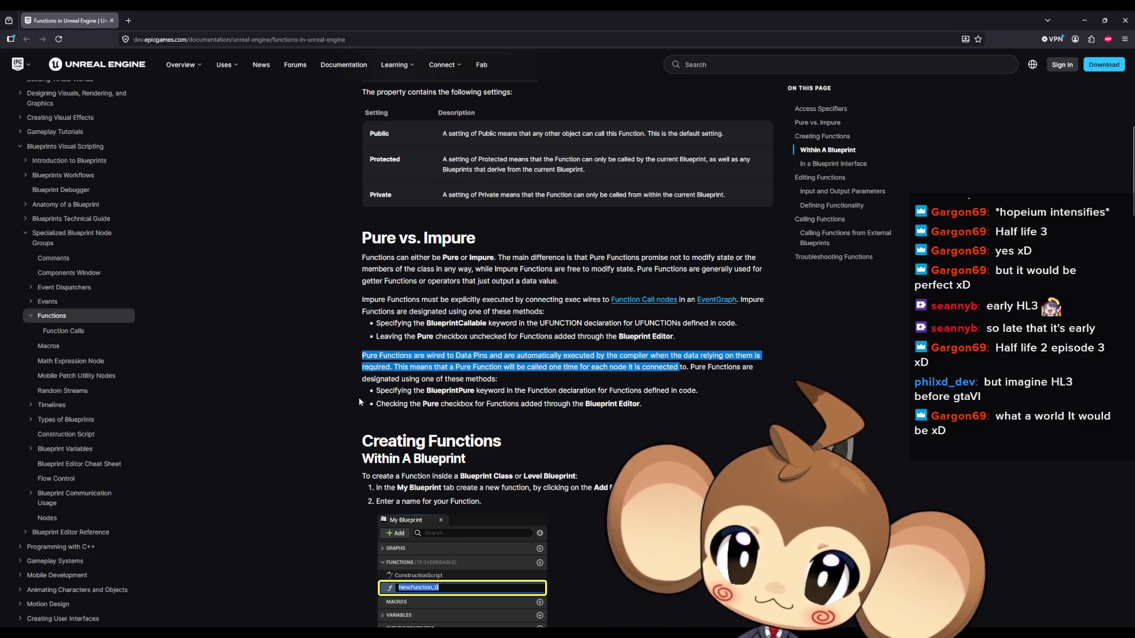
left_click(332, 397)
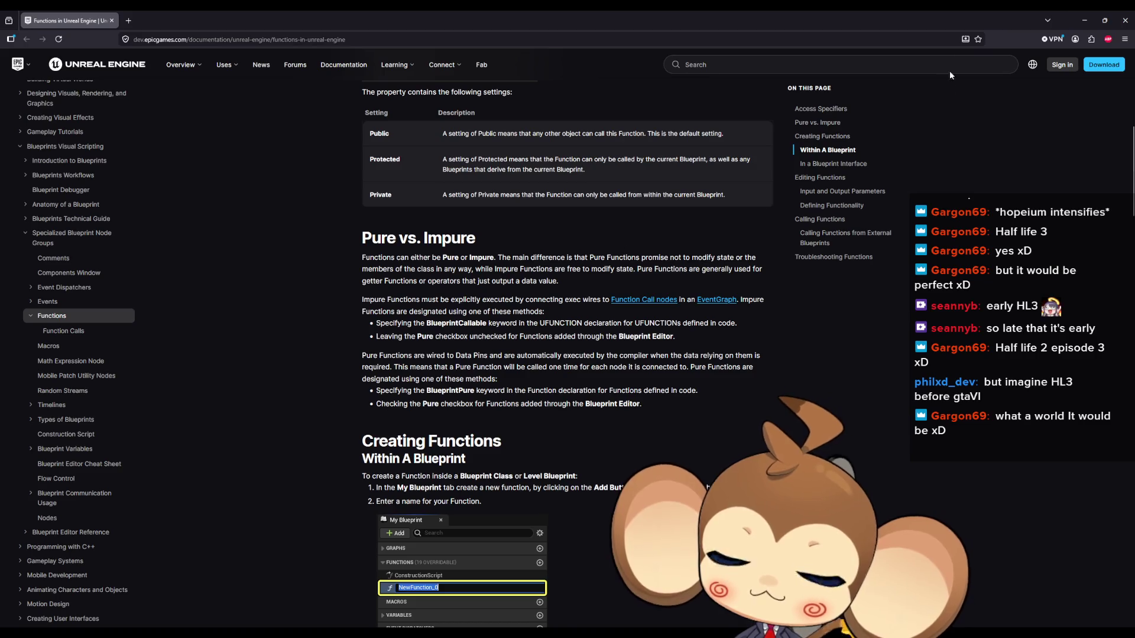
left_click(1086, 18)
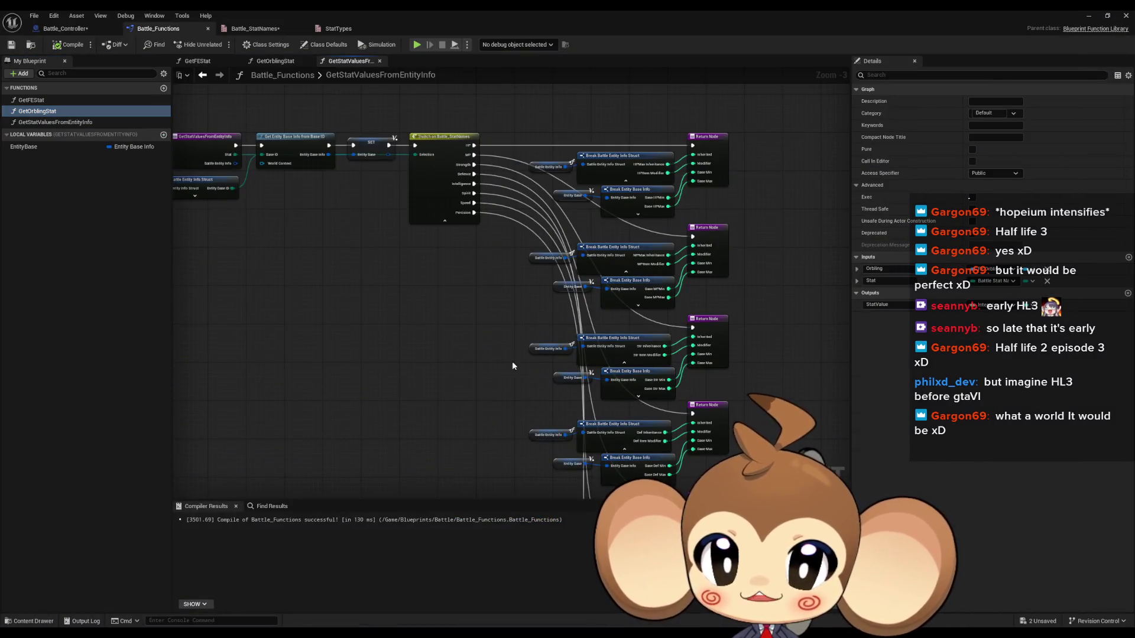
Check the GetStatValuesFromEntityInfo entry node's BattleEntityInfo input options, then return to the documentation.
left_click_drag(530, 271, 704, 311)
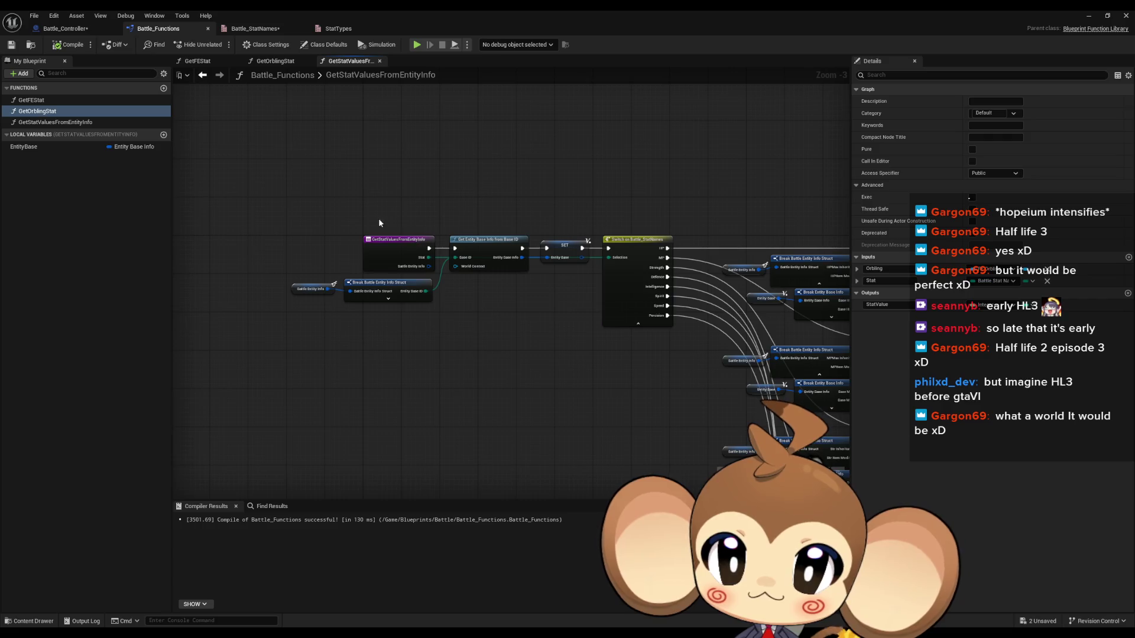
left_click(393, 249)
left_click(857, 305)
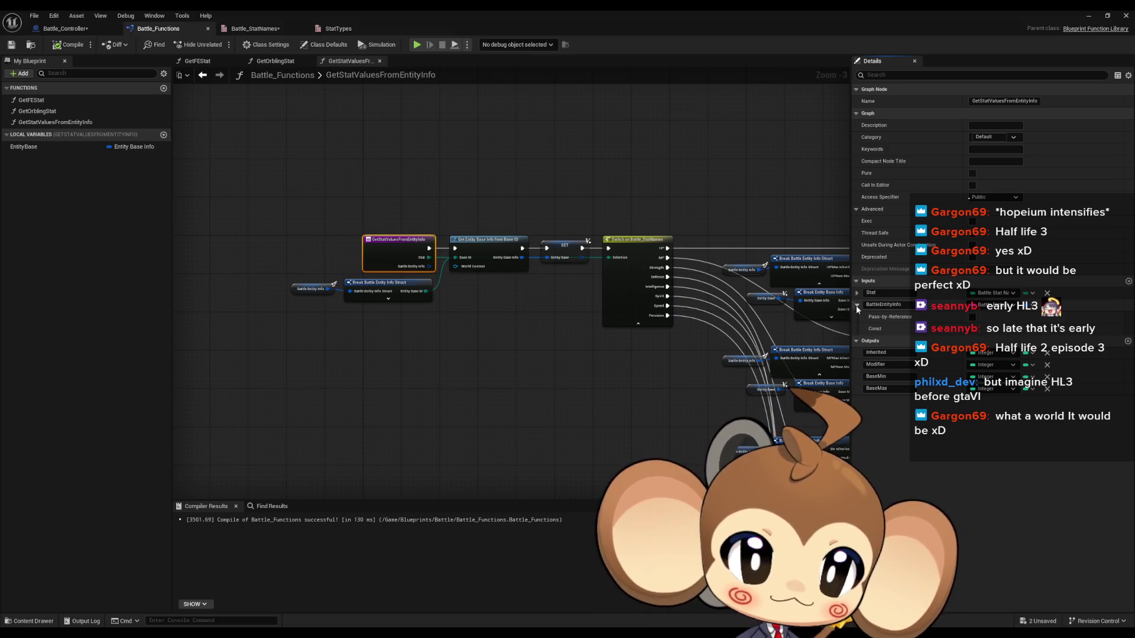
left_click(629, 441)
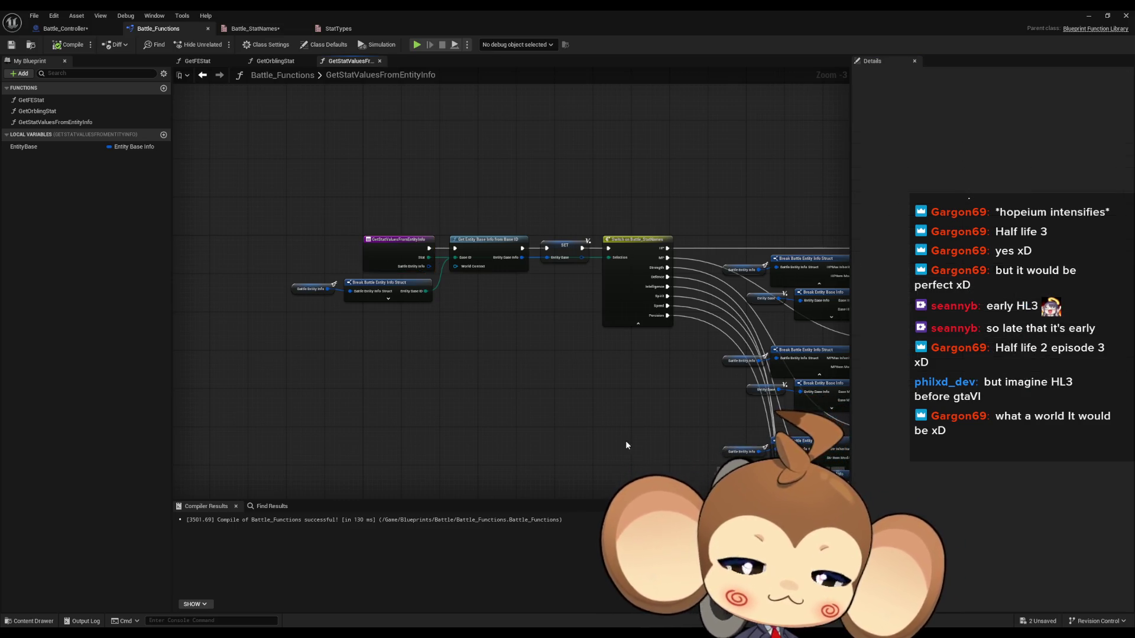
left_click_drag(659, 414, 602, 427)
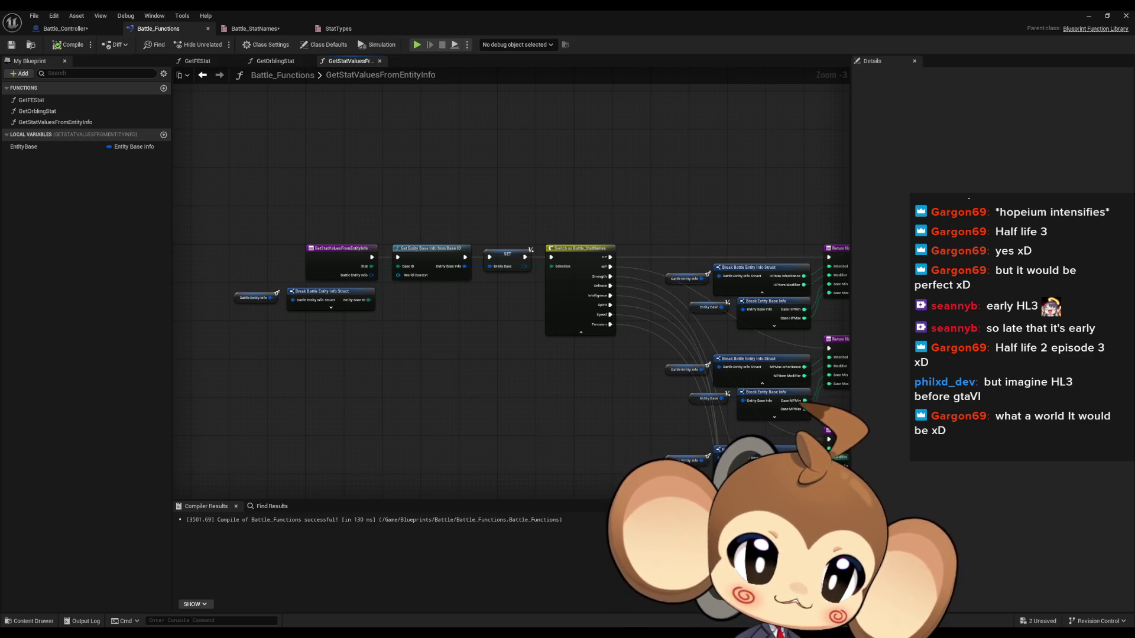
key("alt+Tab")
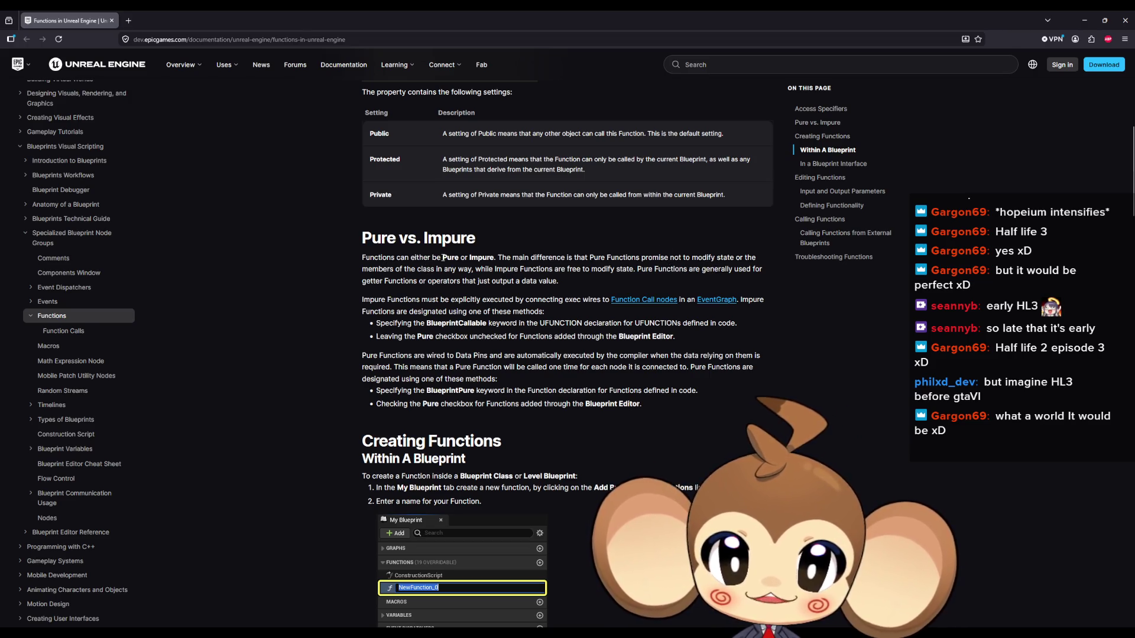
Highlight the passage stating the main difference between pure and impure functions.
mouse_move(512, 258)
left_mouse_down()
mouse_move(751, 258)
mouse_move(370, 258)
mouse_move(437, 269)
mouse_move(656, 257)
mouse_move(641, 257)
left_mouse_up()
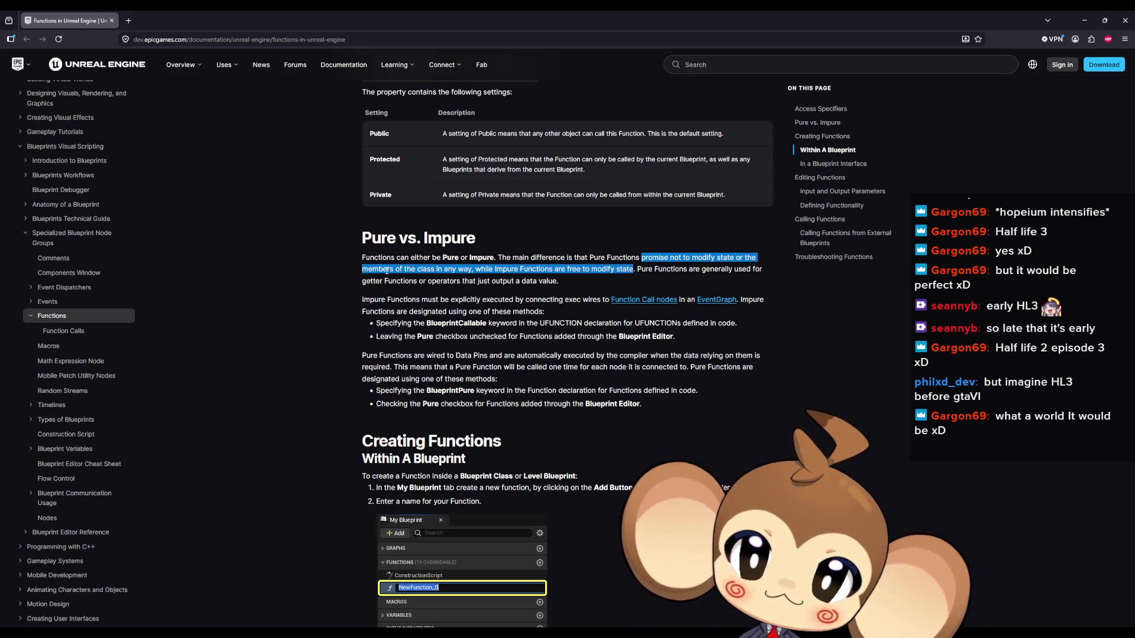
Restore the documentation window to a smaller size and drag it off to the right side.
double_click(328, 13)
left_click_drag(479, 228, 1134, 231)
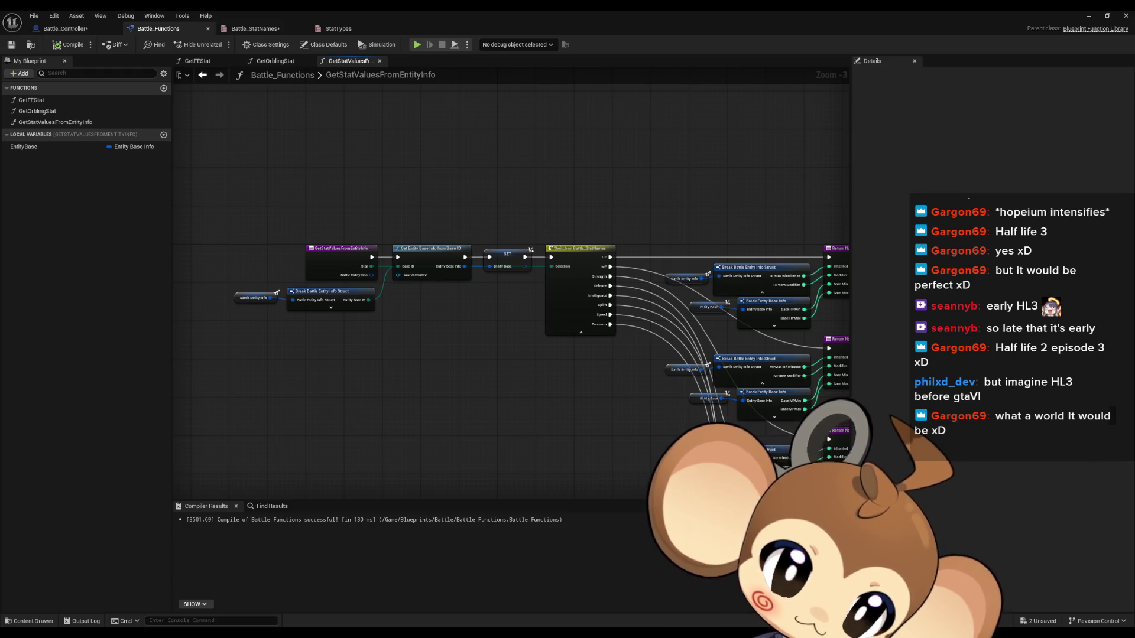
Bring the browser with the Reddit 'What EXACTLY can and cannot be a pure function' thread full-screen.
key("alt+Tab")
left_click_drag(732, 183, 663, 196)
double_click(663, 196)
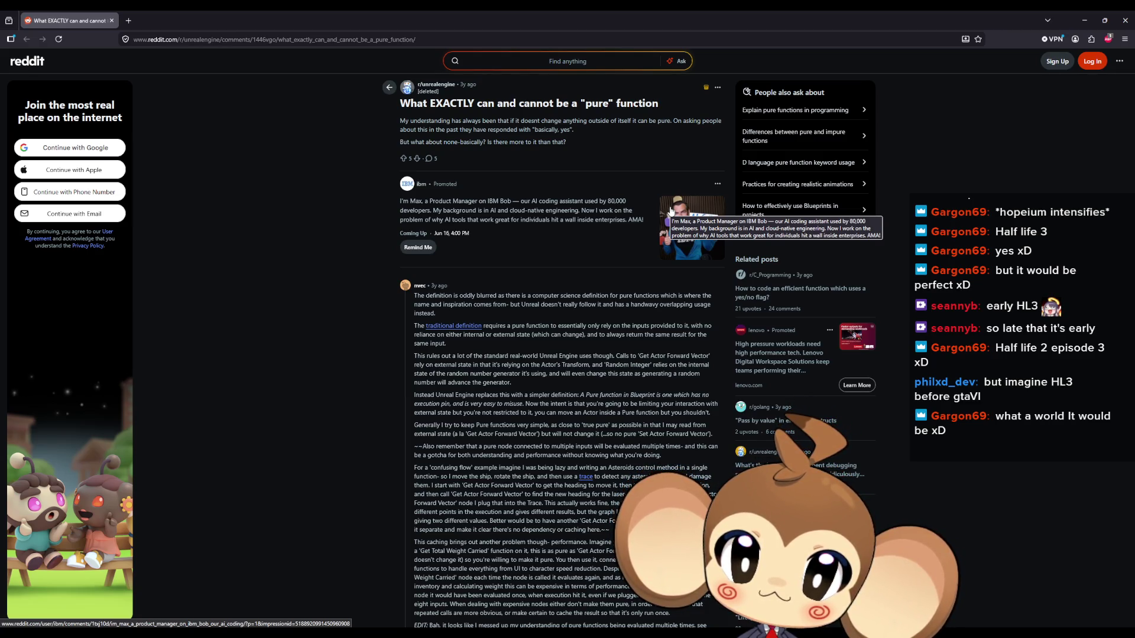
left_click_drag(493, 304, 467, 295)
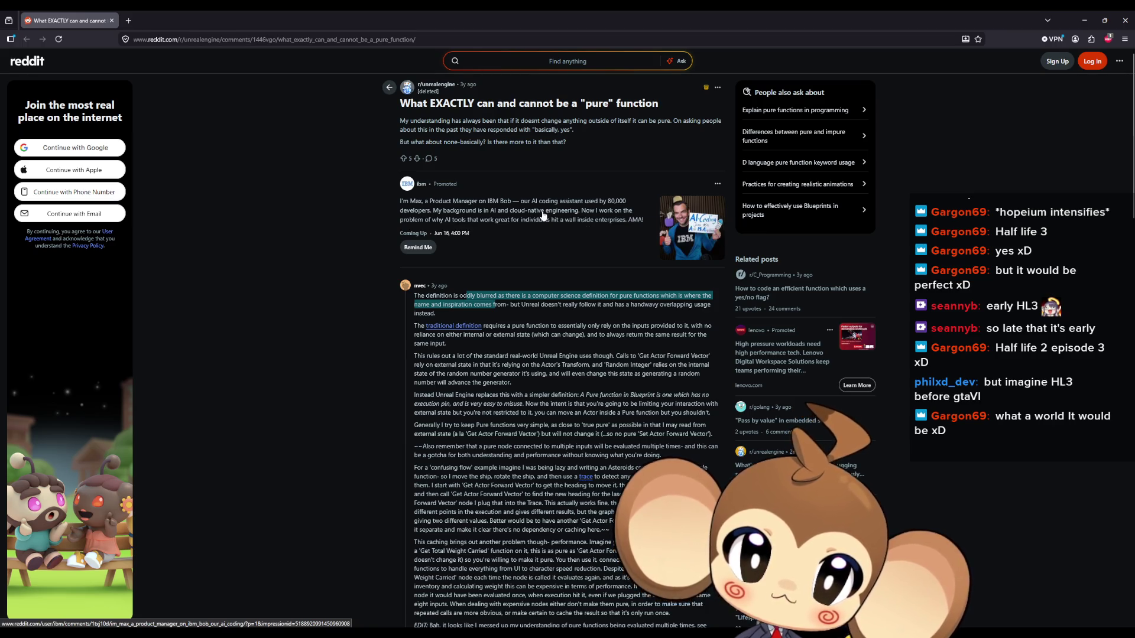
left_click_drag(519, 305, 594, 305)
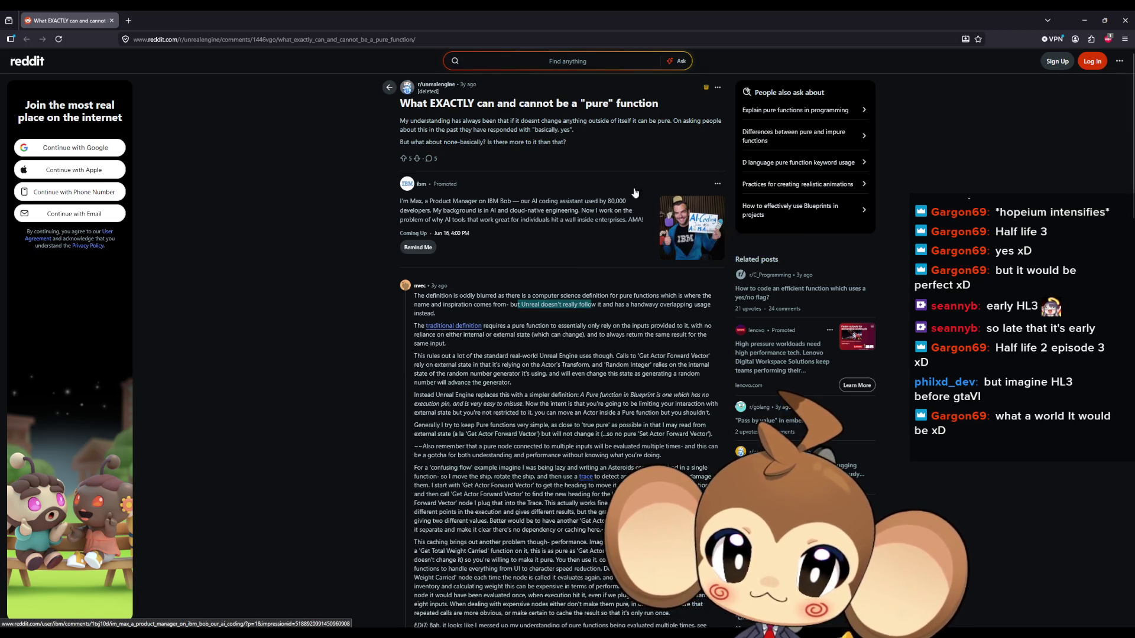
Highlight the Random Integer example and the no-execution-pin pure function definition, then return to Unreal.
left_click_drag(650, 365, 605, 365)
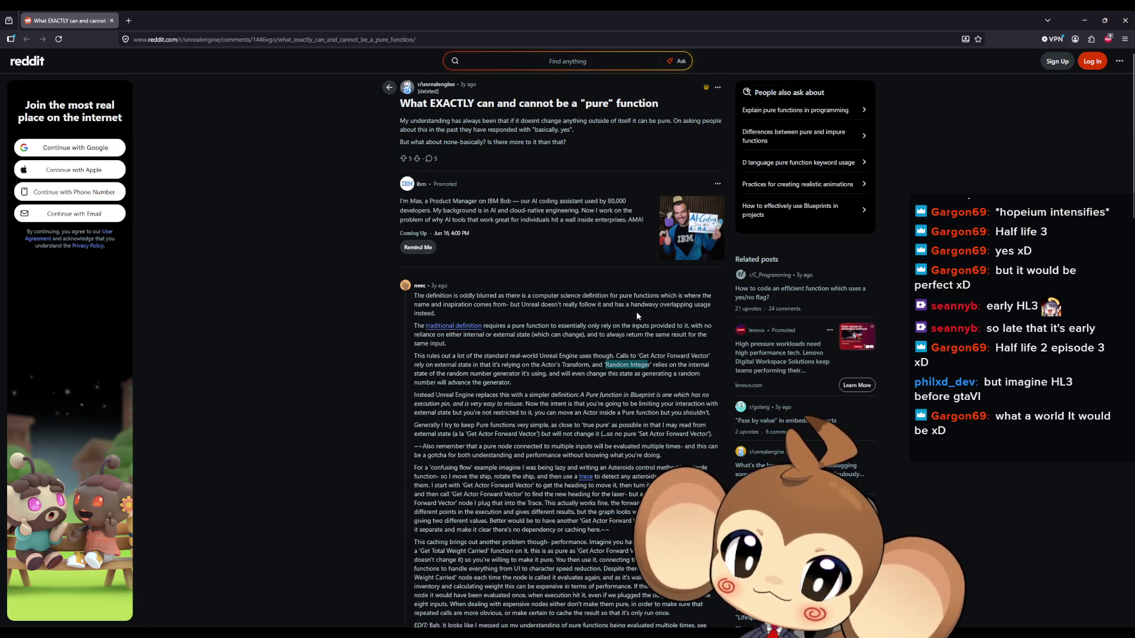
mouse_move(523, 391)
left_mouse_down()
mouse_move(507, 395)
mouse_move(694, 398)
mouse_move(475, 405)
mouse_move(524, 405)
left_mouse_up()
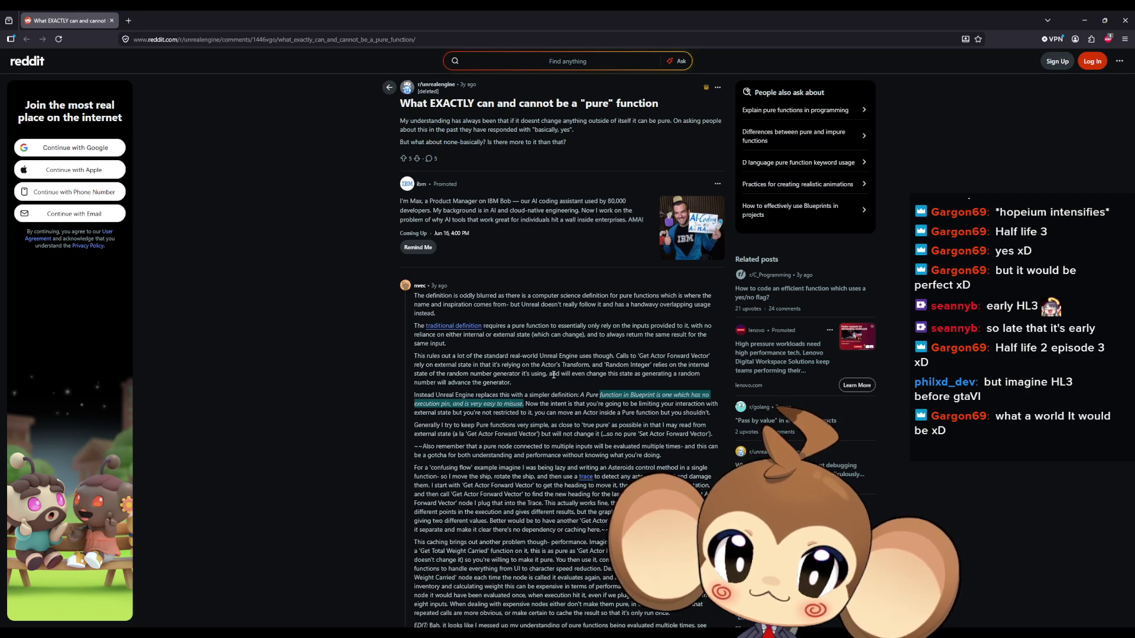
scroll(553, 375, "down", 1)
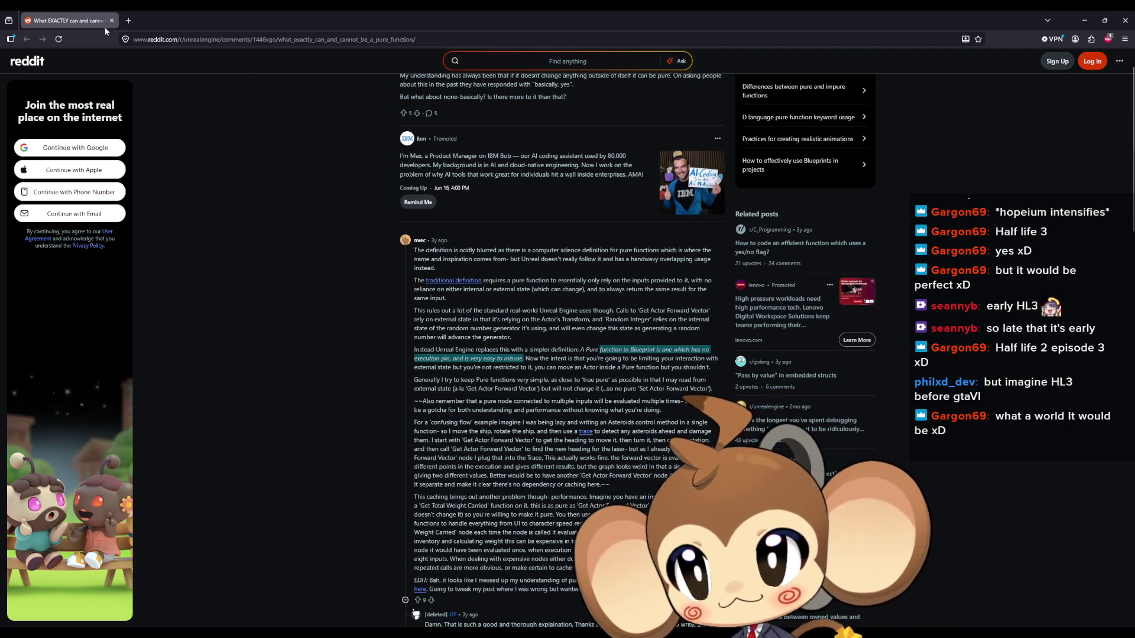
key("alt+Tab")
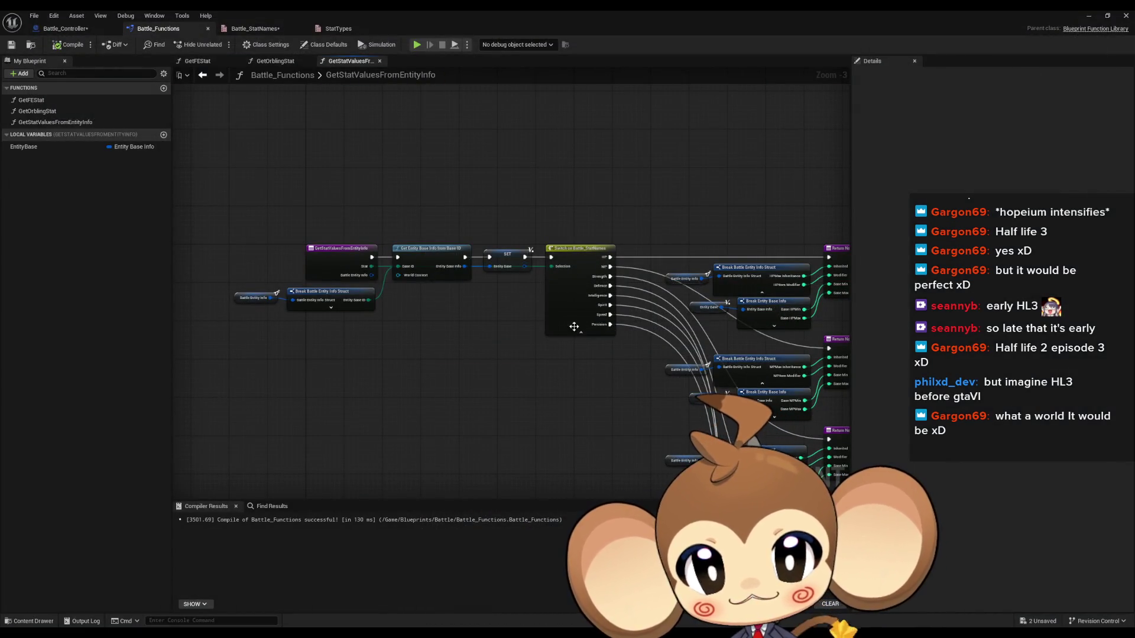
Go to Battle_Controller's RoundPhase2 graph, recentre it, and select Get Strongest Of Stat Front.
mouse_move(520, 345)
left_mouse_down()
mouse_move(496, 324)
mouse_move(612, 351)
left_mouse_up()
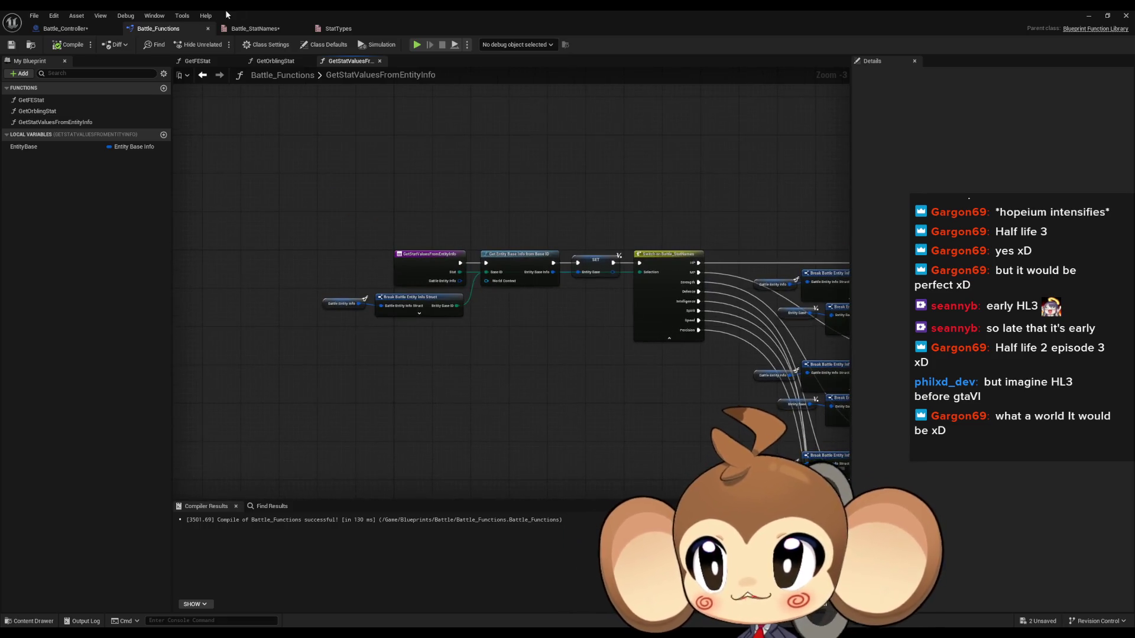
left_click(65, 28)
left_click_drag(494, 199, 497, 204)
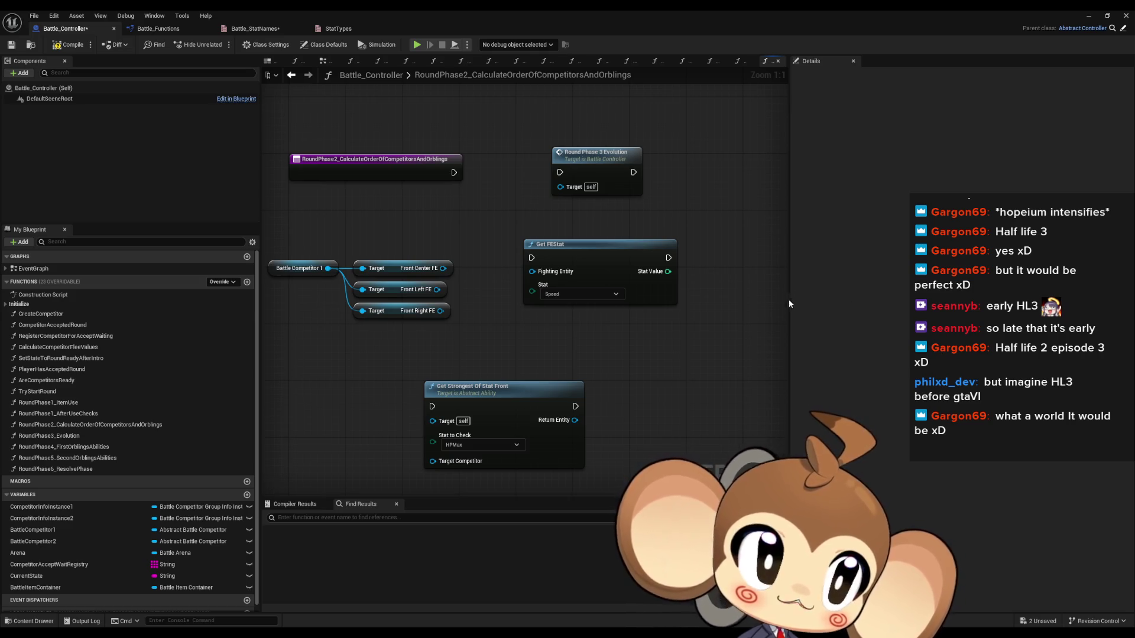
left_click_drag(662, 307, 674, 335)
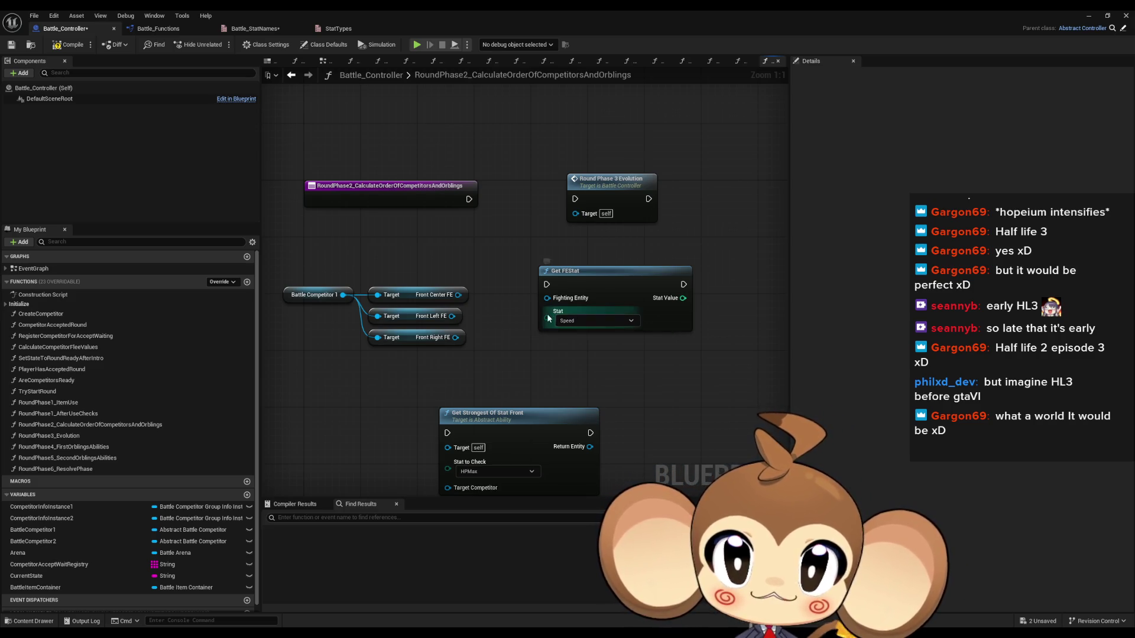
left_click_drag(609, 322, 614, 333)
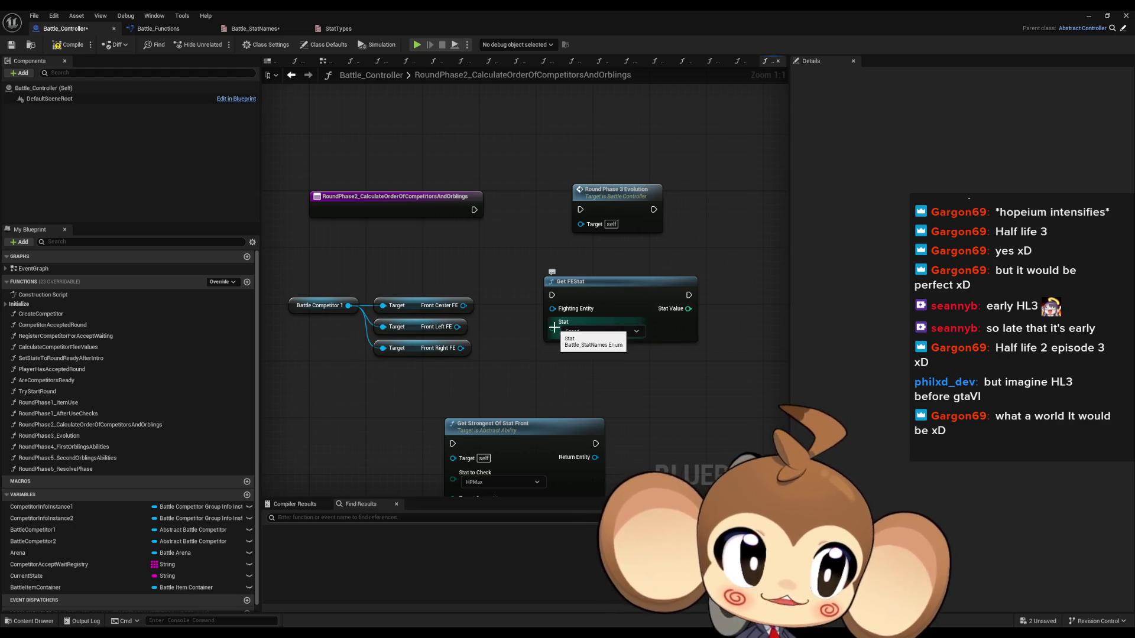
left_click_drag(536, 373, 542, 347)
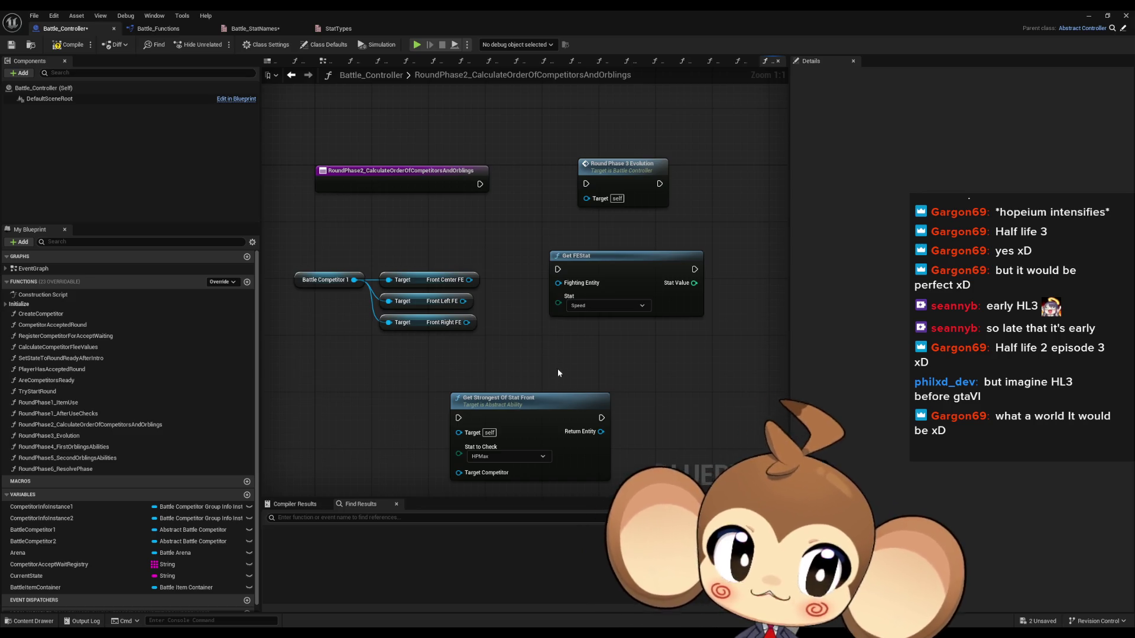
left_click(520, 400)
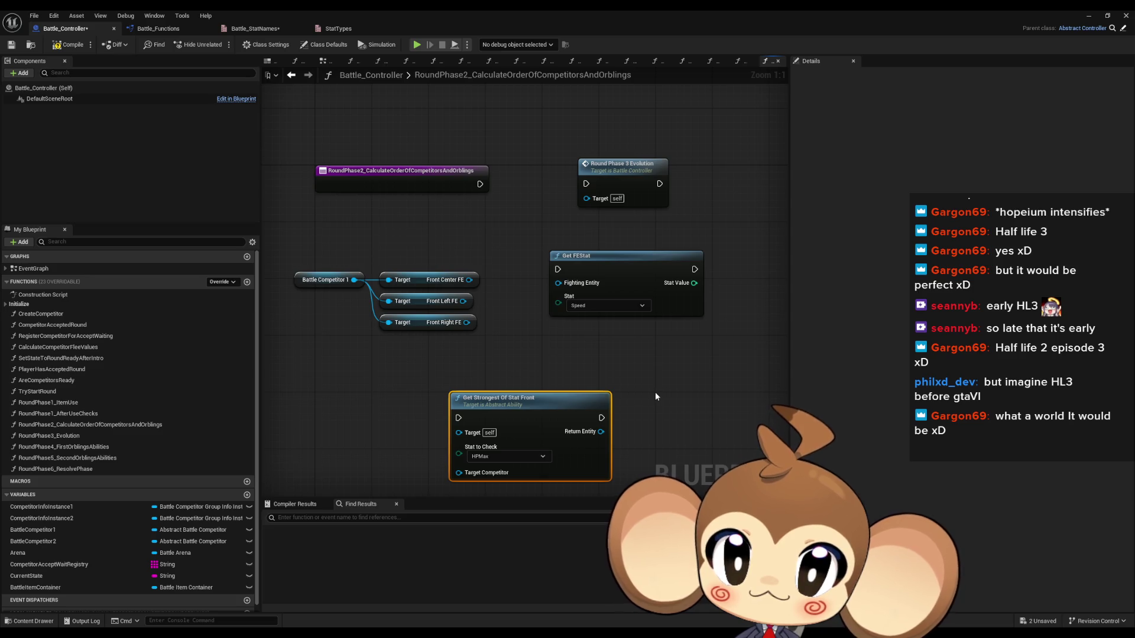
Delete Get Strongest Of Stat Front and wire Front Center FE into Get FEStat's Fighting Entity.
key("Delete")
left_click_drag(644, 360, 646, 396)
left_click_drag(559, 319, 470, 316)
left_click(620, 305)
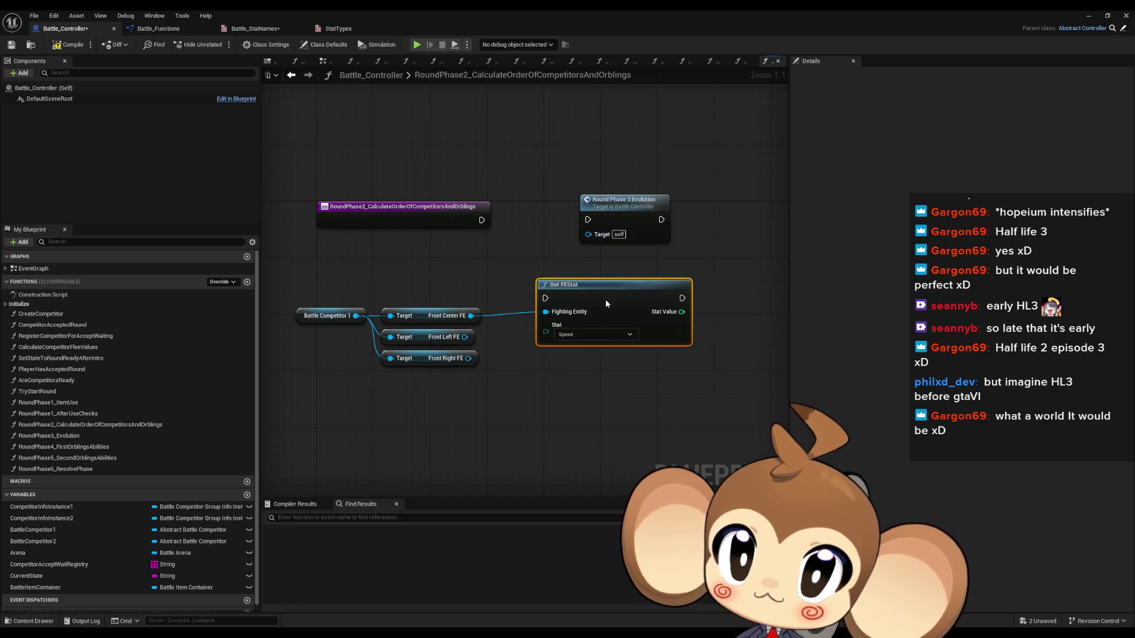
Make room by moving Round Phase 3 Evolution up-right and raising the Get FEStat node.
mouse_move(600, 376)
left_mouse_down()
mouse_move(586, 385)
mouse_move(603, 417)
left_mouse_up()
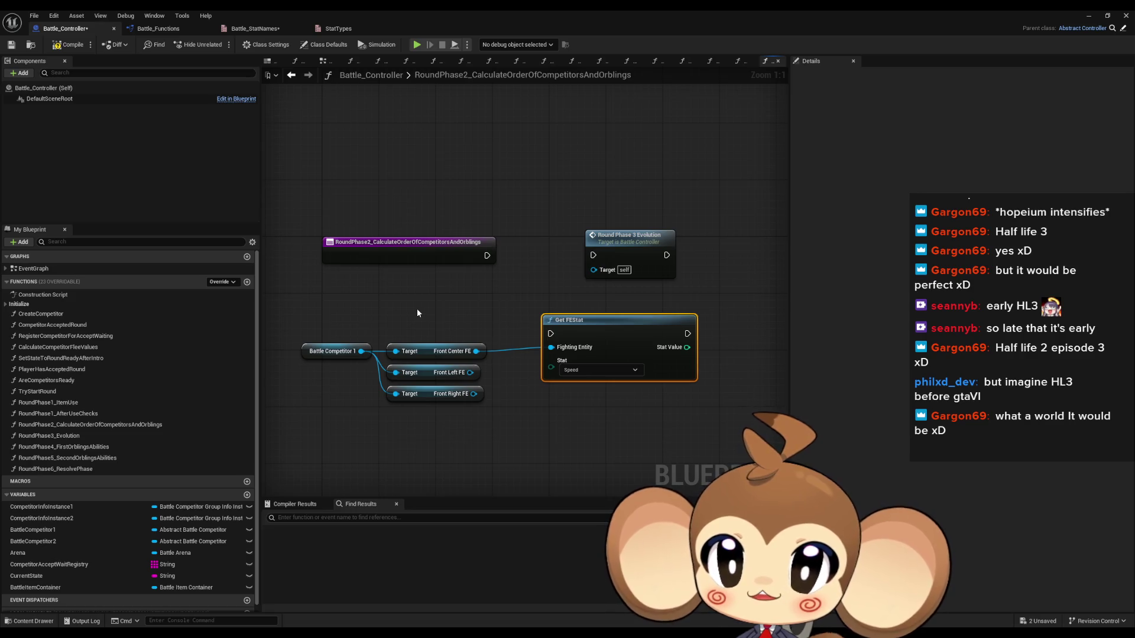
left_click_drag(413, 297, 364, 304)
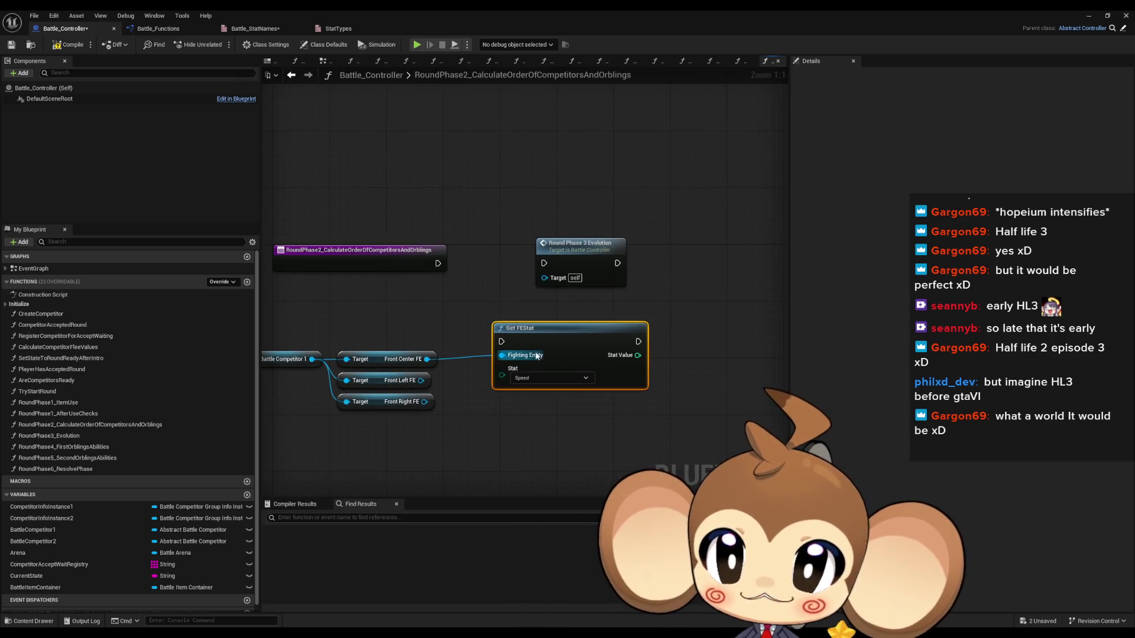
left_click_drag(521, 297, 487, 293)
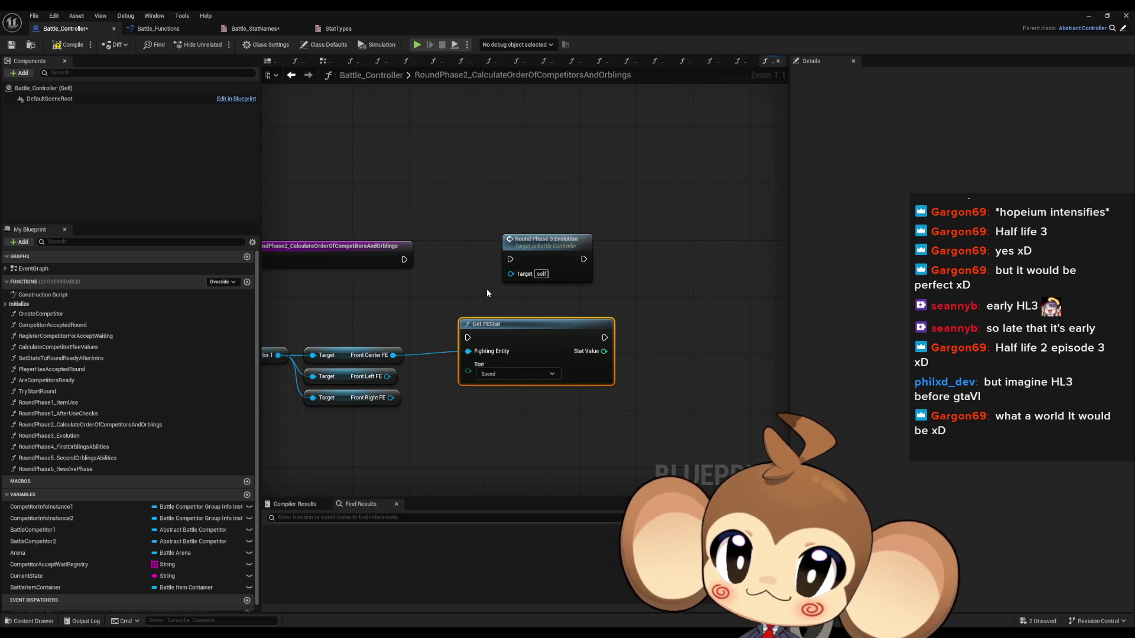
left_click_drag(548, 256, 660, 156)
left_click_drag(522, 334, 521, 298)
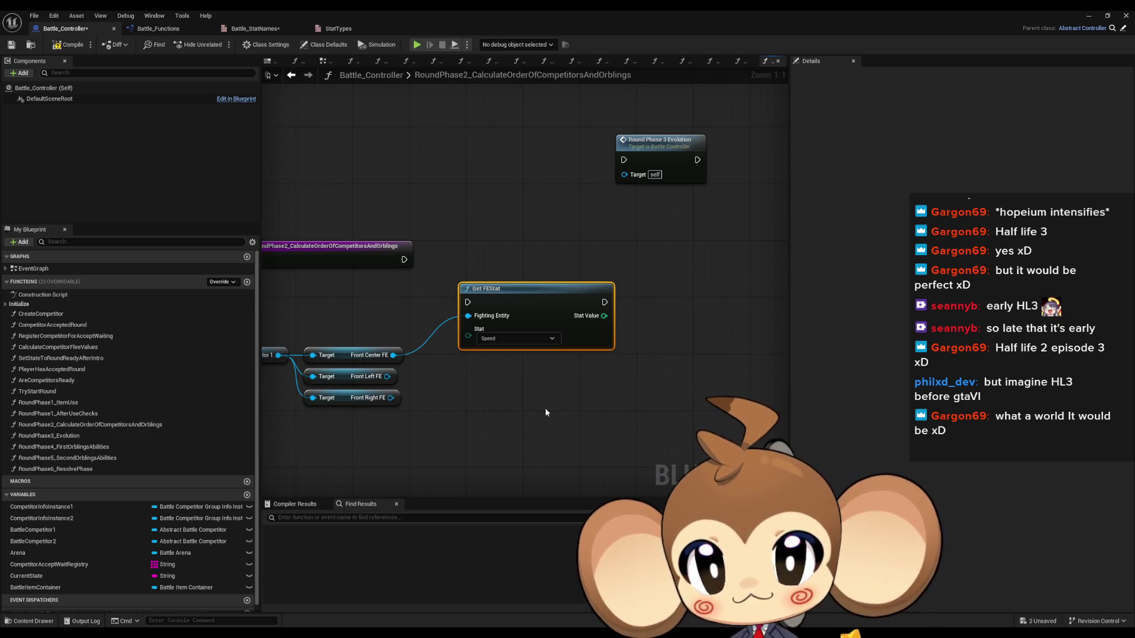
mouse_move(554, 292)
left_mouse_down()
mouse_move(583, 328)
mouse_move(535, 291)
left_mouse_up()
Stack the FE getters: Front Left above, Front Right below Front Center FE.
left_click(498, 401)
left_click(355, 357)
left_click(482, 375)
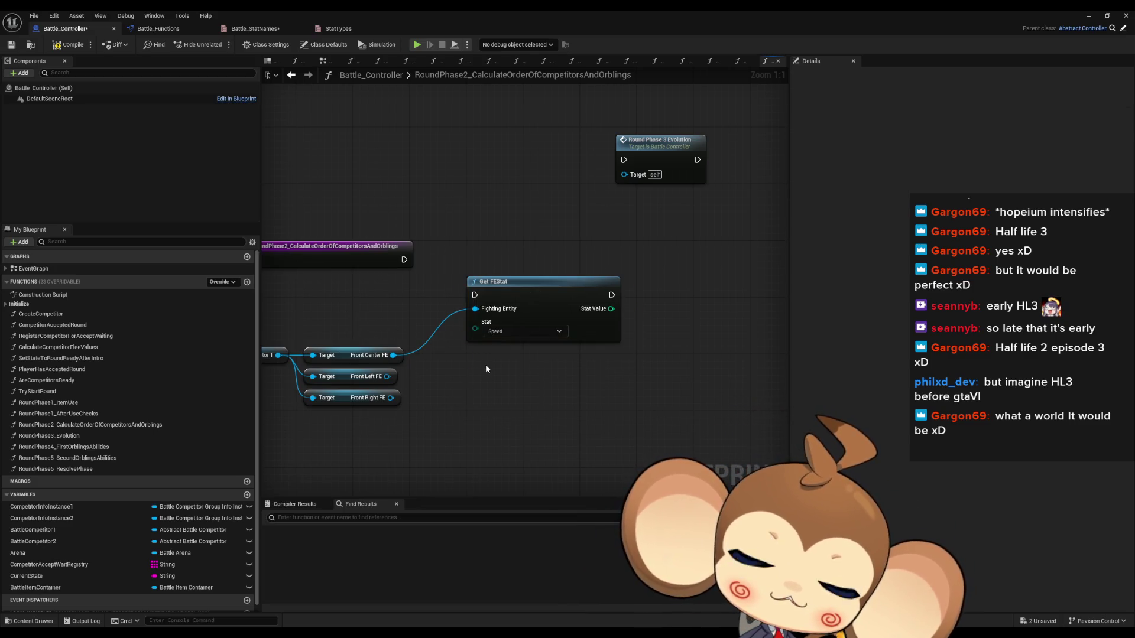
left_click_drag(351, 382, 357, 340)
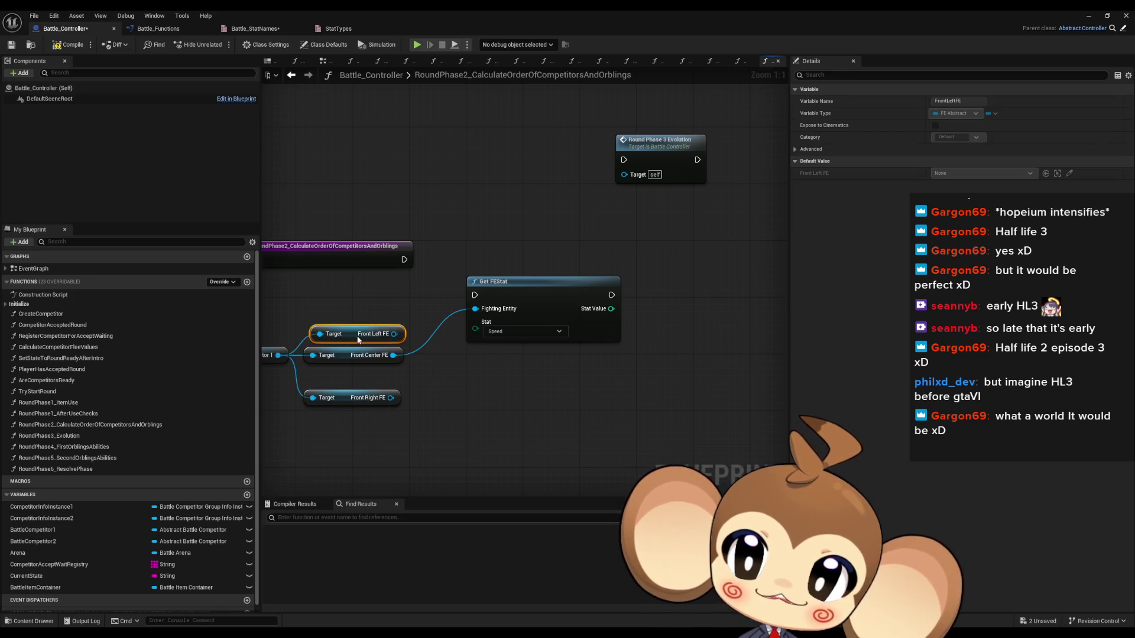
left_click_drag(356, 398, 356, 376)
mouse_move(304, 322)
left_mouse_down()
mouse_move(359, 385)
mouse_move(344, 367)
mouse_move(344, 376)
left_mouse_up()
Duplicate Get FEStat and route Front Left FE into the new copy.
left_click(545, 381)
left_click_drag(544, 381, 473, 275)
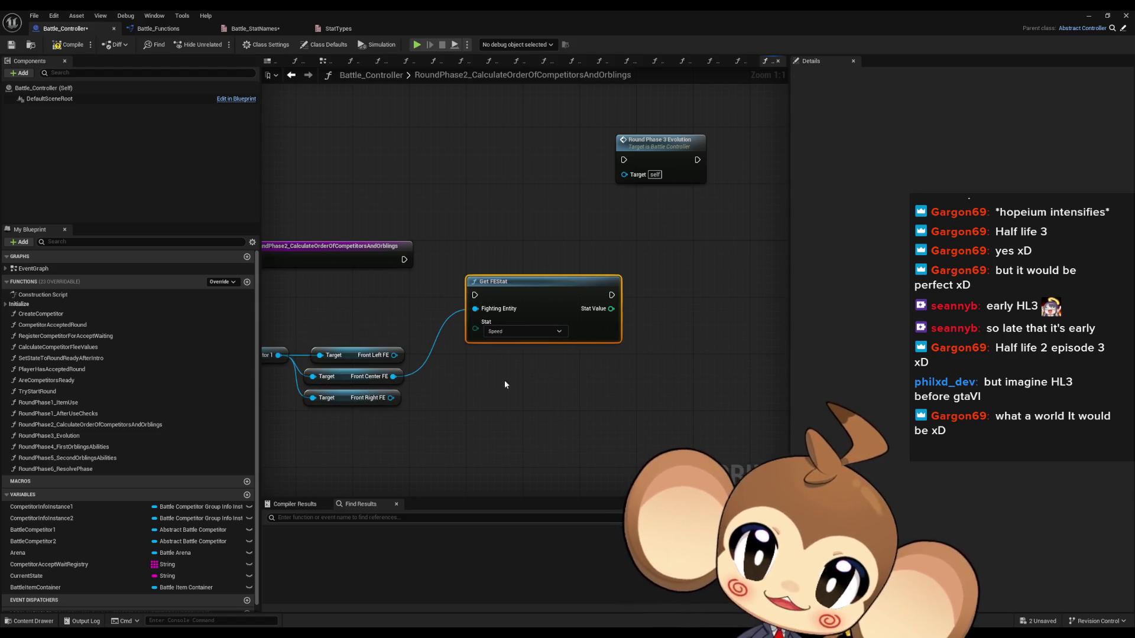
key("ctrl+d")
mouse_move(519, 367)
left_mouse_down()
mouse_move(478, 355)
mouse_move(488, 338)
left_mouse_up()
mouse_move(496, 276)
left_mouse_down()
mouse_move(414, 322)
mouse_move(496, 354)
left_mouse_up()
Add a third Get FEStat copy fed by Front Right FE.
key("ctrl+d")
mouse_move(538, 416)
left_mouse_down()
mouse_move(537, 398)
mouse_move(411, 365)
left_mouse_up()
left_click_drag(413, 284, 406, 305)
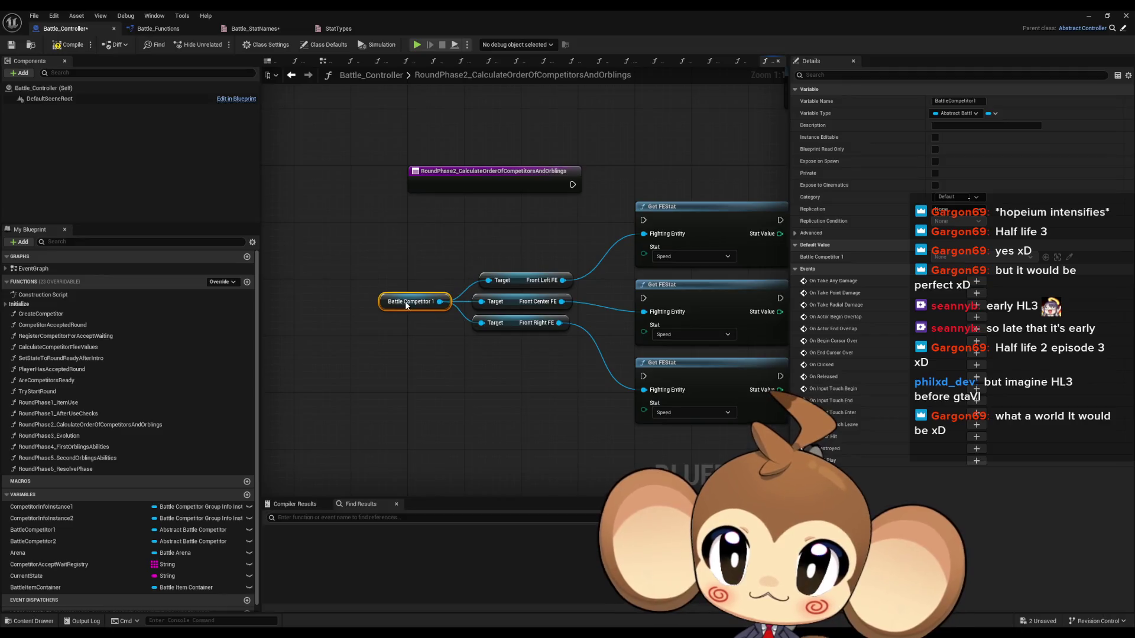
left_click(415, 361)
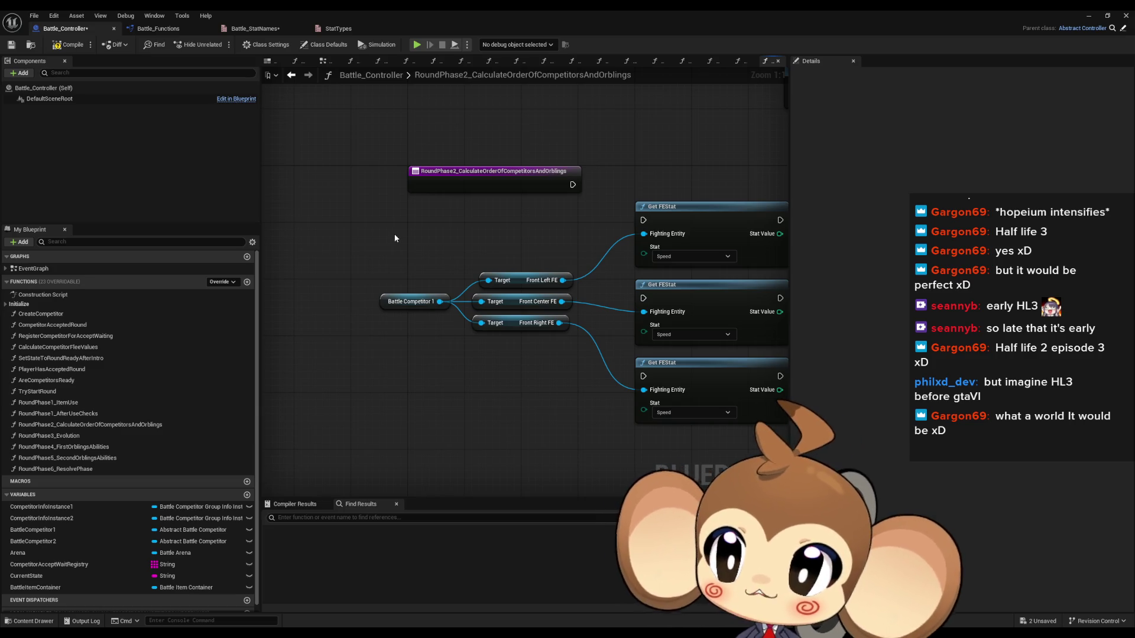
double_click(428, 10)
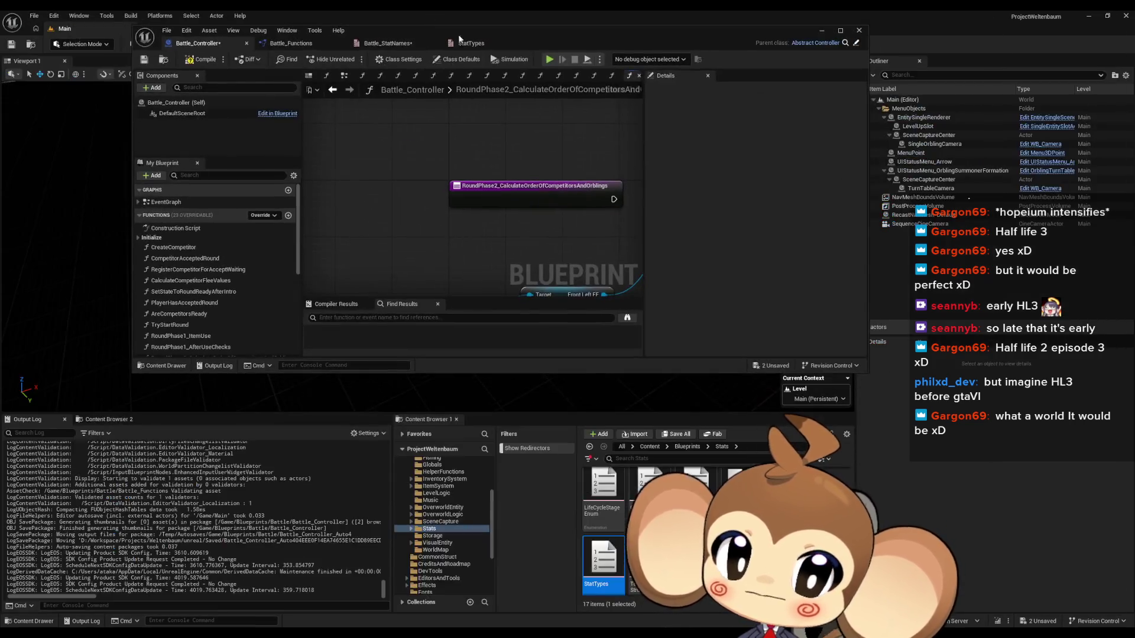
Browse the Content Browser to Content > Blueprints > Battle > BattleCompetitorGroup and select its first asset.
scroll(710, 532, "up", 3)
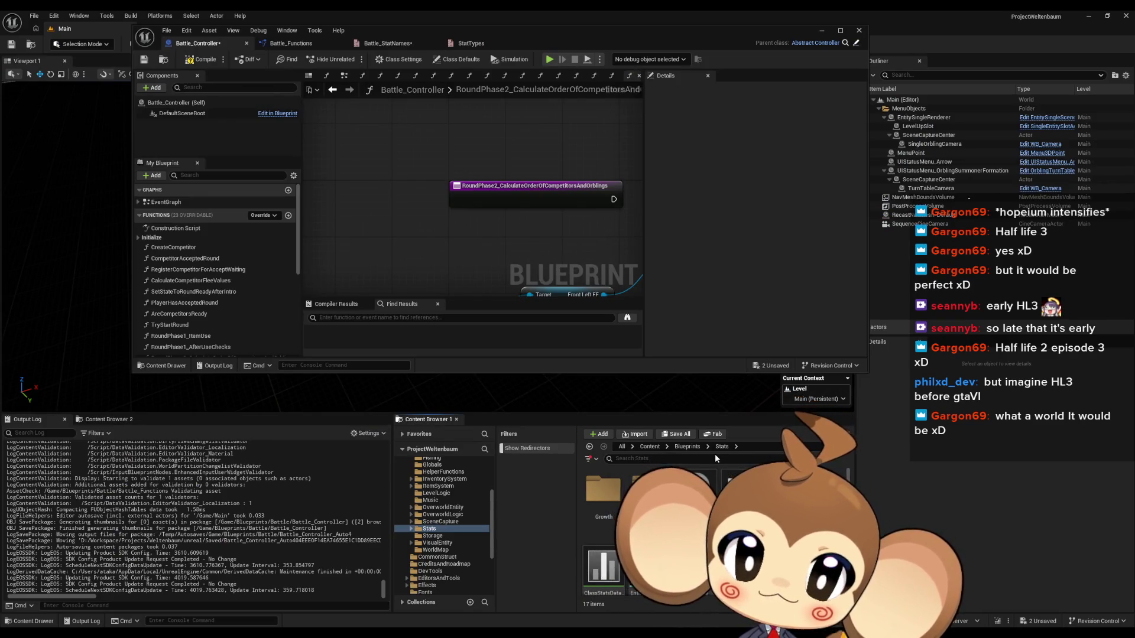
left_click(686, 446)
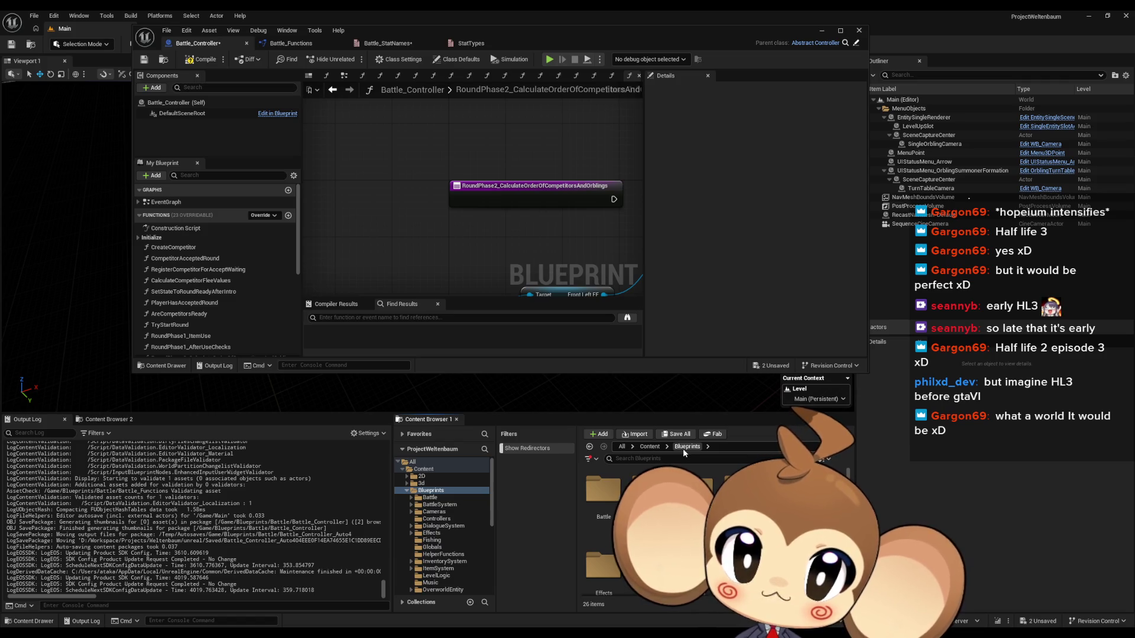
left_click(649, 447)
left_click(431, 490)
left_click(429, 497)
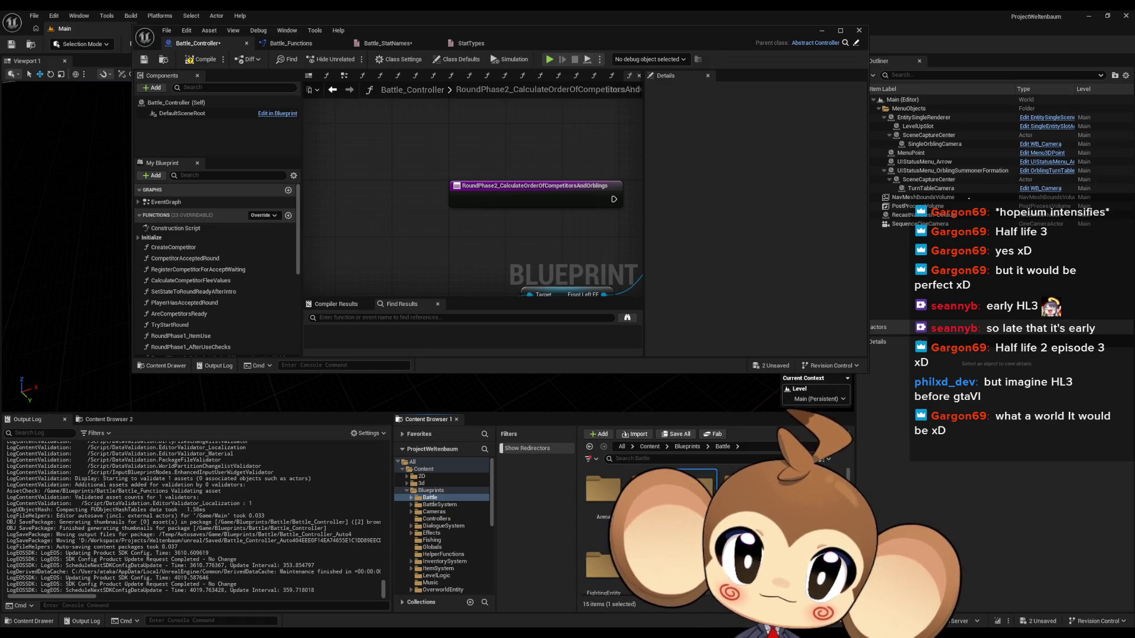
double_click(680, 491)
left_click(591, 507)
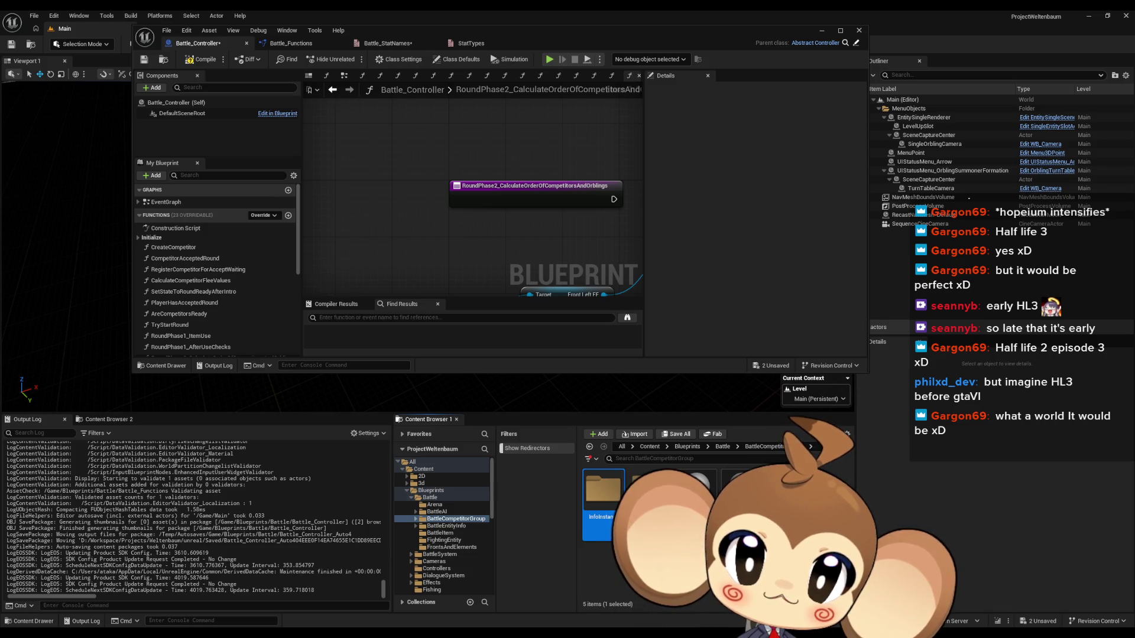
left_click_drag(566, 279, 442, 163)
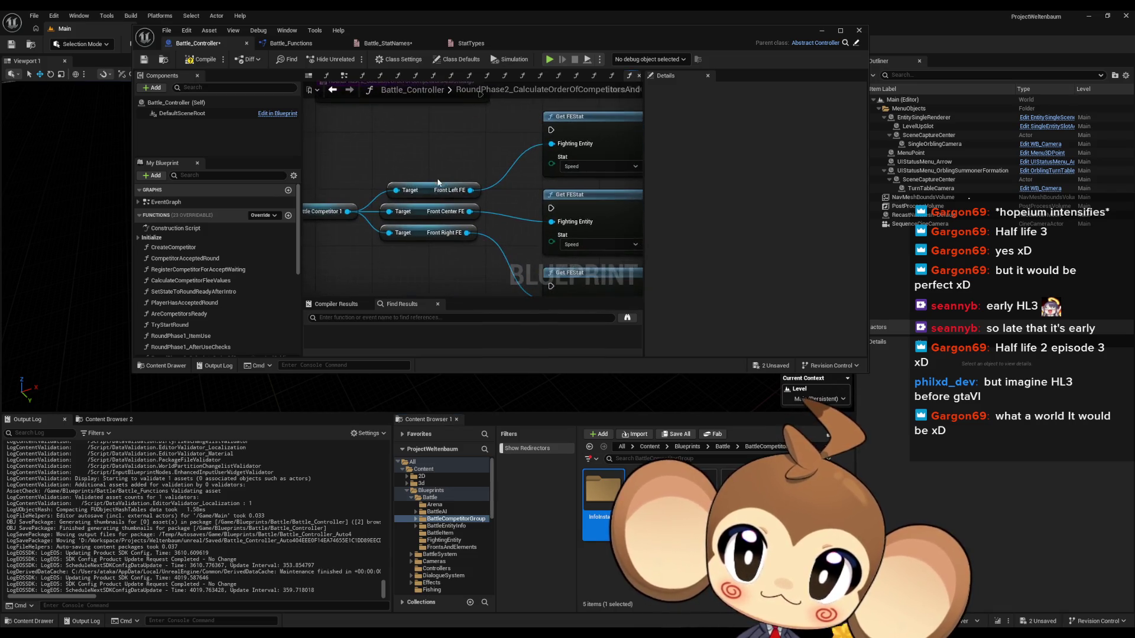
scroll(417, 239, "down", 2)
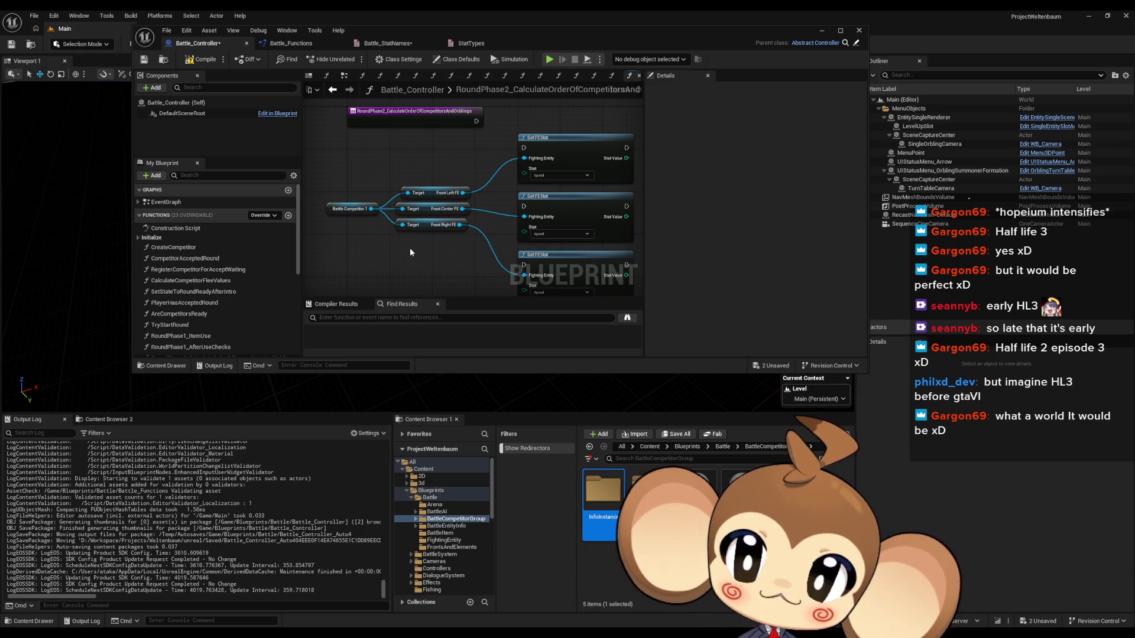
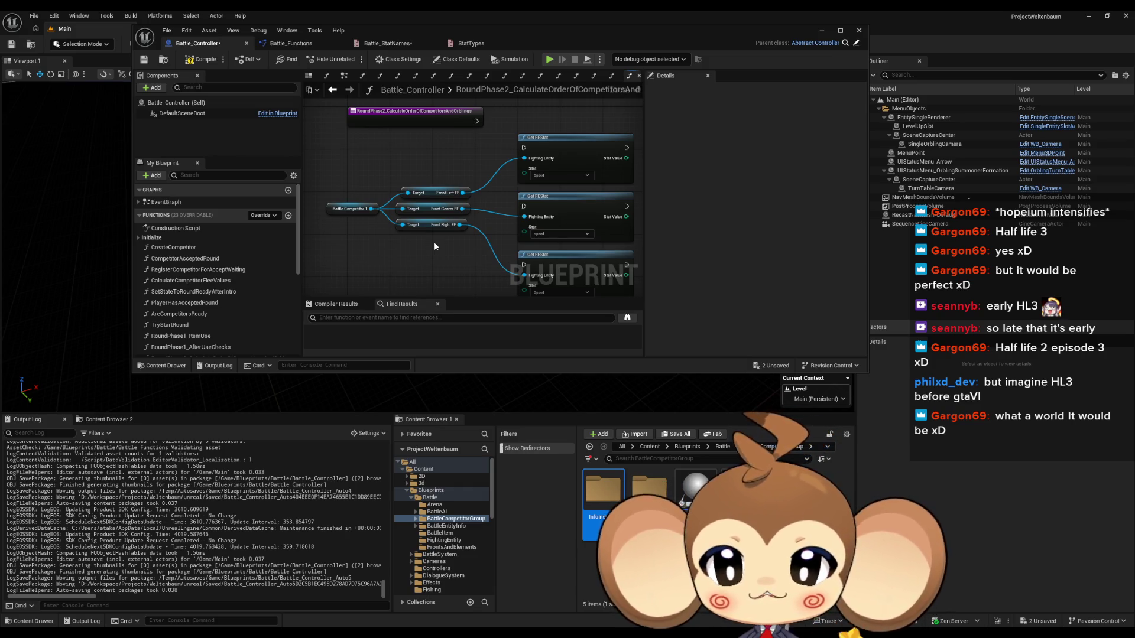
In Paint, draw three pencil circles labelled 100, 200 and 300.
key("alt+Tab")
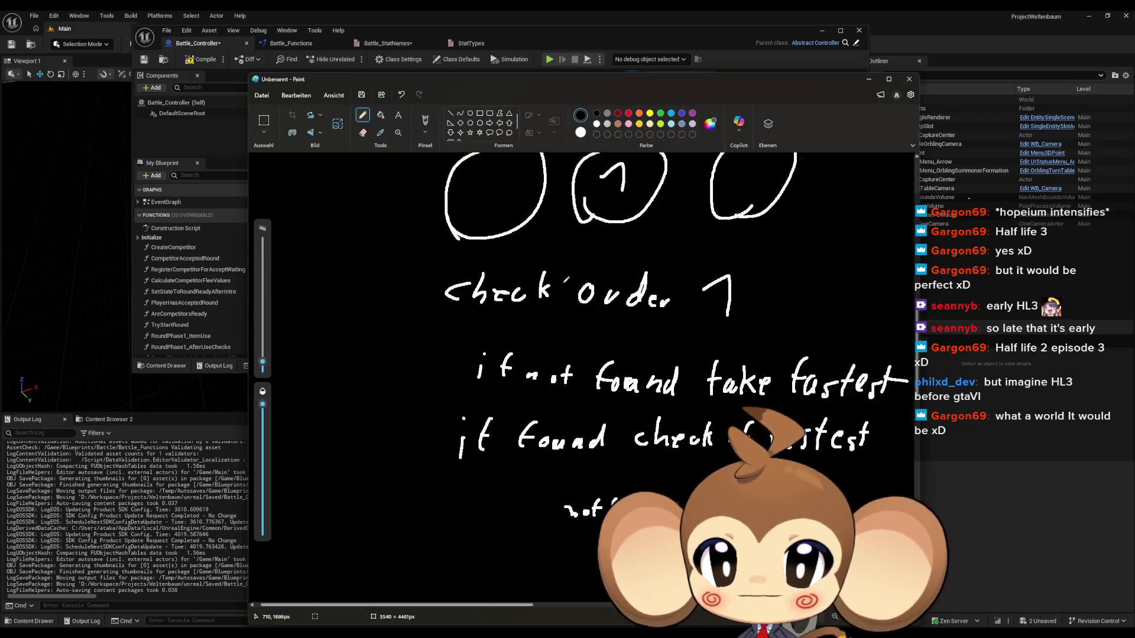
scroll(463, 362, "down", 10)
mouse_move(504, 319)
left_mouse_down()
mouse_move(491, 320)
mouse_move(497, 255)
mouse_move(503, 320)
left_mouse_up()
mouse_move(614, 323)
left_mouse_down()
mouse_move(618, 258)
mouse_move(609, 324)
left_mouse_up()
left_click_drag(737, 303, 740, 314)
left_click_drag(466, 292, 483, 293)
left_click_drag(500, 285, 497, 292)
mouse_move(595, 288)
left_mouse_down()
mouse_move(607, 299)
mouse_move(632, 284)
left_mouse_up()
mouse_move(716, 289)
left_mouse_down()
mouse_move(717, 301)
mouse_move(747, 289)
left_mouse_up()
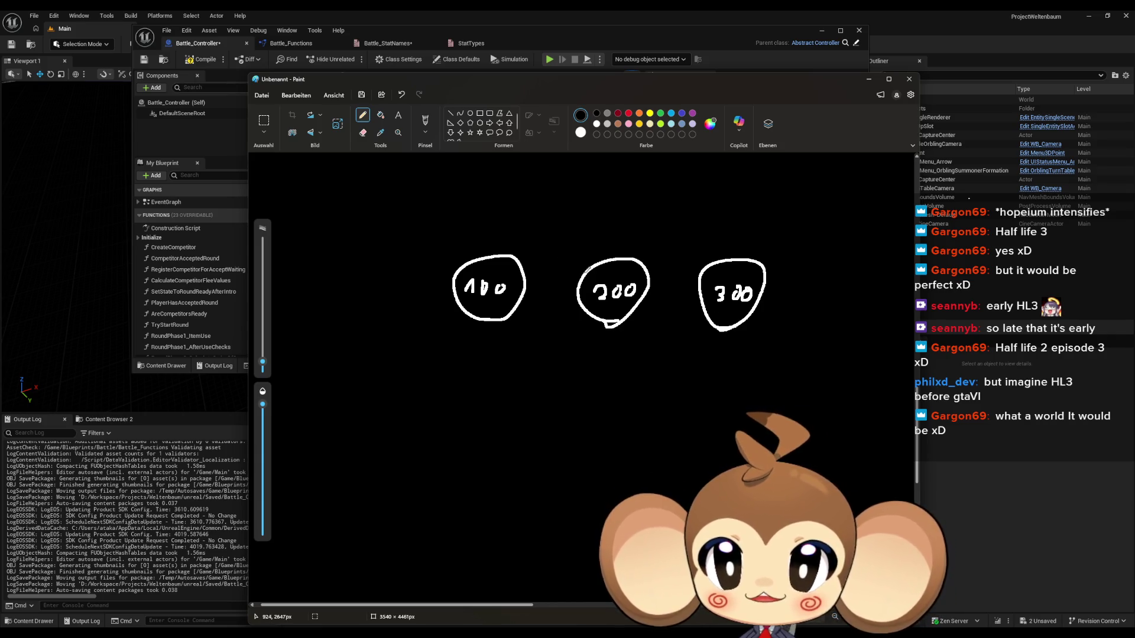
Write 100 over 1 beneath the second and third circles.
left_click_drag(599, 413, 613, 422)
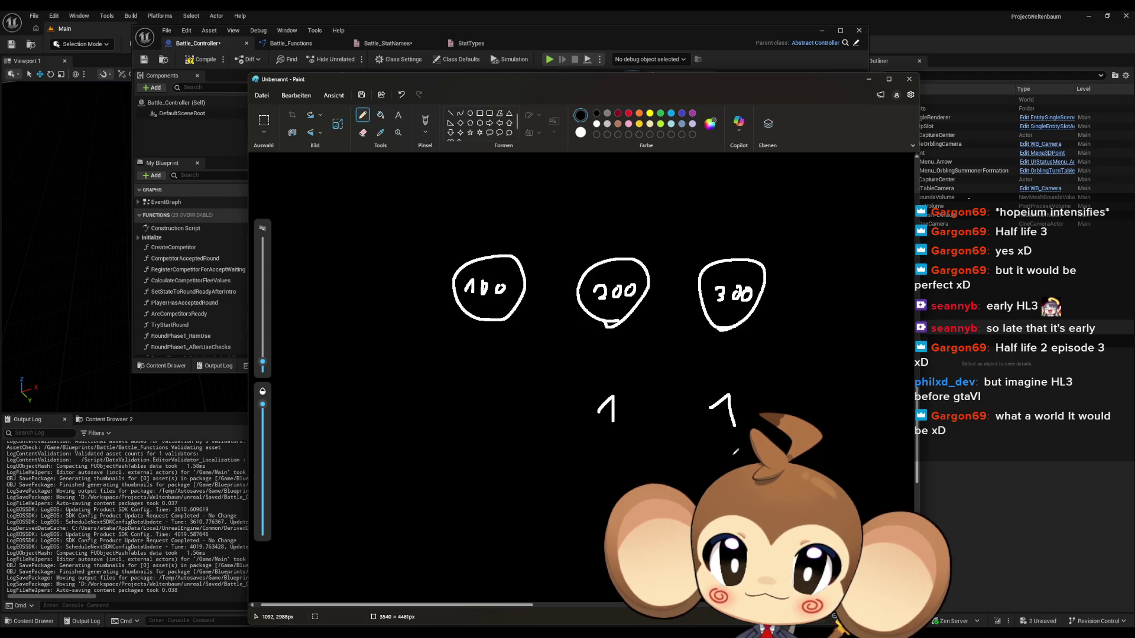
left_click_drag(586, 372, 629, 367)
mouse_move(708, 372)
left_mouse_down()
mouse_move(715, 380)
mouse_move(729, 370)
left_mouse_up()
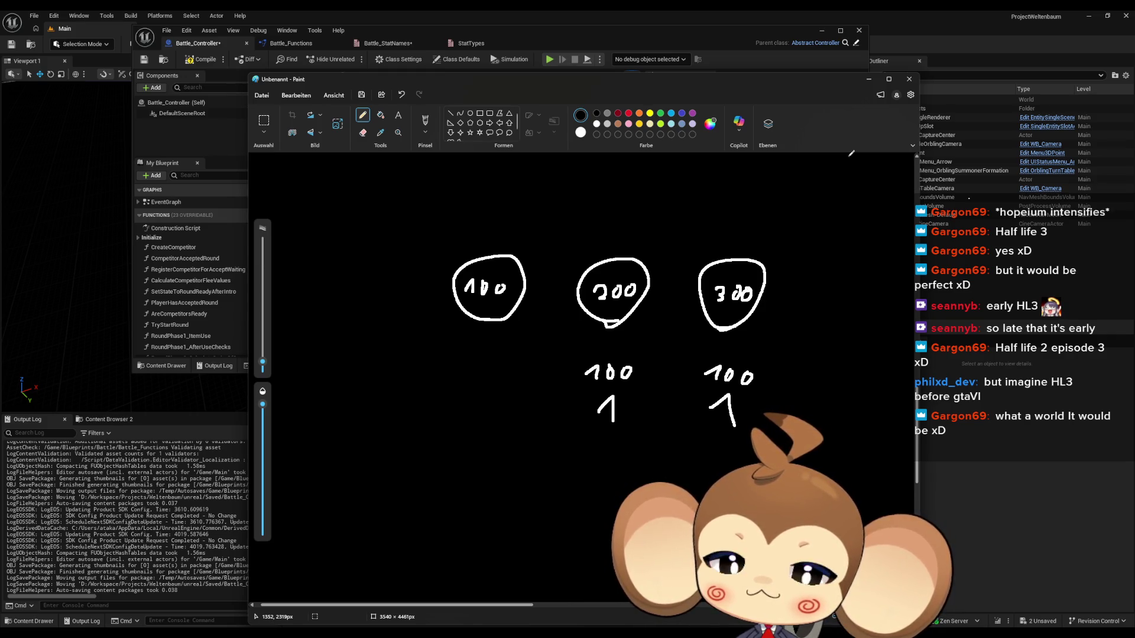
Write 'Get 1 Slots' and loop both 100/1 pairs together with dashes beneath.
mouse_move(396, 503)
left_mouse_down()
mouse_move(385, 509)
mouse_move(421, 523)
mouse_move(444, 525)
mouse_move(449, 513)
mouse_move(556, 533)
mouse_move(573, 522)
left_mouse_up()
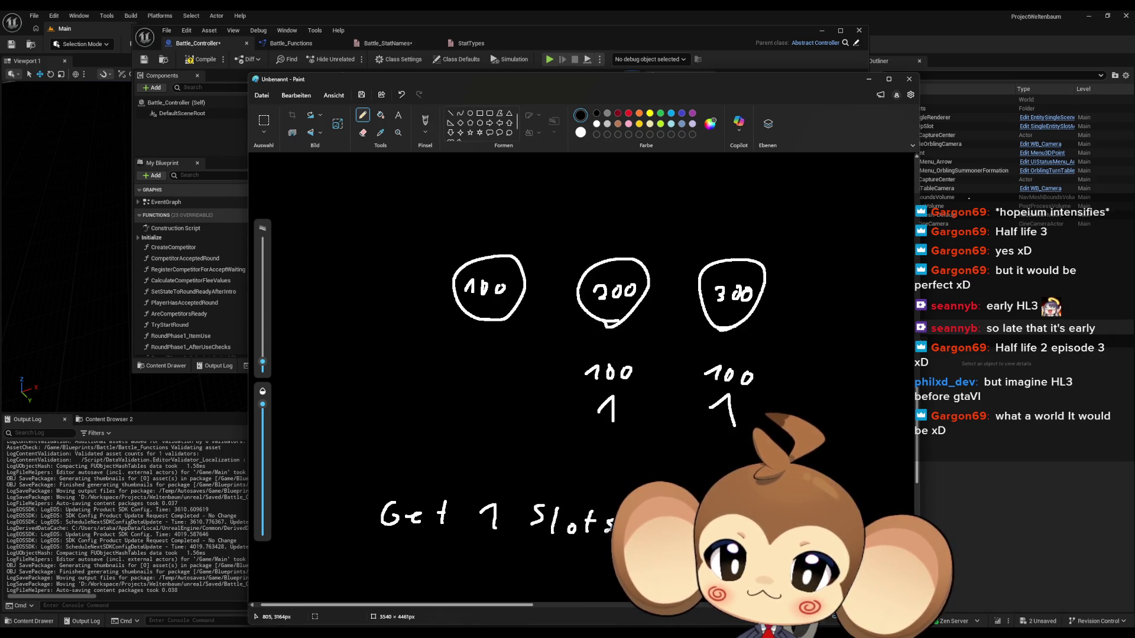
scroll(609, 535, "down", 1)
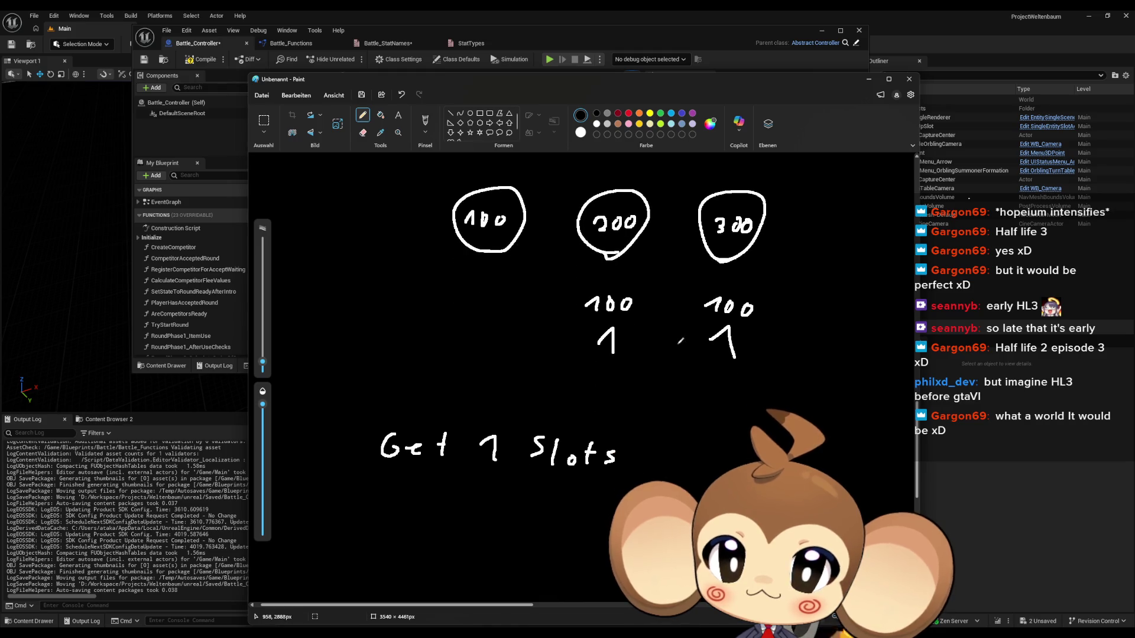
mouse_move(746, 380)
left_mouse_down()
mouse_move(646, 372)
mouse_move(618, 277)
mouse_move(790, 355)
mouse_move(700, 387)
left_mouse_up()
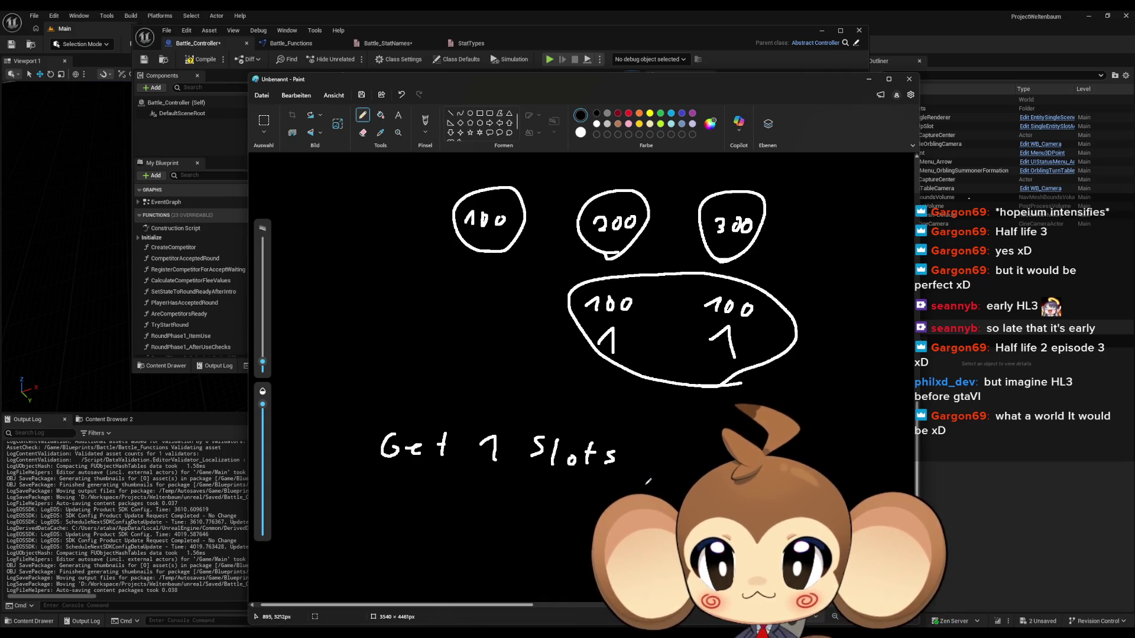
scroll(648, 482, "down", 2)
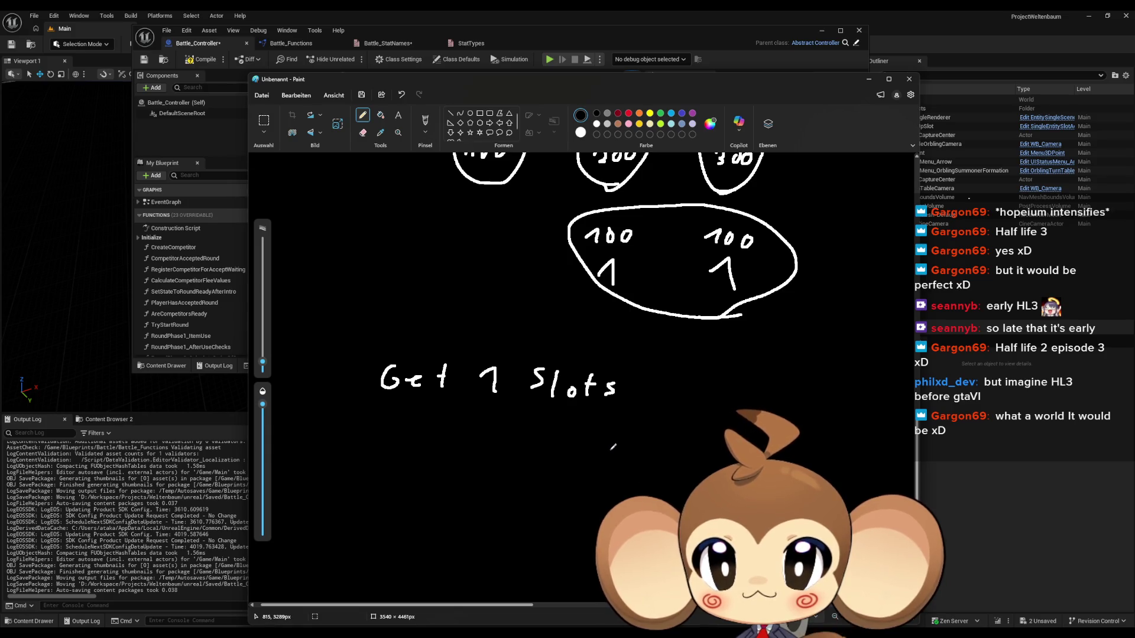
left_click_drag(607, 342, 722, 342)
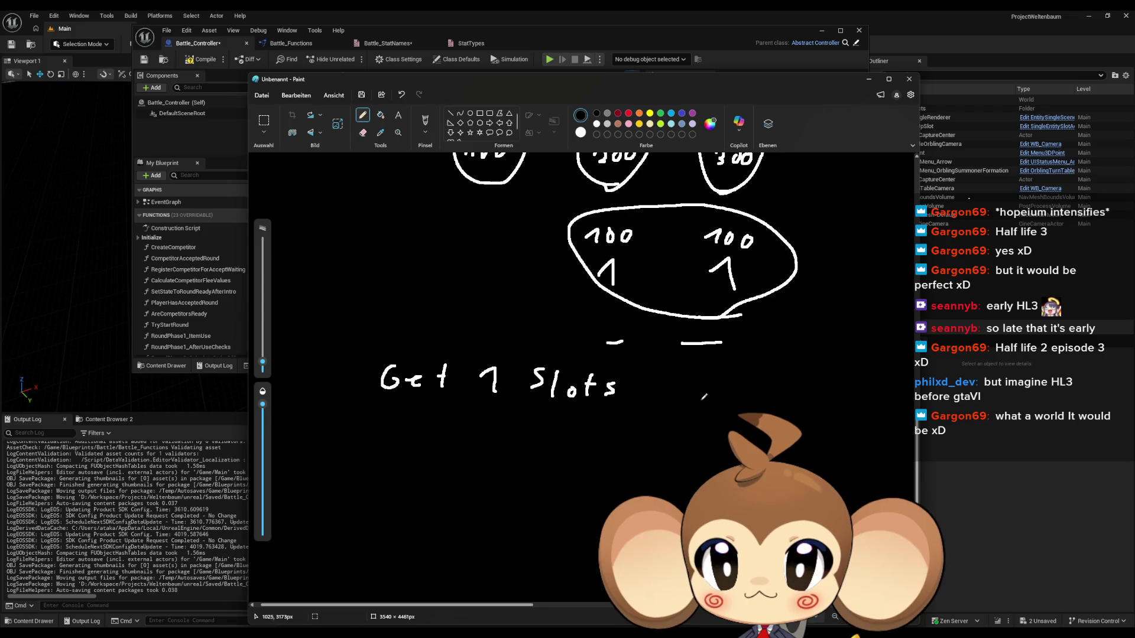
Handwrite 'else get fastest' below 'Get 1 Slots'.
mouse_move(499, 456)
left_mouse_down()
mouse_move(491, 468)
mouse_move(536, 470)
mouse_move(610, 451)
mouse_move(600, 472)
left_mouse_up()
left_click_drag(680, 452, 679, 468)
left_click_drag(669, 454, 689, 450)
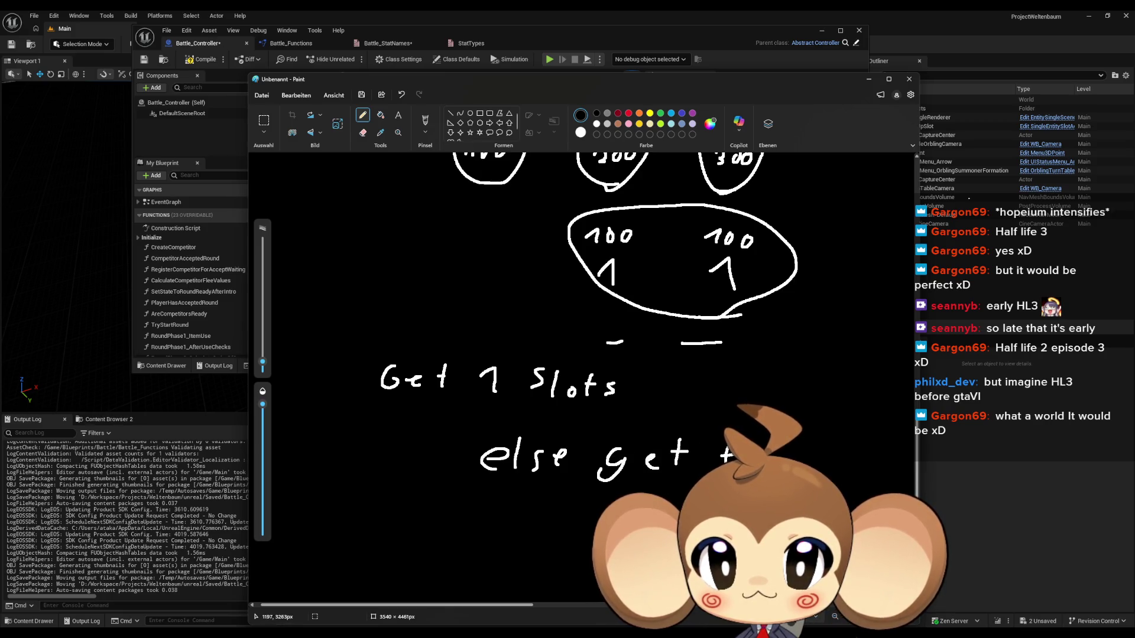
left_click_drag(853, 438, 851, 468)
left_click_drag(847, 454, 860, 452)
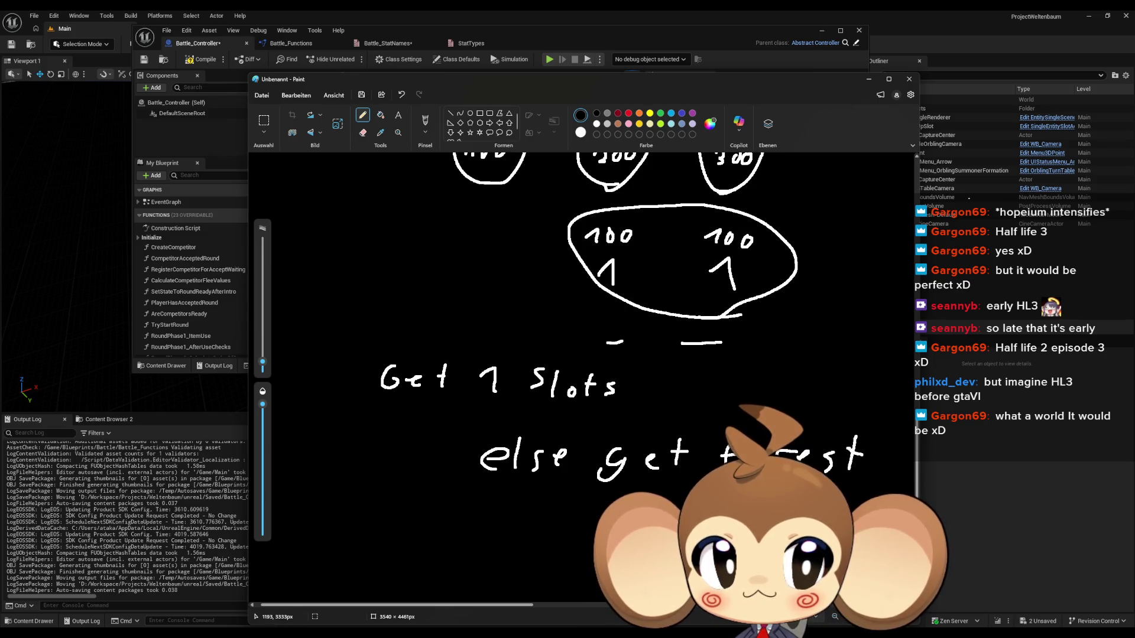
Write the 'if more than 1' line beneath, then return to Unreal.
scroll(591, 544, "down", 2)
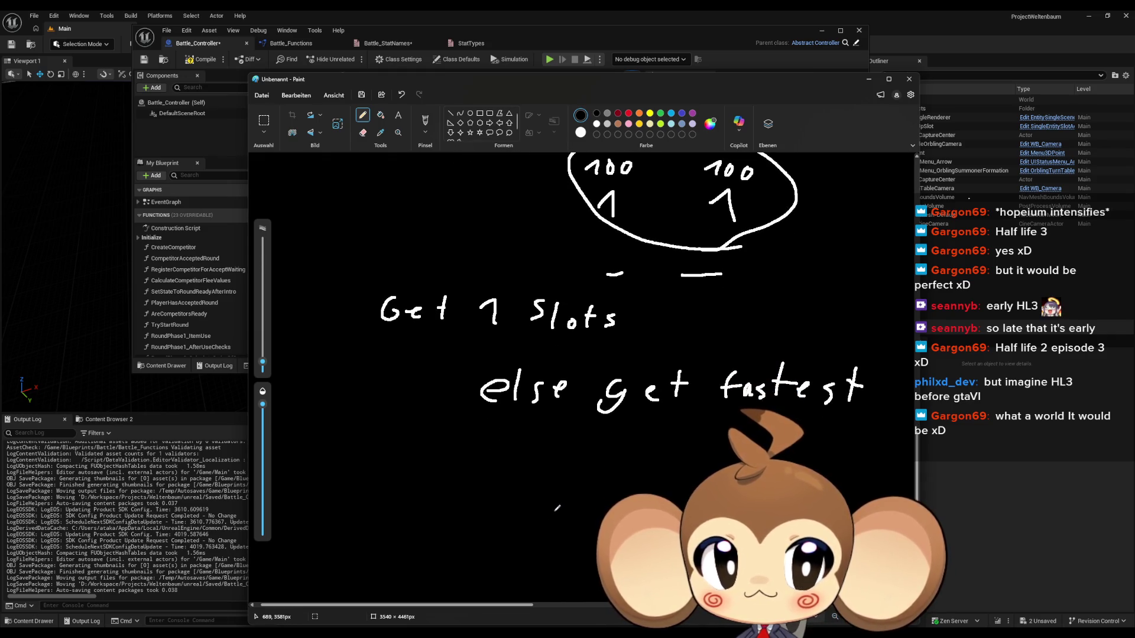
mouse_move(550, 455)
left_mouse_down()
mouse_move(546, 472)
mouse_move(559, 447)
mouse_move(554, 472)
left_mouse_up()
left_click_drag(550, 457, 571, 456)
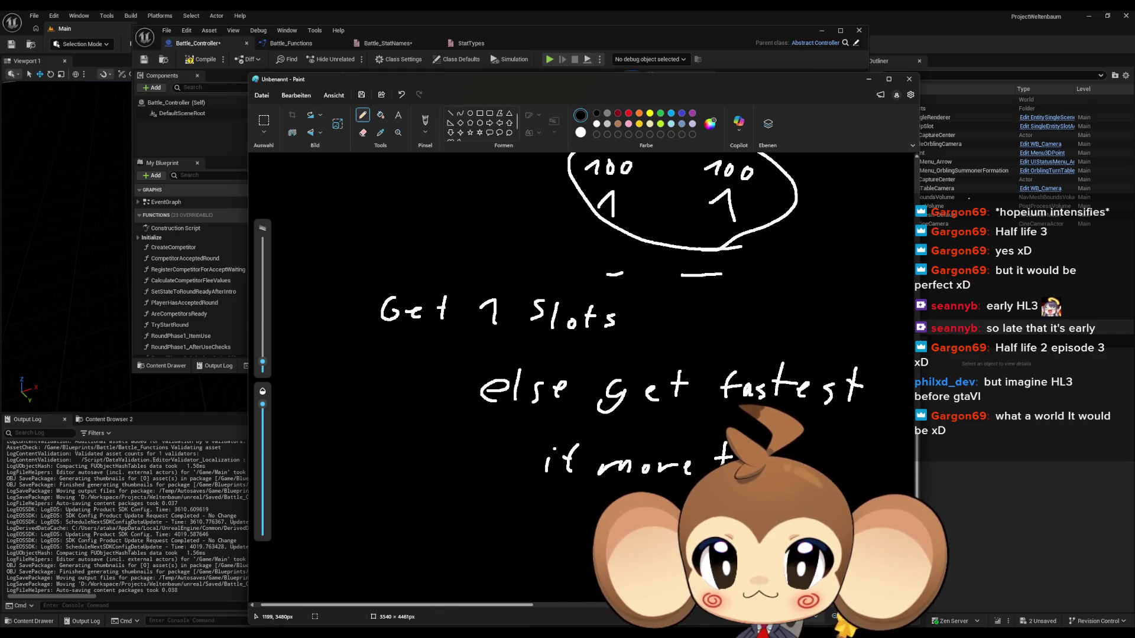
left_click_drag(849, 448, 845, 480)
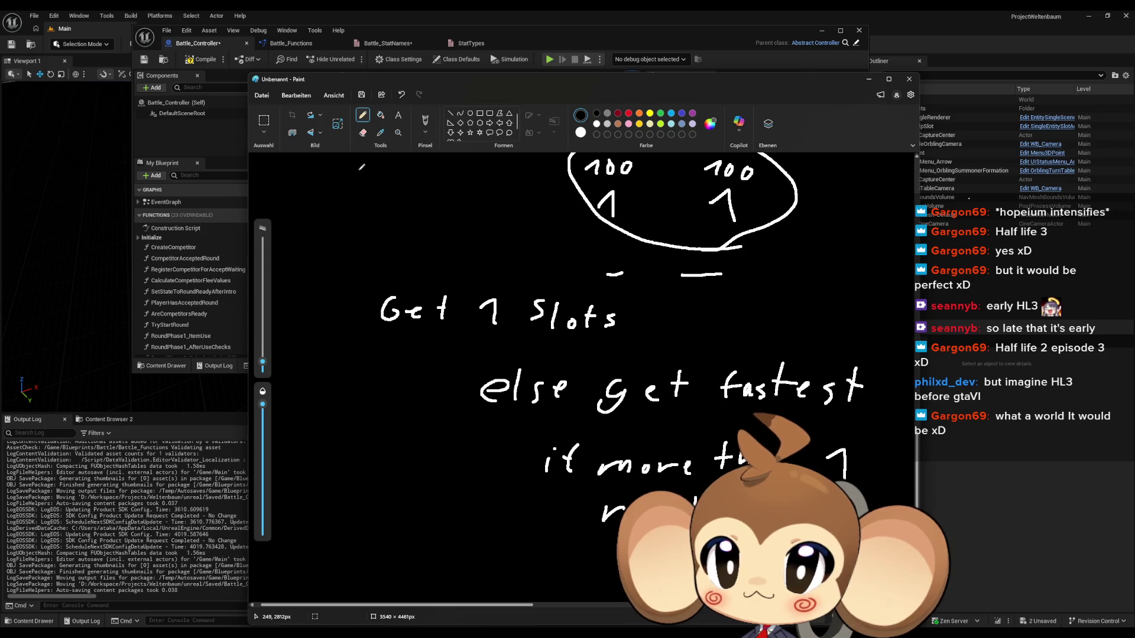
left_click(277, 44)
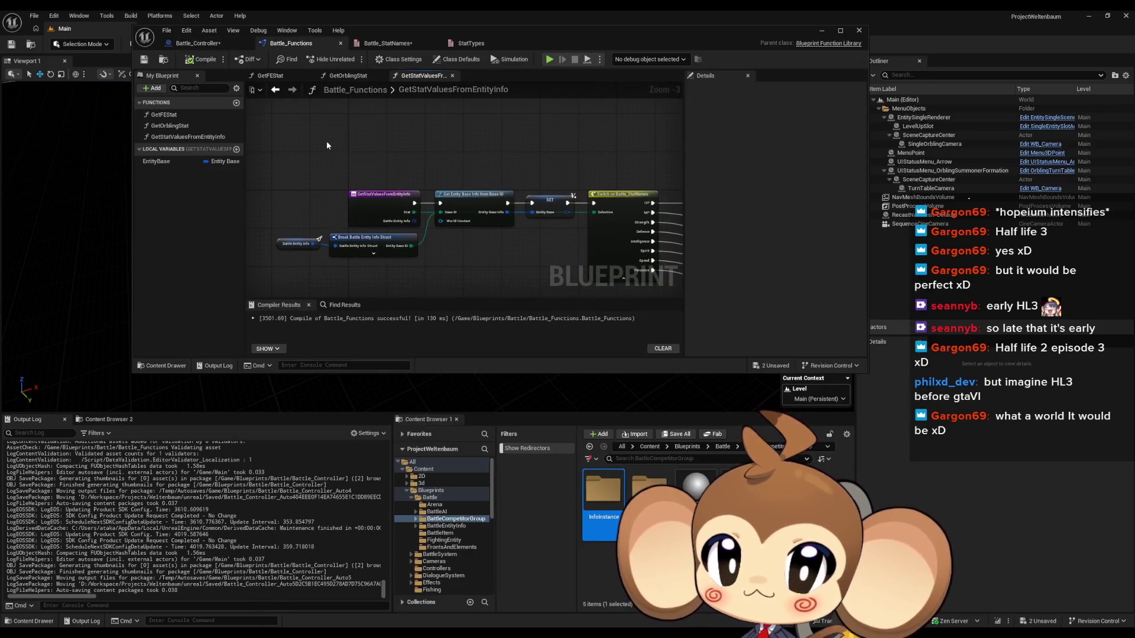
Bring up the Battle_Controller RoundPhase2 graph and centre the Get FE Stat nodes.
scroll(325, 141, "down", 1)
left_click(183, 43)
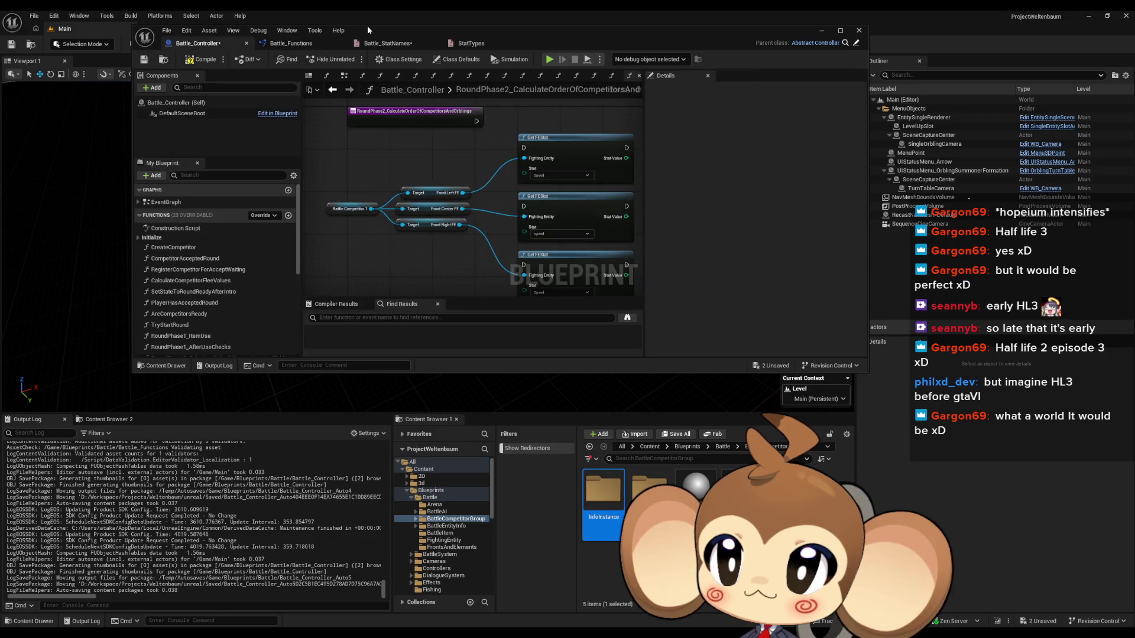
double_click(397, 32)
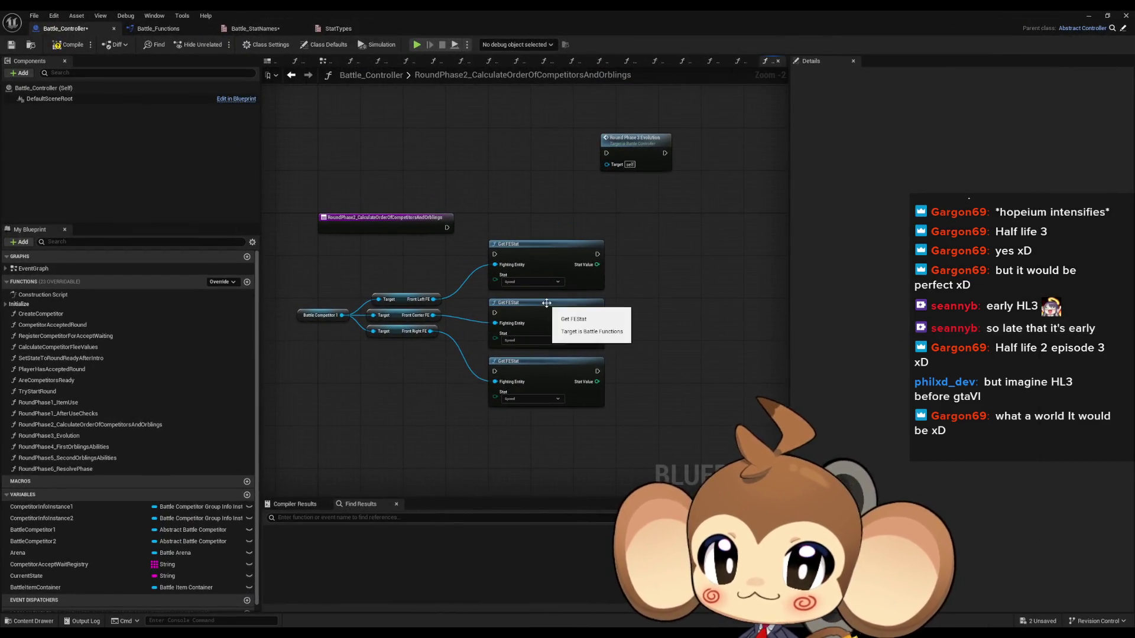
left_click_drag(427, 269, 502, 271)
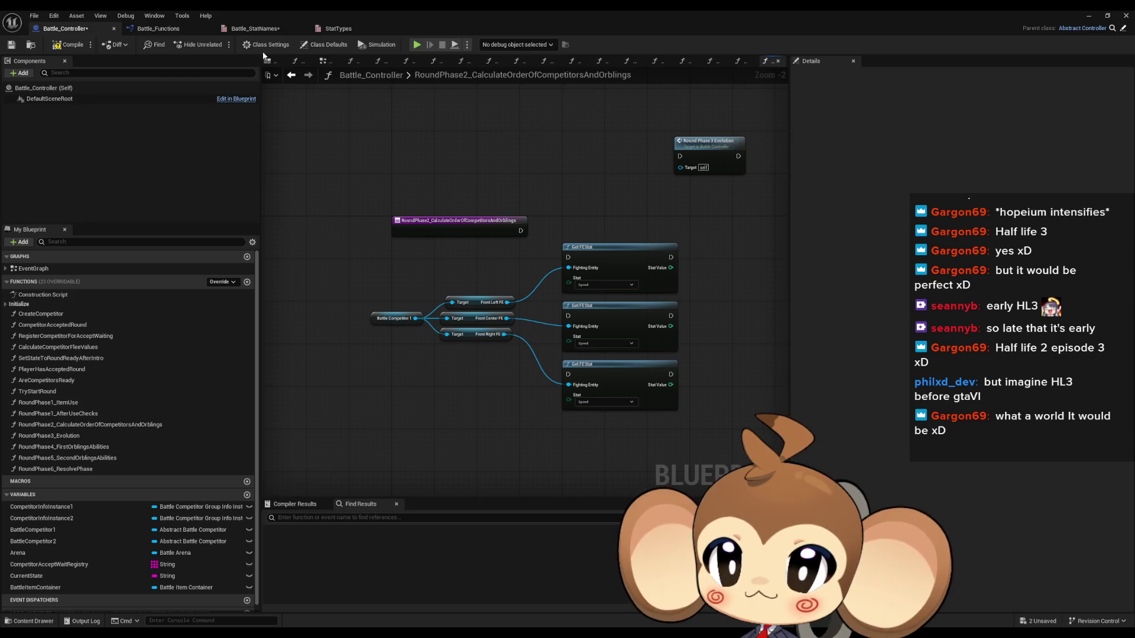
double_click(351, 9)
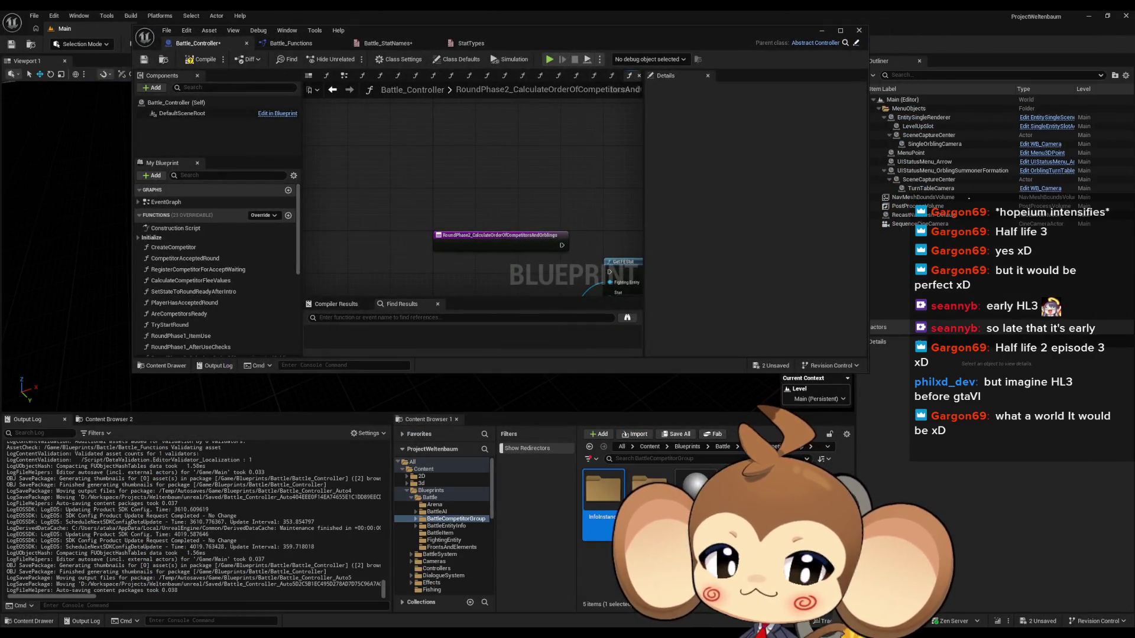
Create a Blueprint Structure asset in the content folder named FrontEntityOrderStruct.
right_click(651, 561)
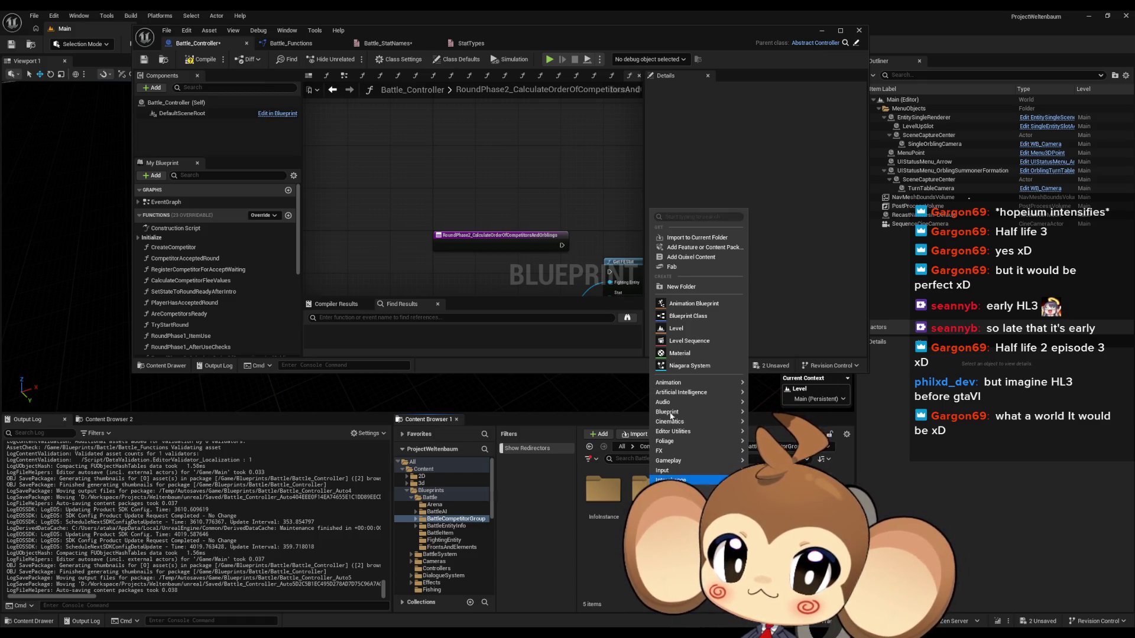
mouse_move(675, 414)
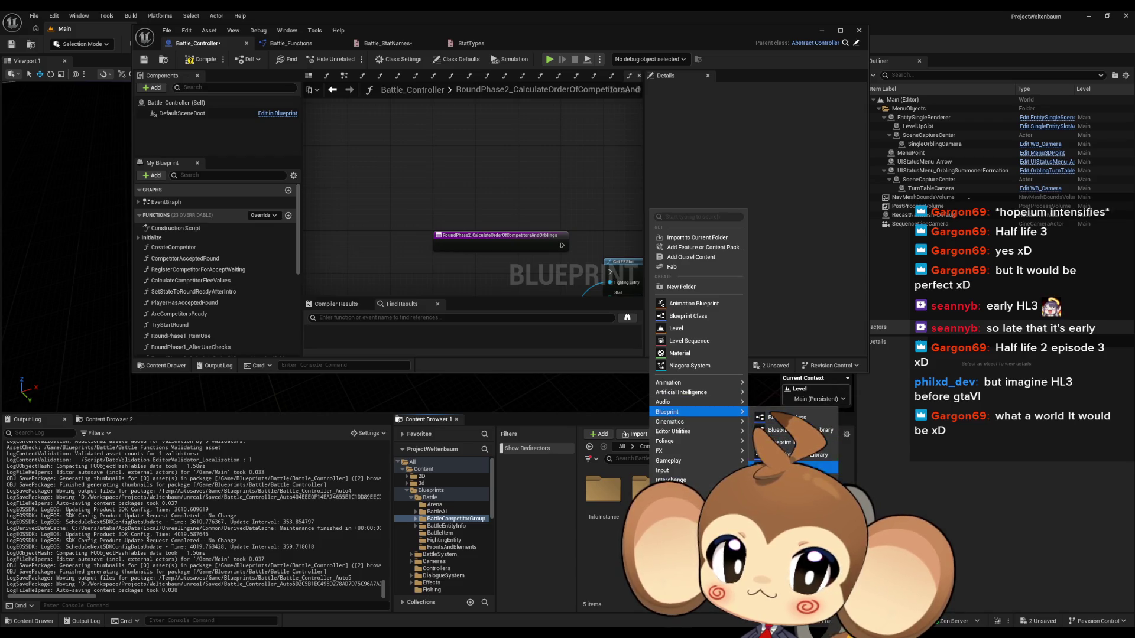
left_click(795, 467)
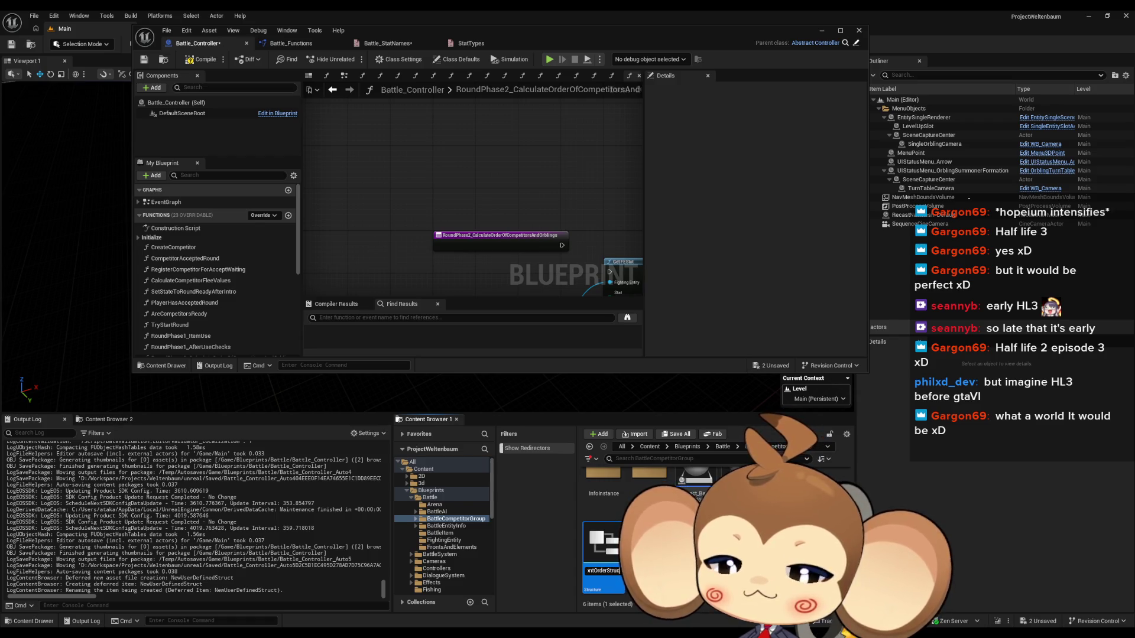
key("Return")
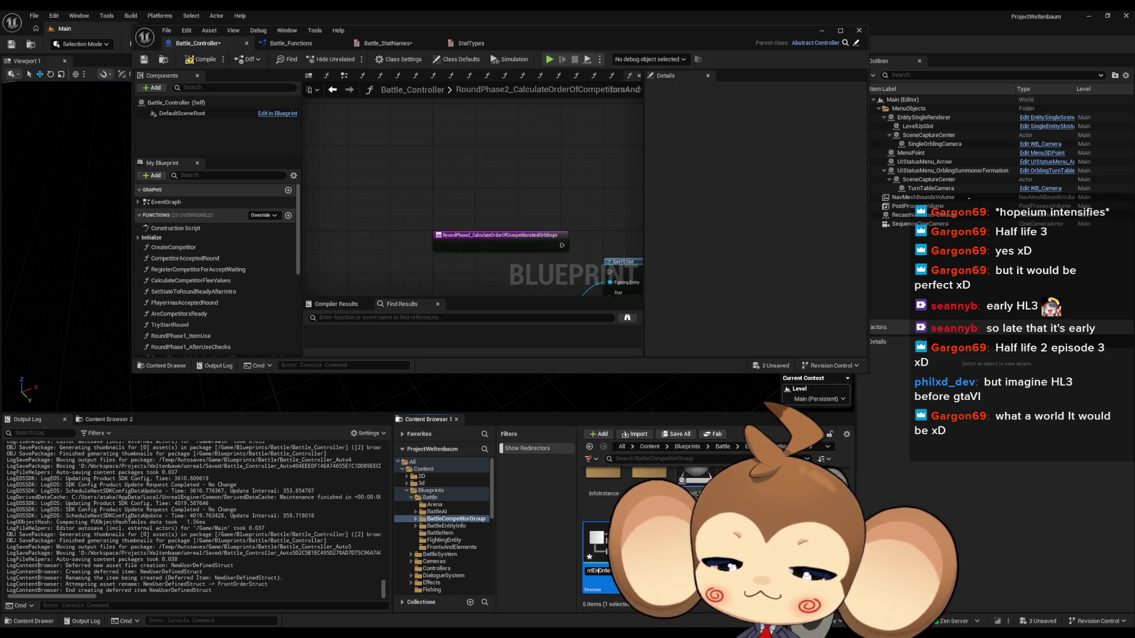
key("Return")
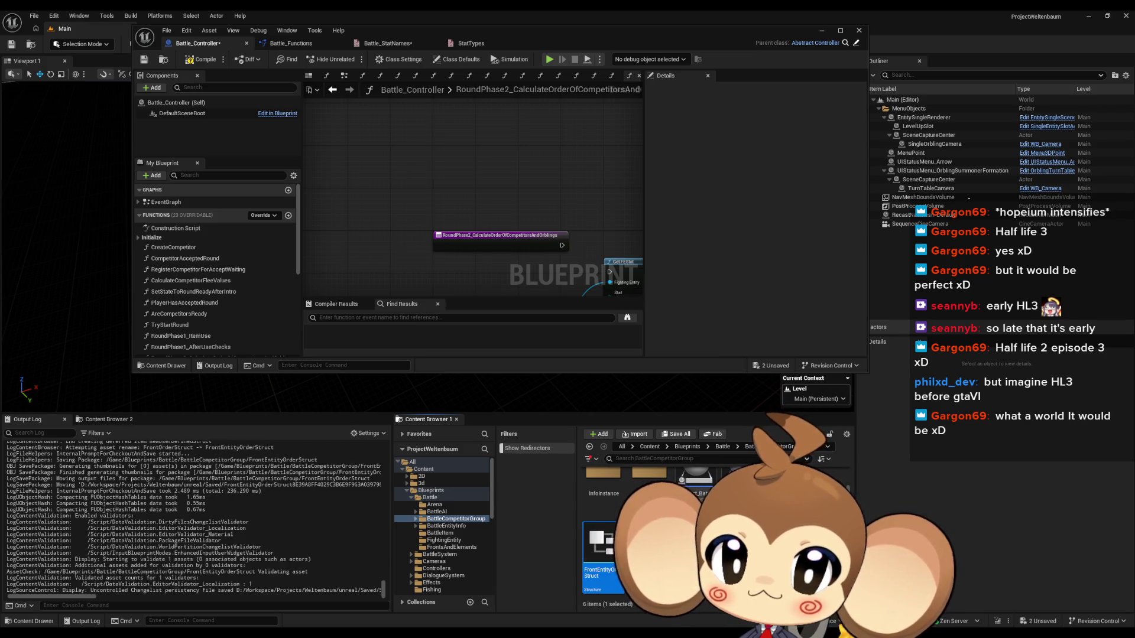
Open FrontEntityOrderStruct and make its first member an Integer named Left.
double_click(611, 534)
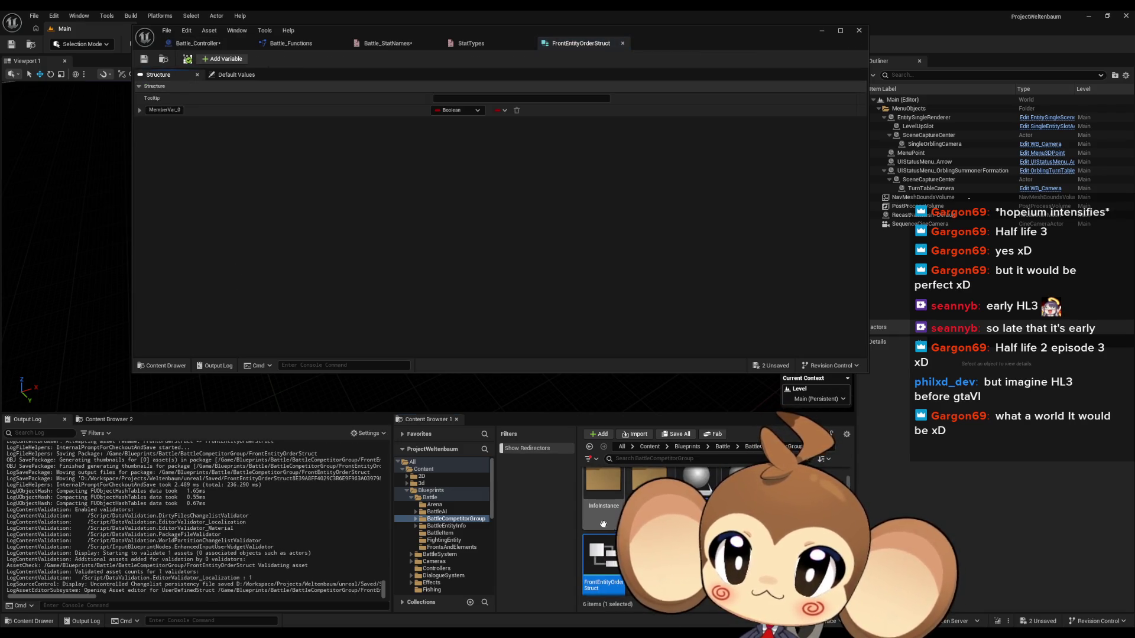
left_click(469, 111)
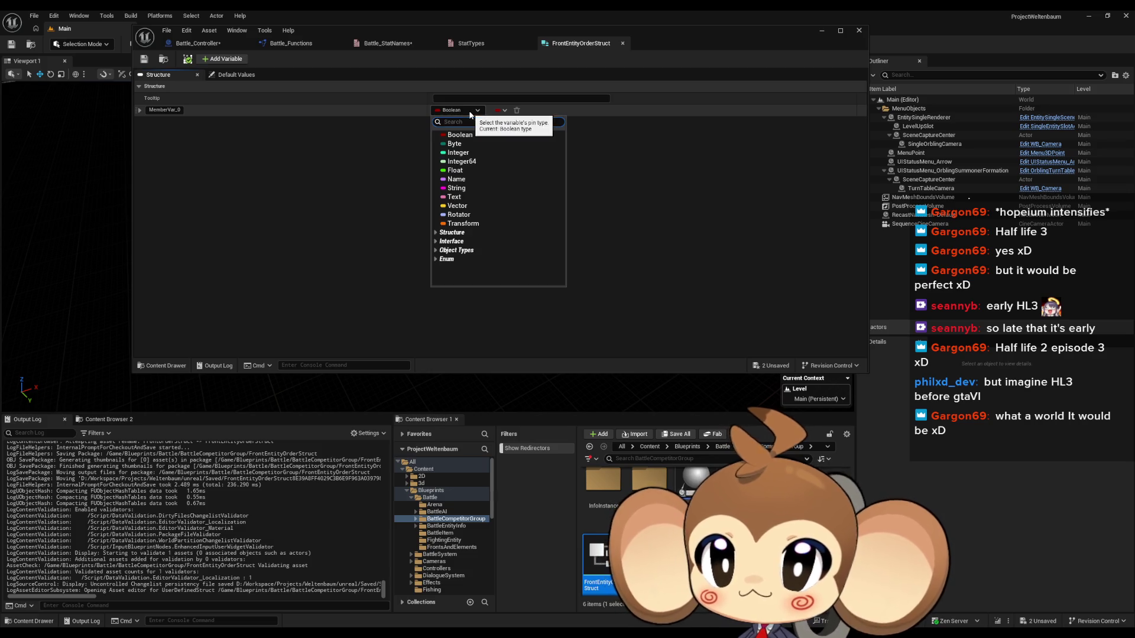
left_click(459, 154)
left_click(165, 110)
key("ctrl+a")
type("Left")
key("Return")
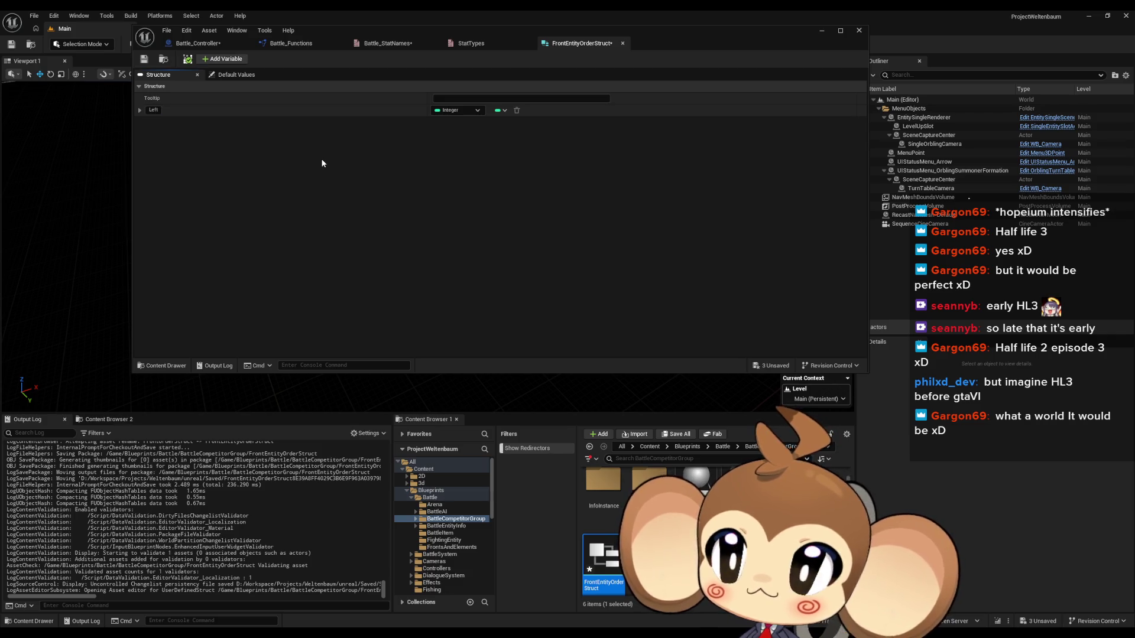
Add more Integer members and name one Center.
left_click(222, 59)
left_click(222, 59)
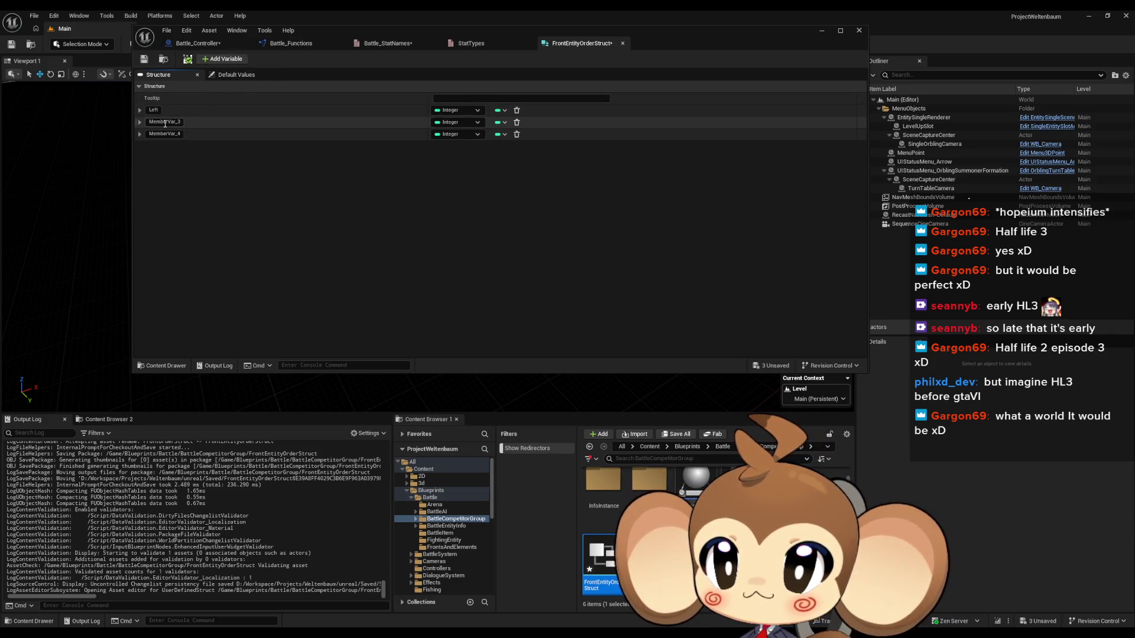
type("Center")
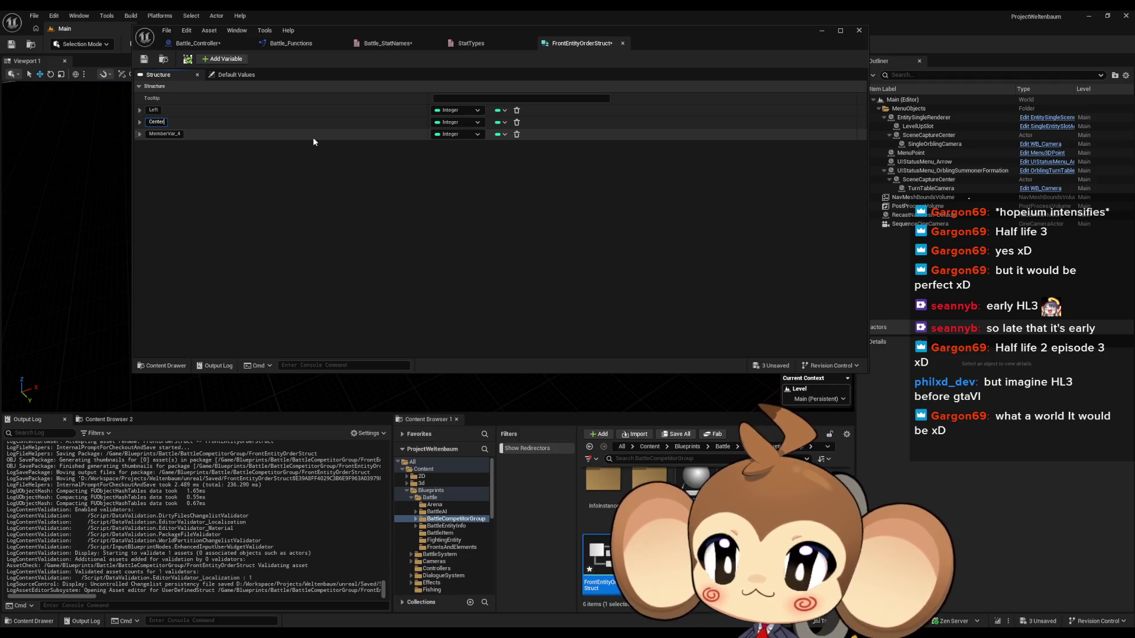
key("Return")
Delete the extra MemberVar_6, rename MemberVar_4 to Right, and save the struct.
left_click(217, 58)
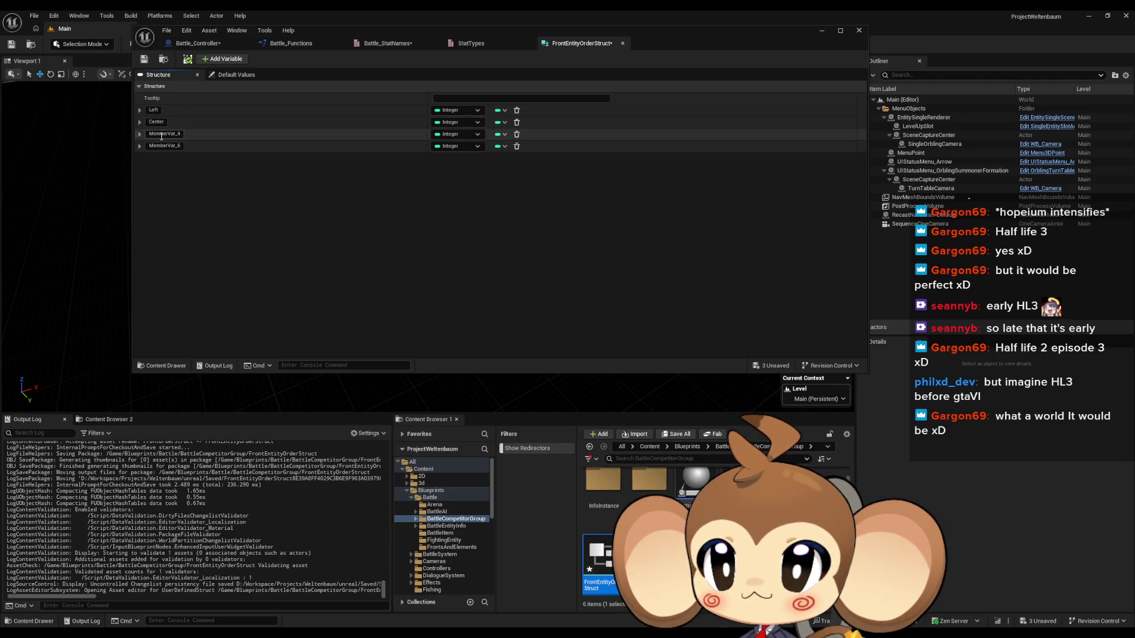
left_click(516, 146)
double_click(164, 133)
type("Right")
key("Return")
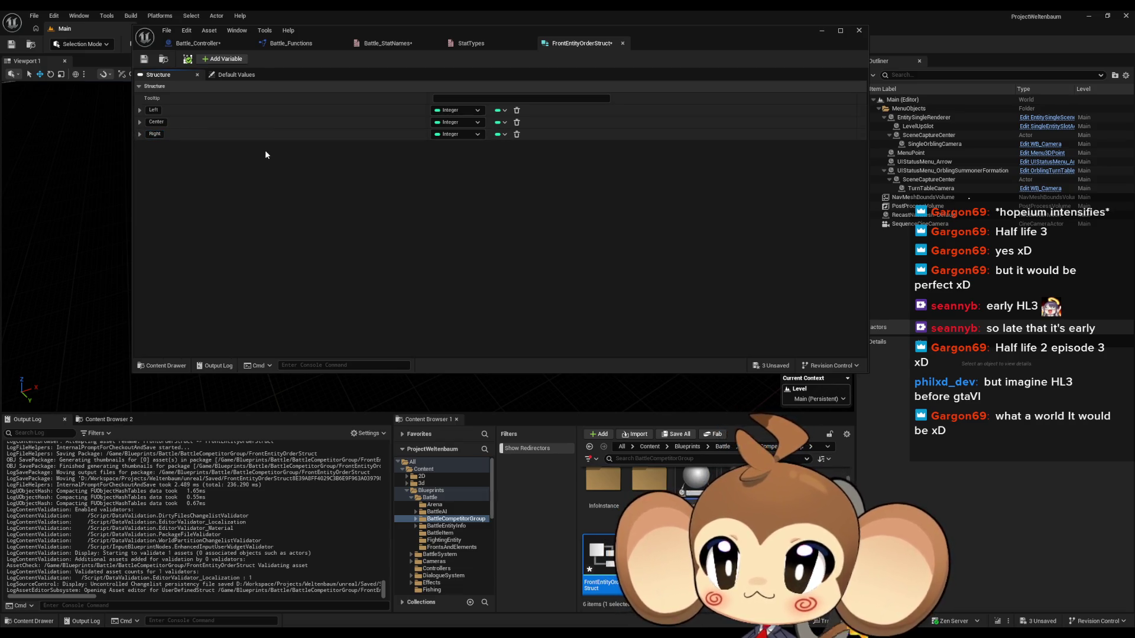
left_click(144, 59)
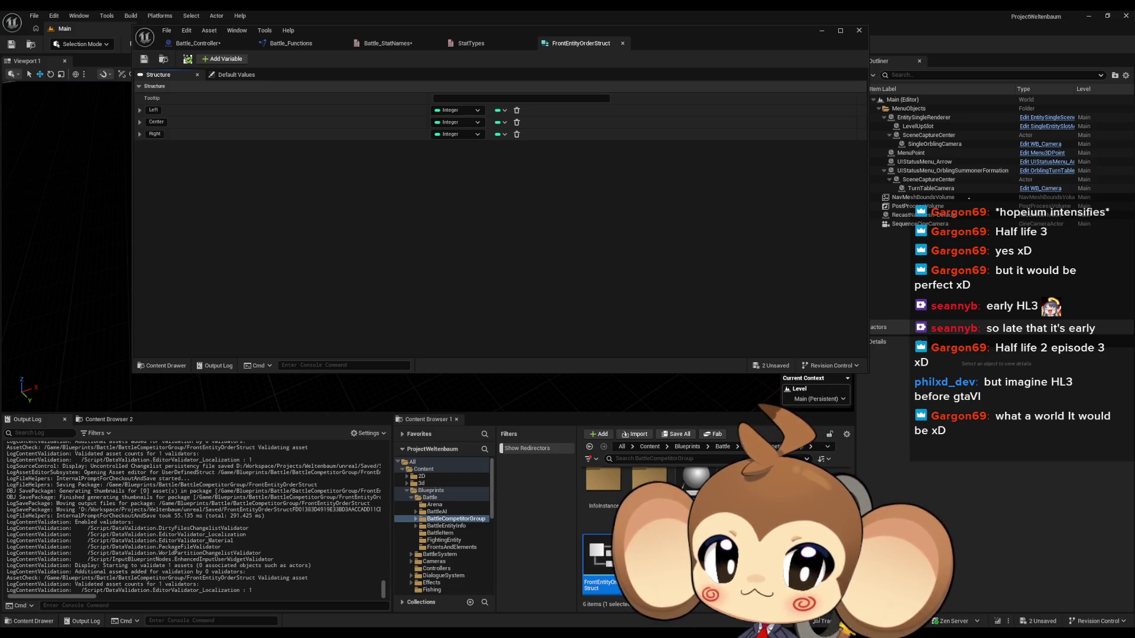
left_click(606, 494)
Open the group info struct from the BattleCompetitorGroup folder and add a new member.
double_click(606, 496)
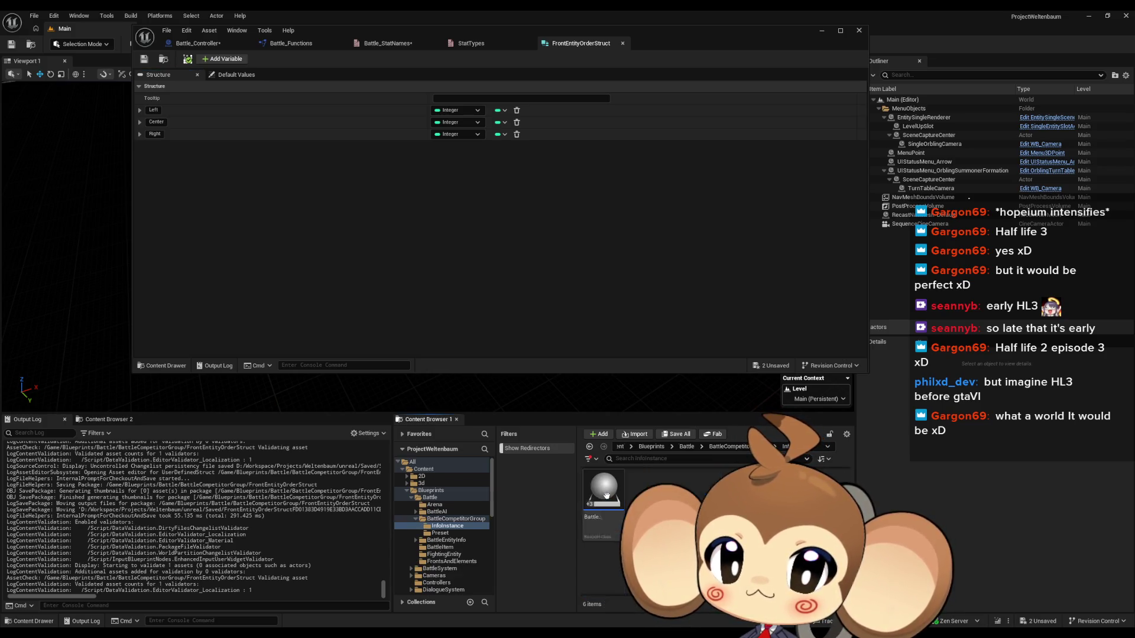
left_click(618, 502)
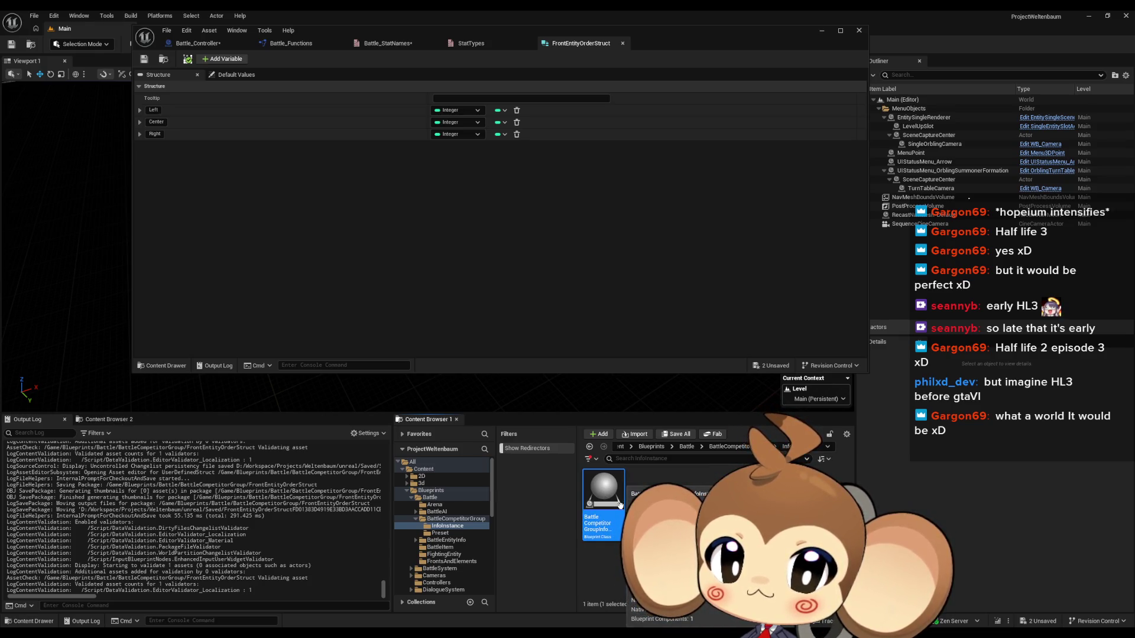
left_click(713, 447)
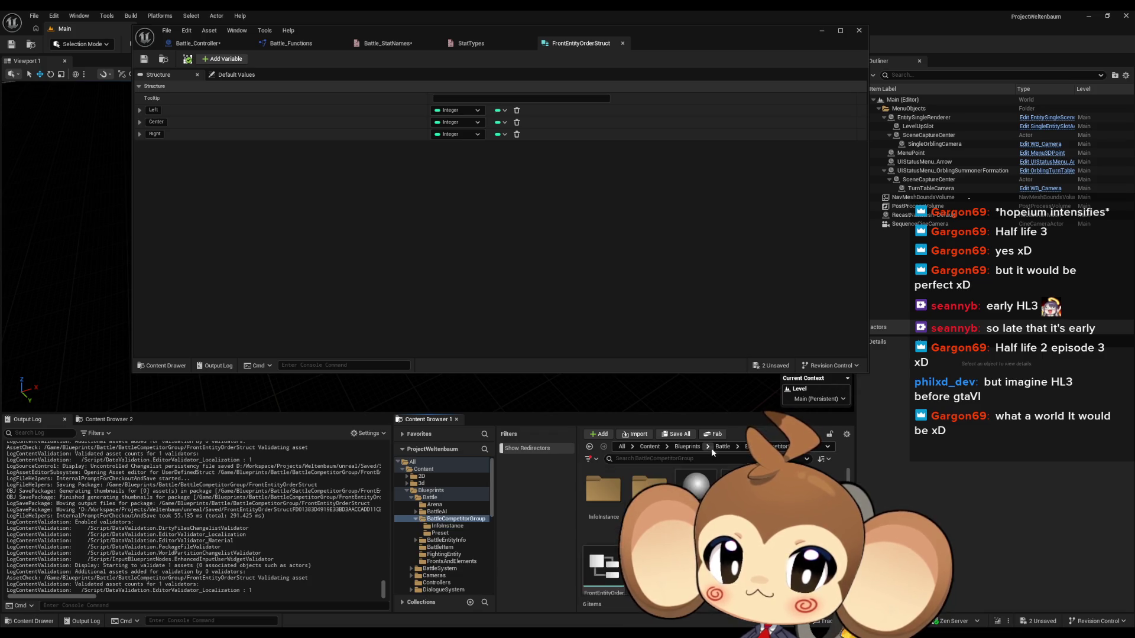
left_click(739, 490)
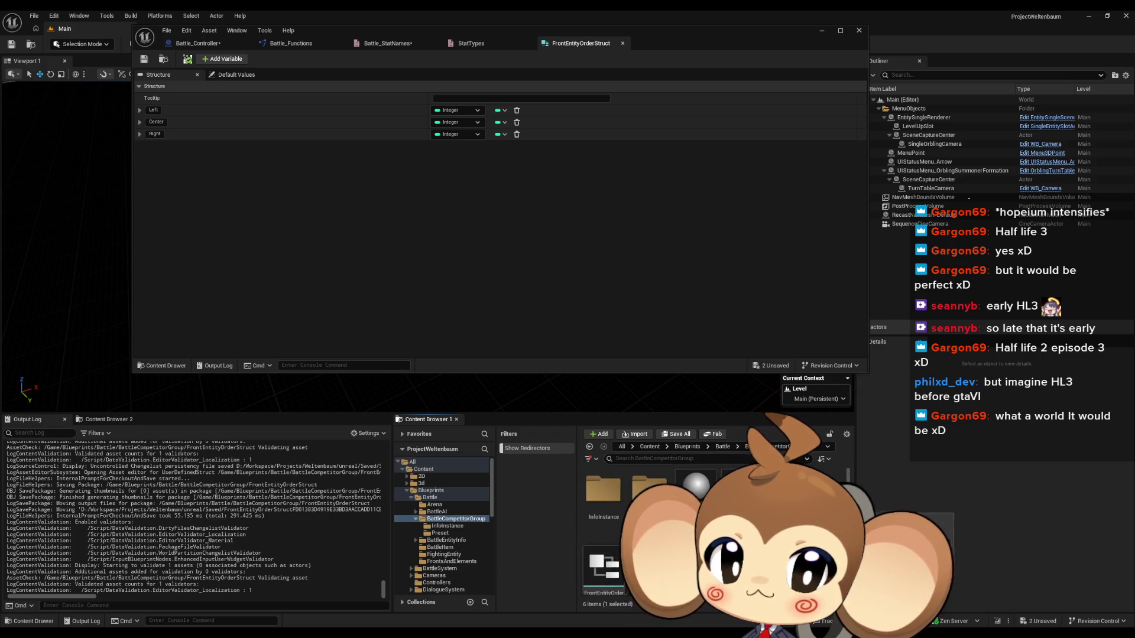
key("Return")
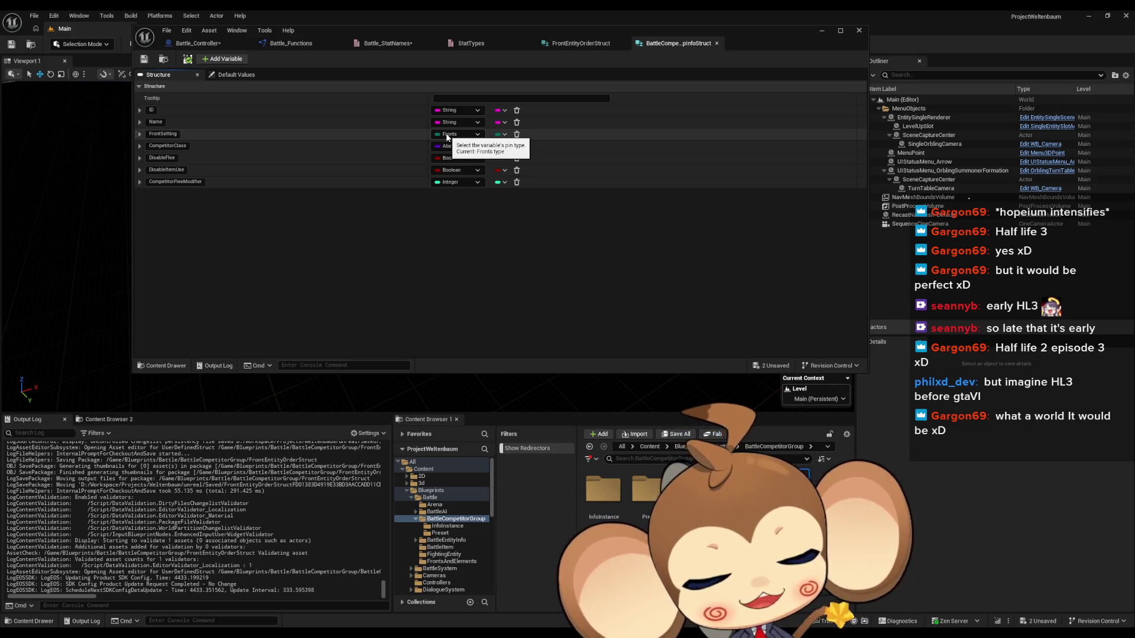
left_click(226, 60)
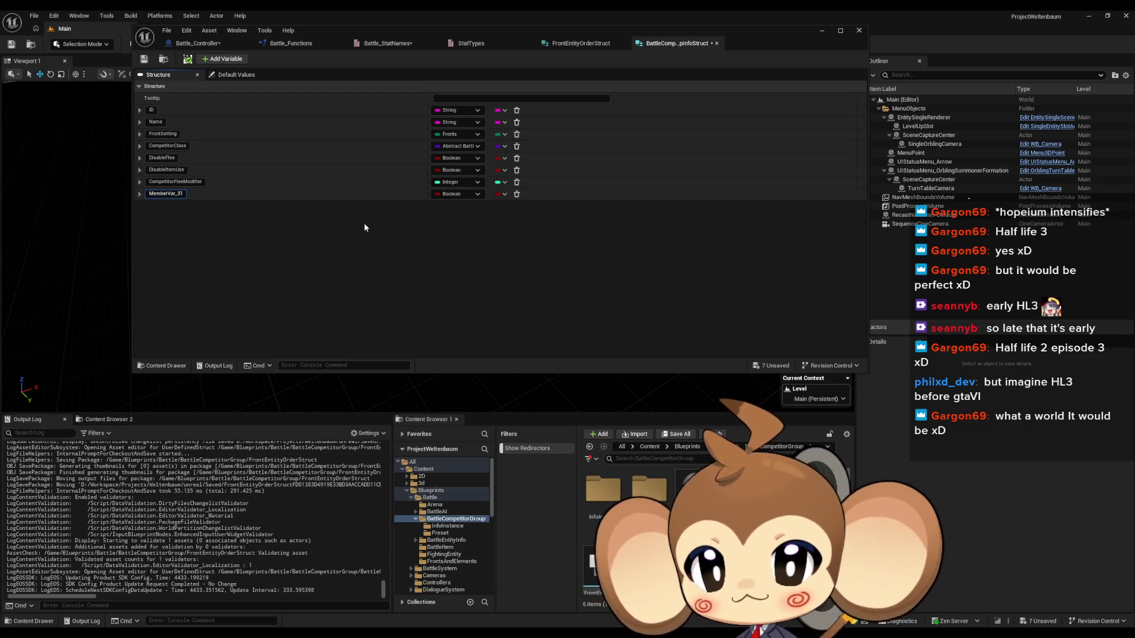
Name the new member FrontEntityOrders and move it just below FrontSetting.
type("FrontOrders")
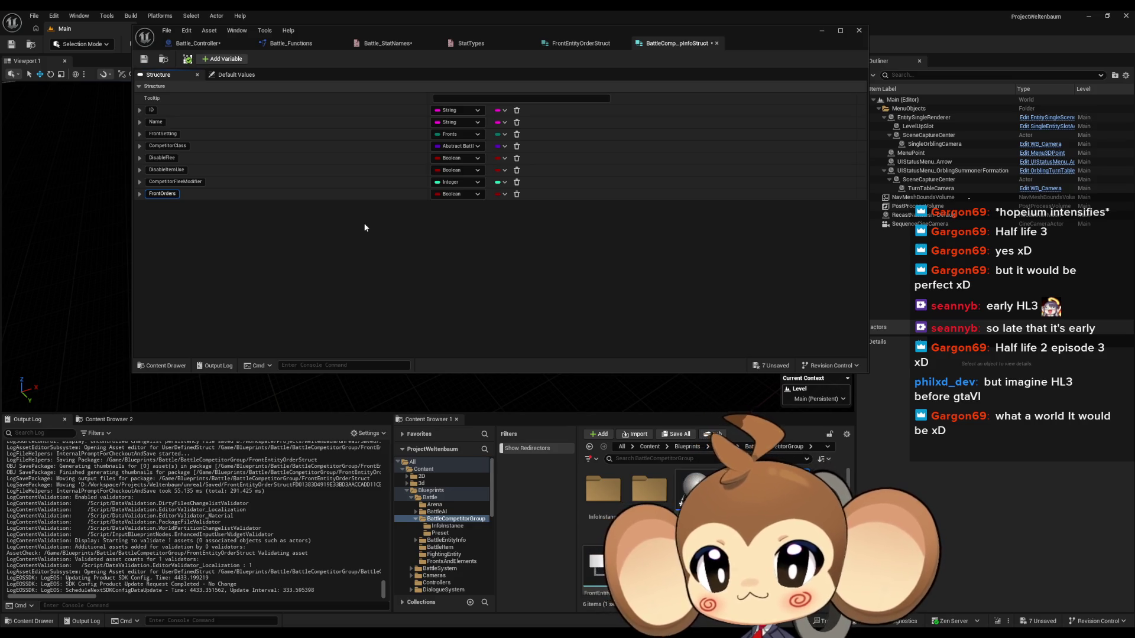
key("Return")
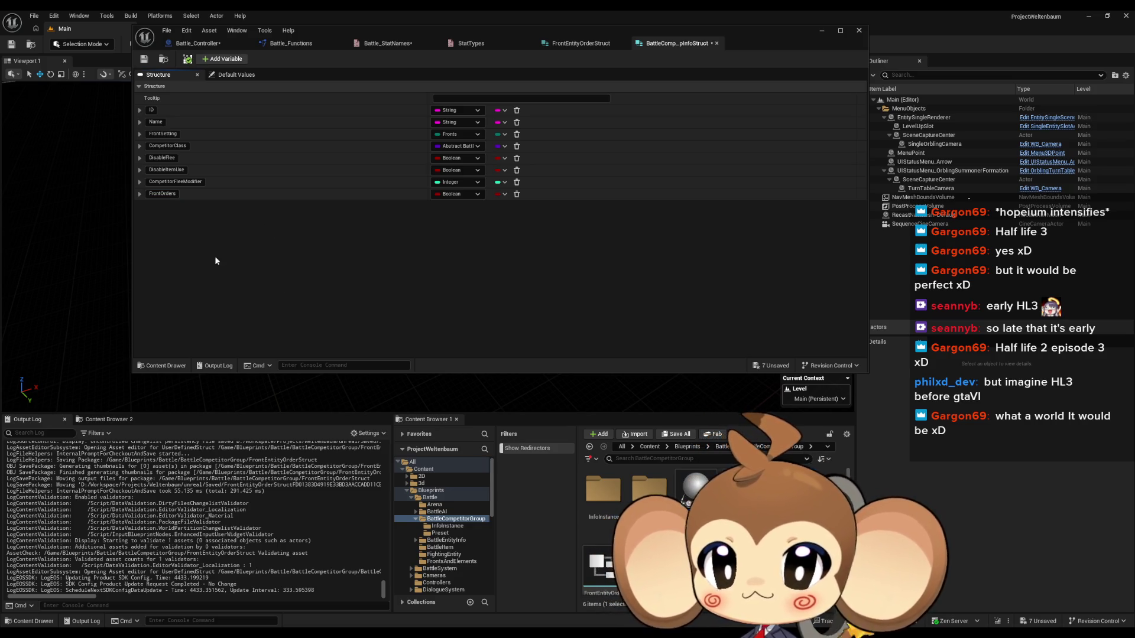
left_click_drag(137, 194, 138, 142)
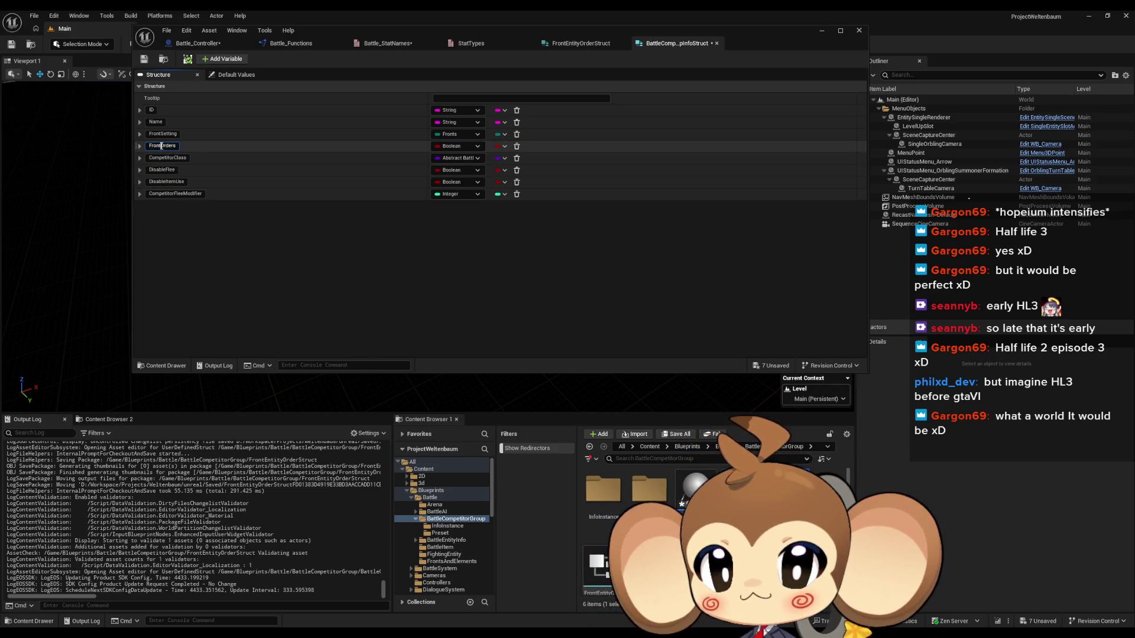
type("Entity")
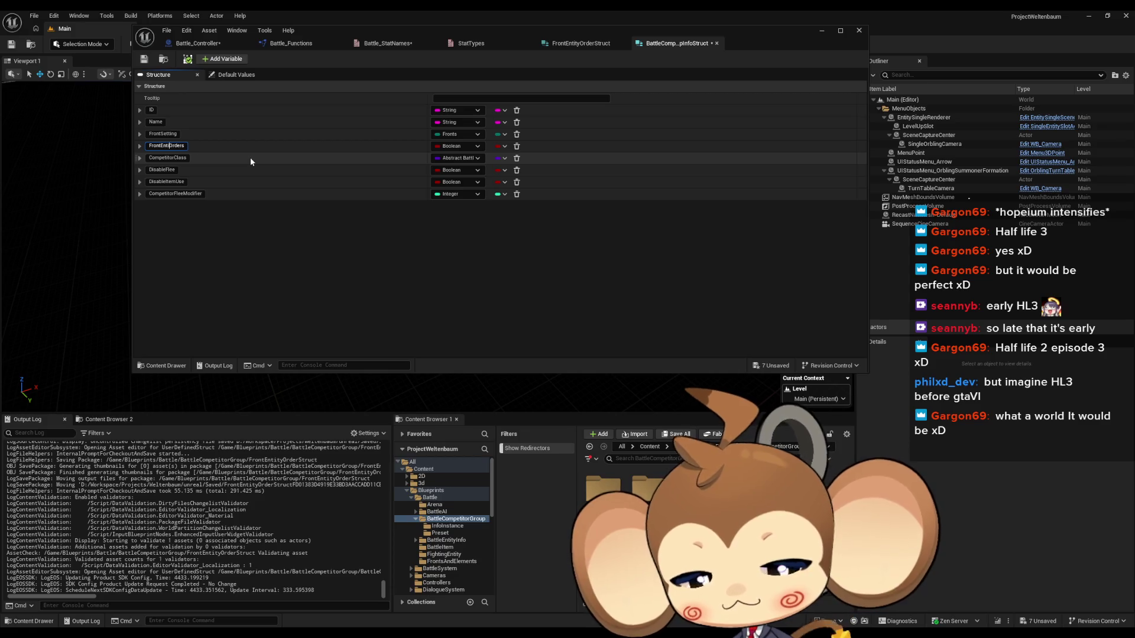
key("Return")
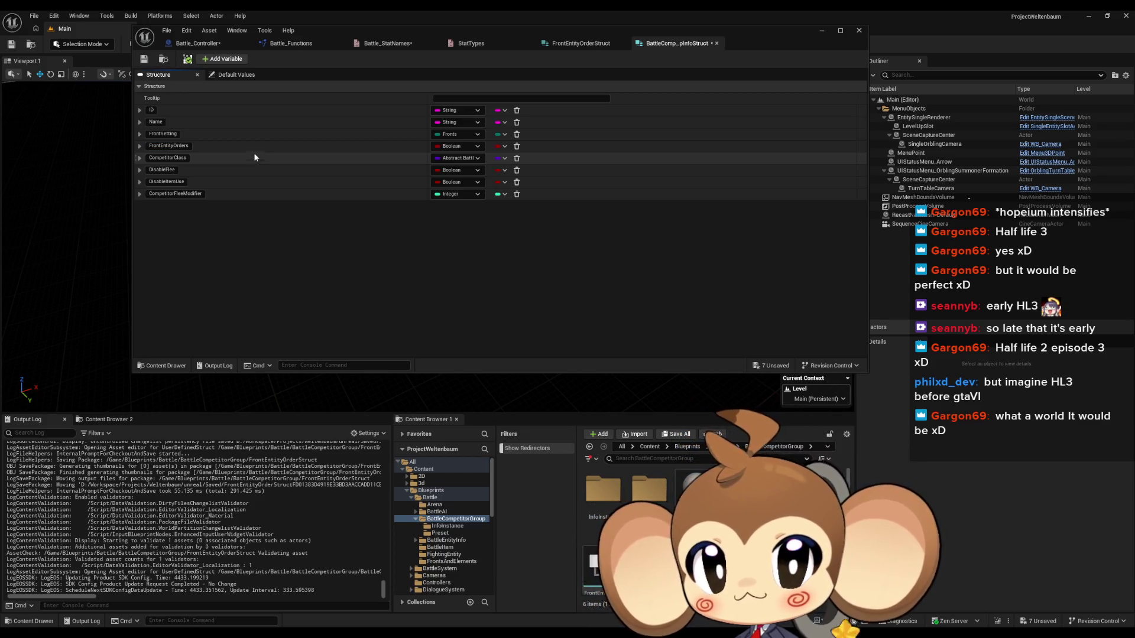
Make FrontEntityOrders a String-keyed map with Front Entity Order Struct values, and save.
left_click(500, 147)
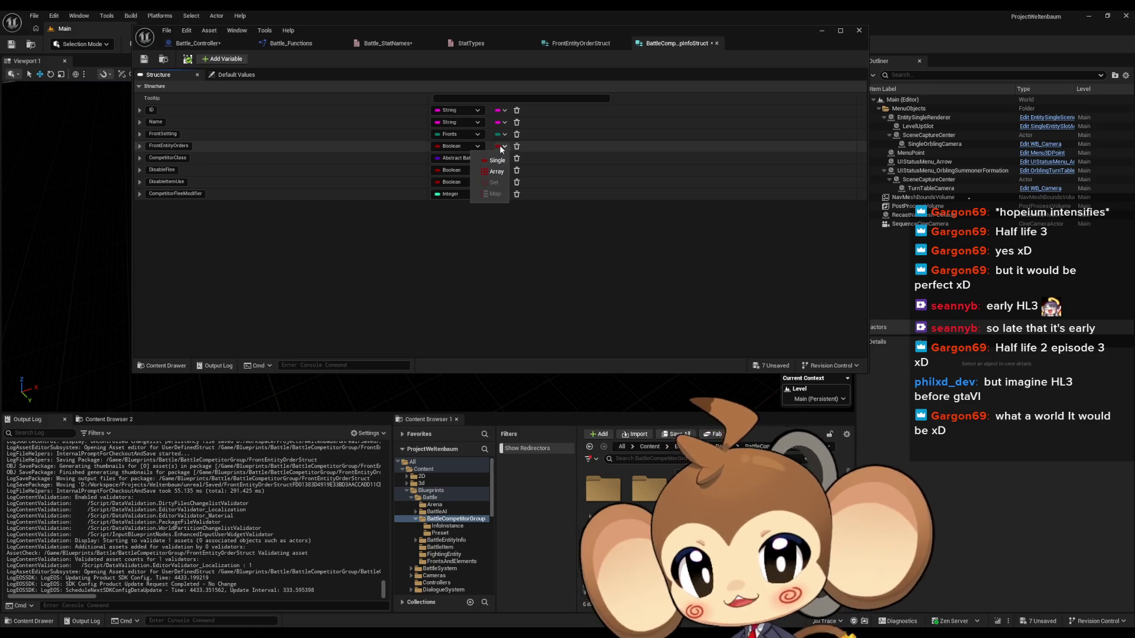
left_click(500, 147)
left_click(462, 146)
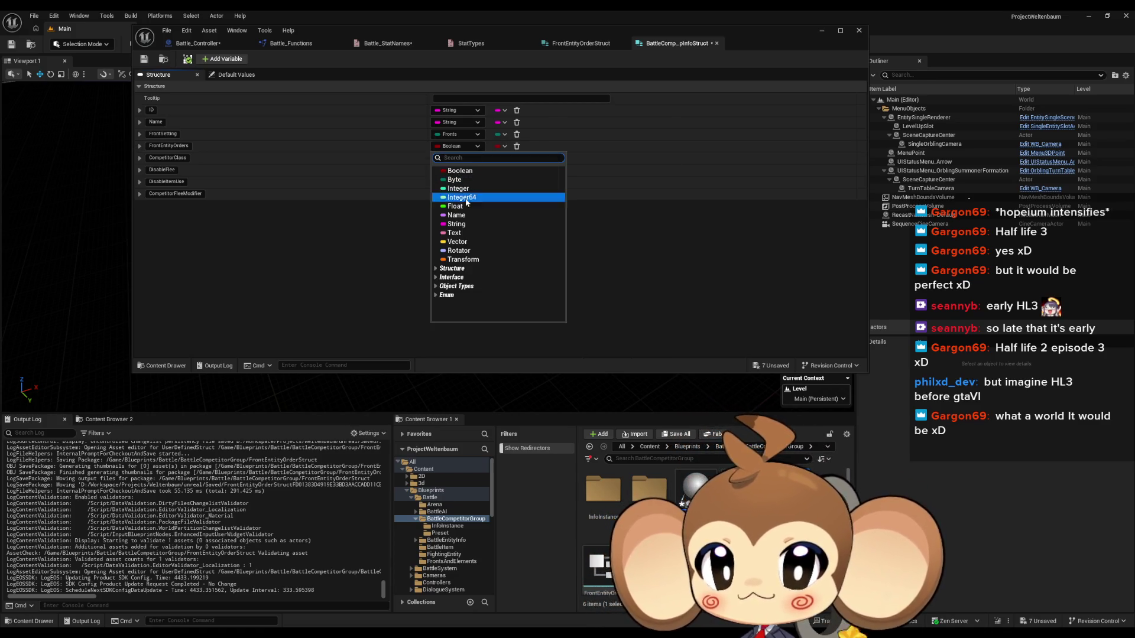
key("Escape")
left_click(500, 147)
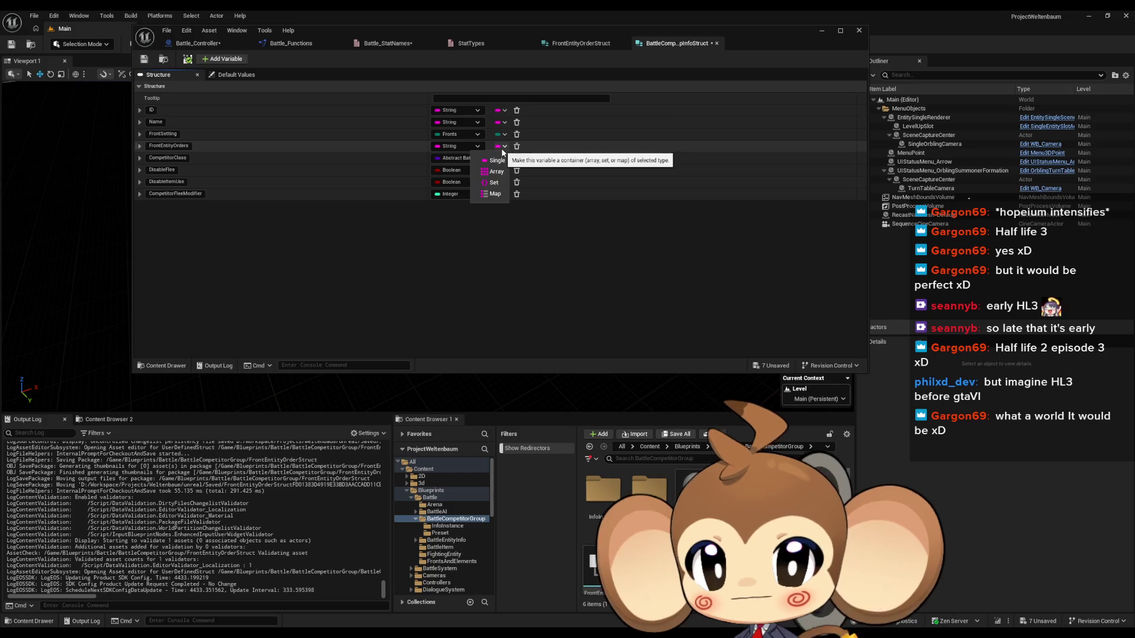
left_click(496, 196)
left_click(529, 145)
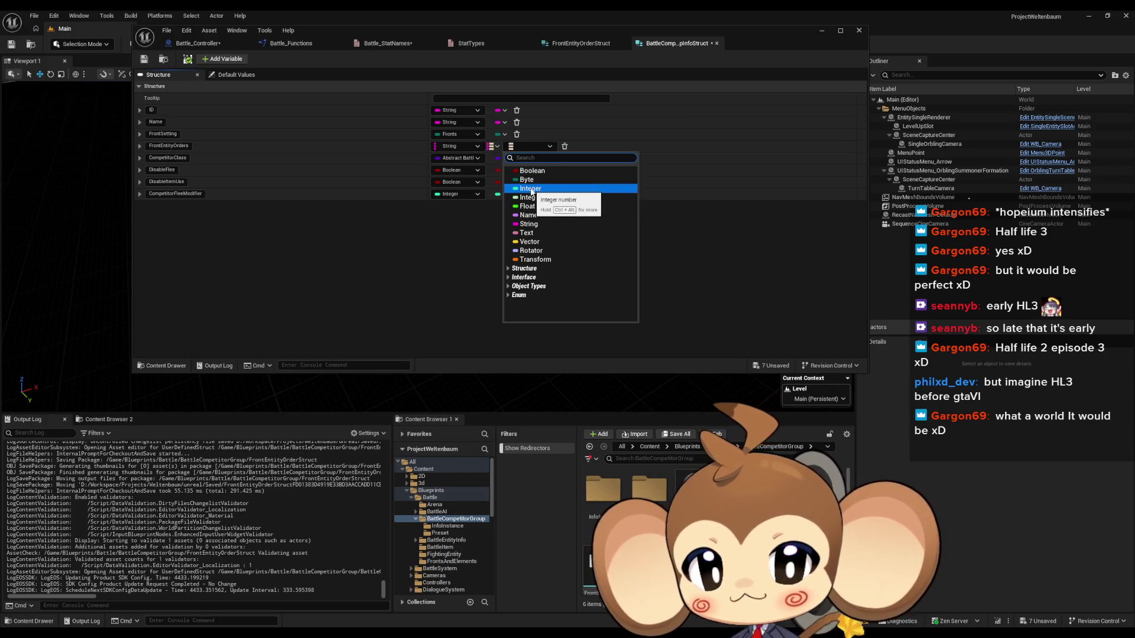
type("fro")
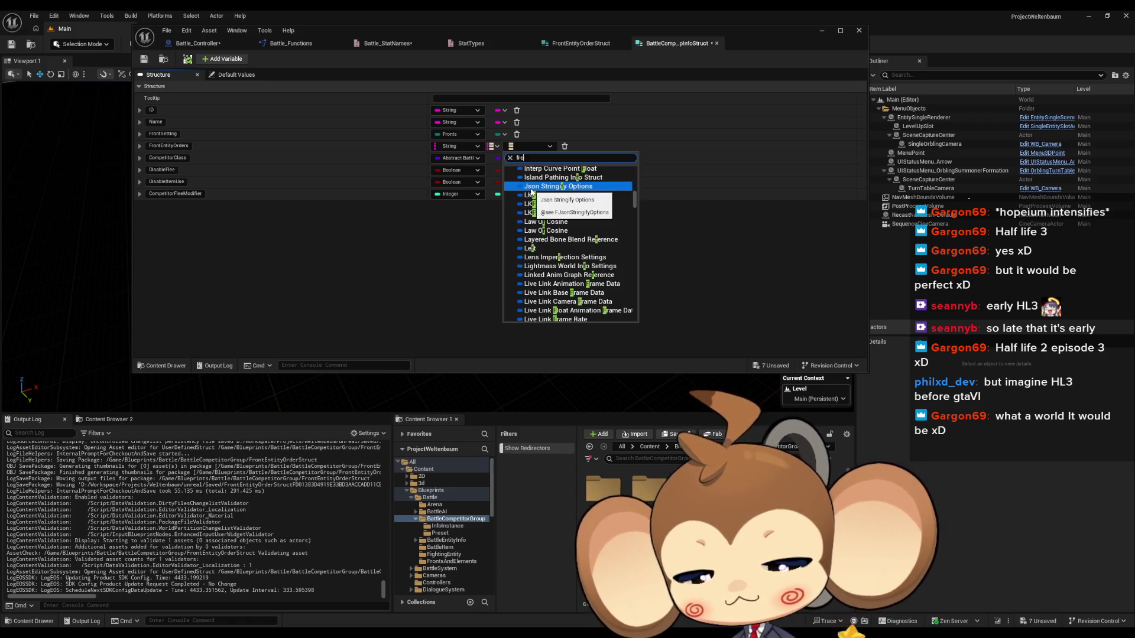
type("nt order")
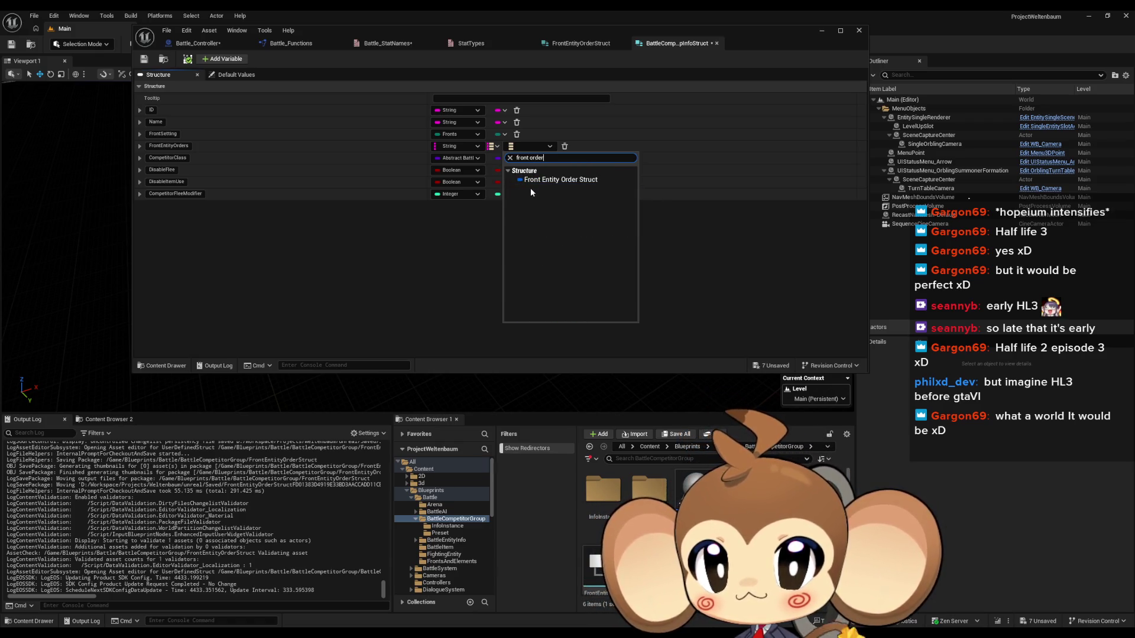
left_click(551, 181)
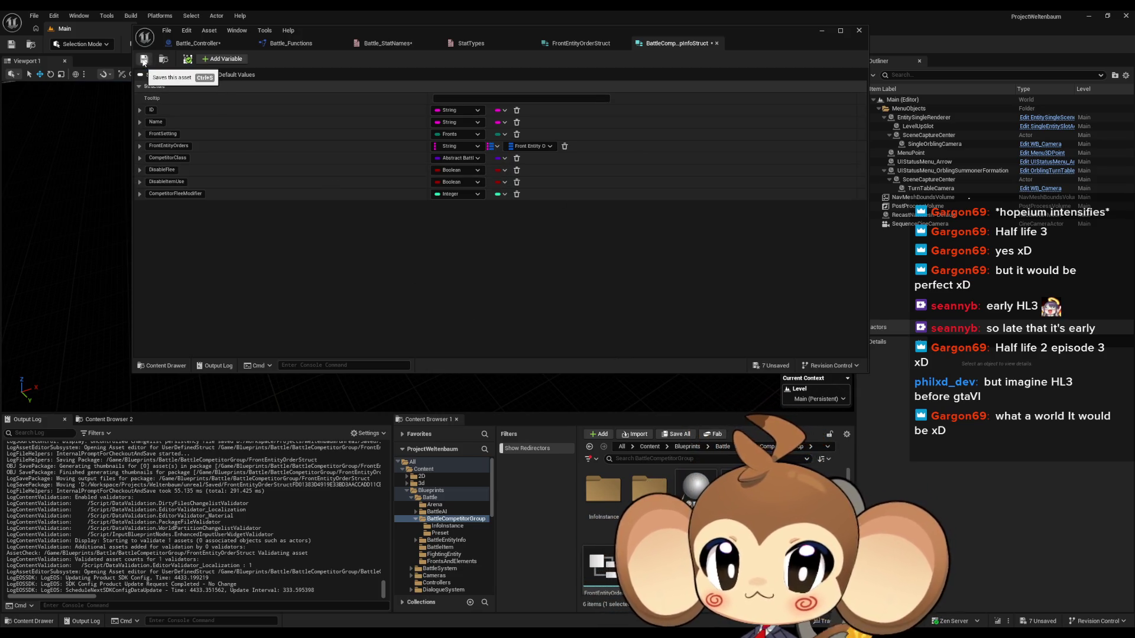
left_click(143, 60)
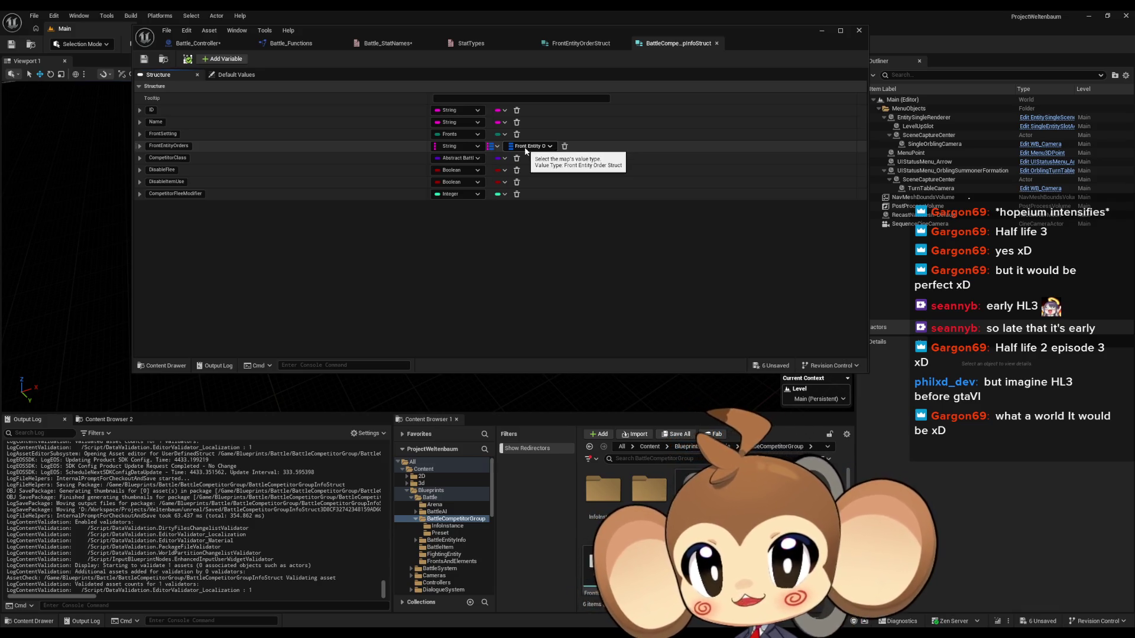
Switch back to the FrontEntityOrderStruct editor tab.
left_click(580, 43)
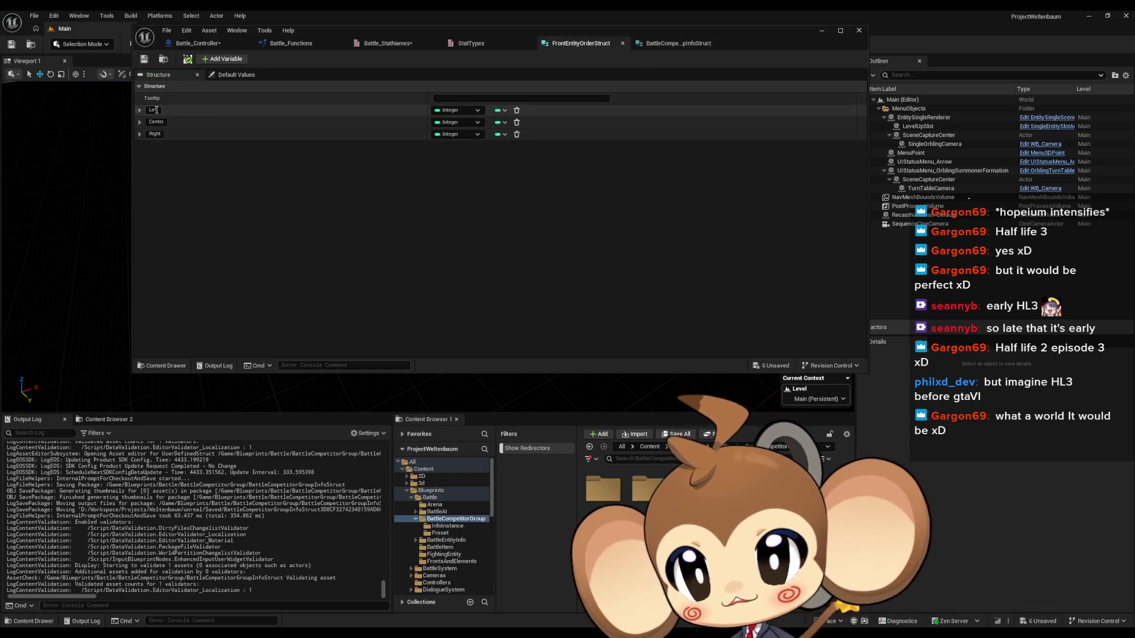
Toggle the Left member's details, then close and restore the struct's member list panel.
left_click(140, 110)
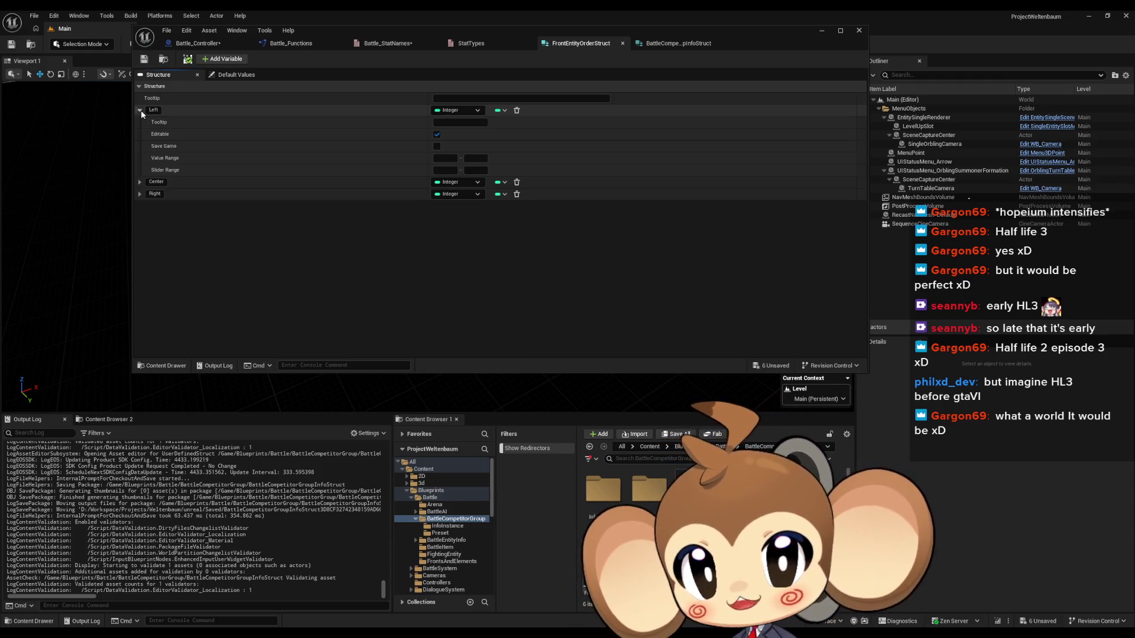
left_click(140, 110)
left_click(140, 110)
left_click(140, 110)
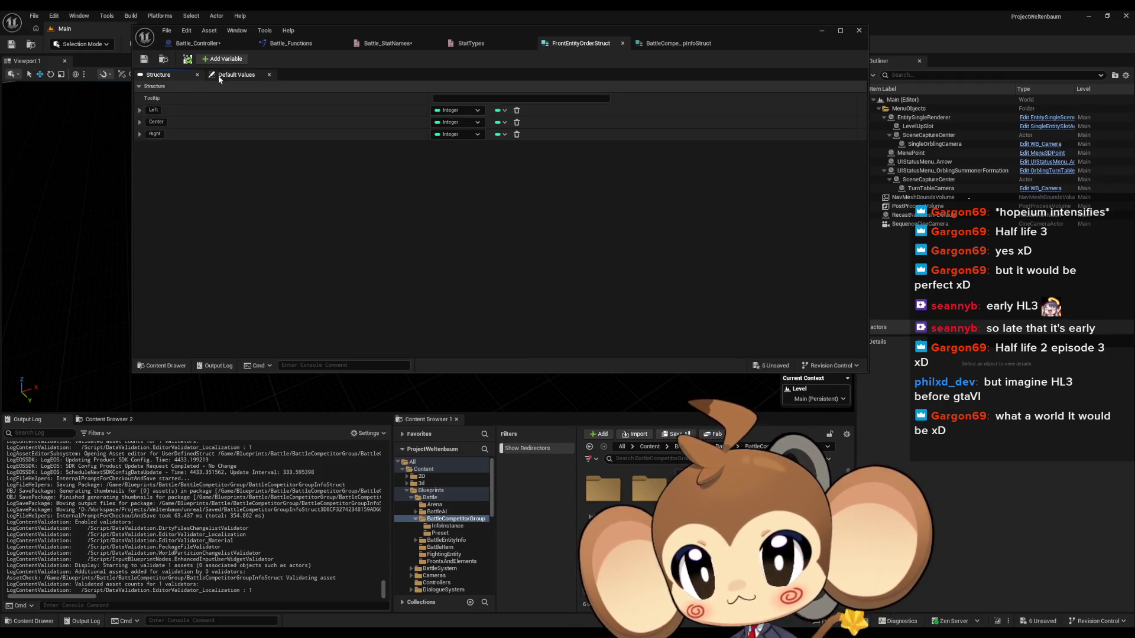
left_click(197, 74)
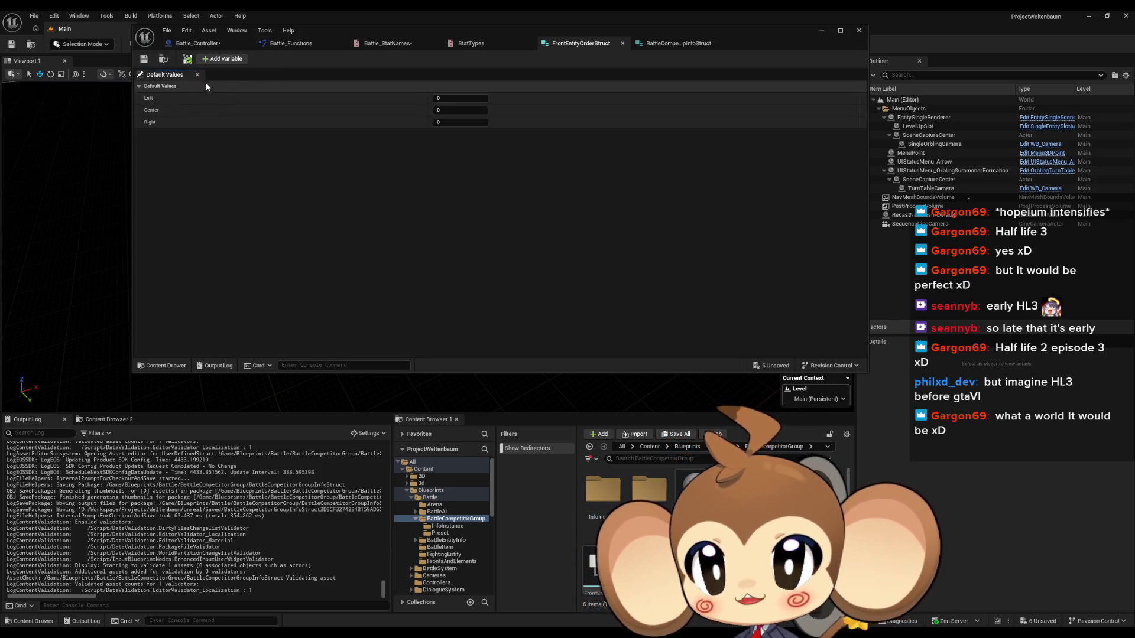
left_click(239, 31)
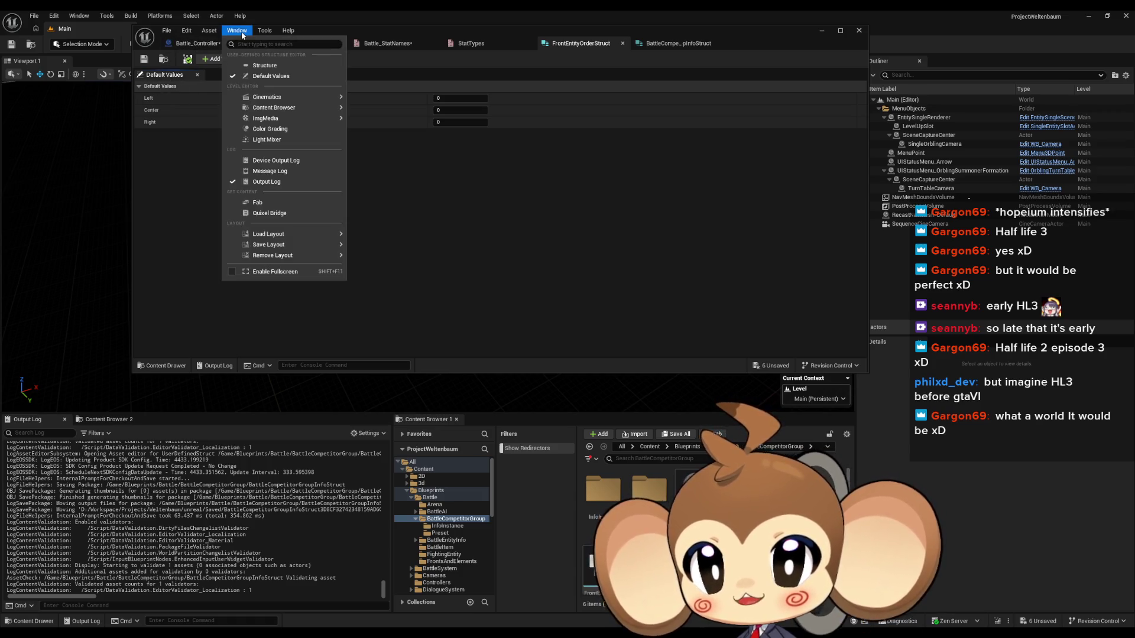
left_click(266, 65)
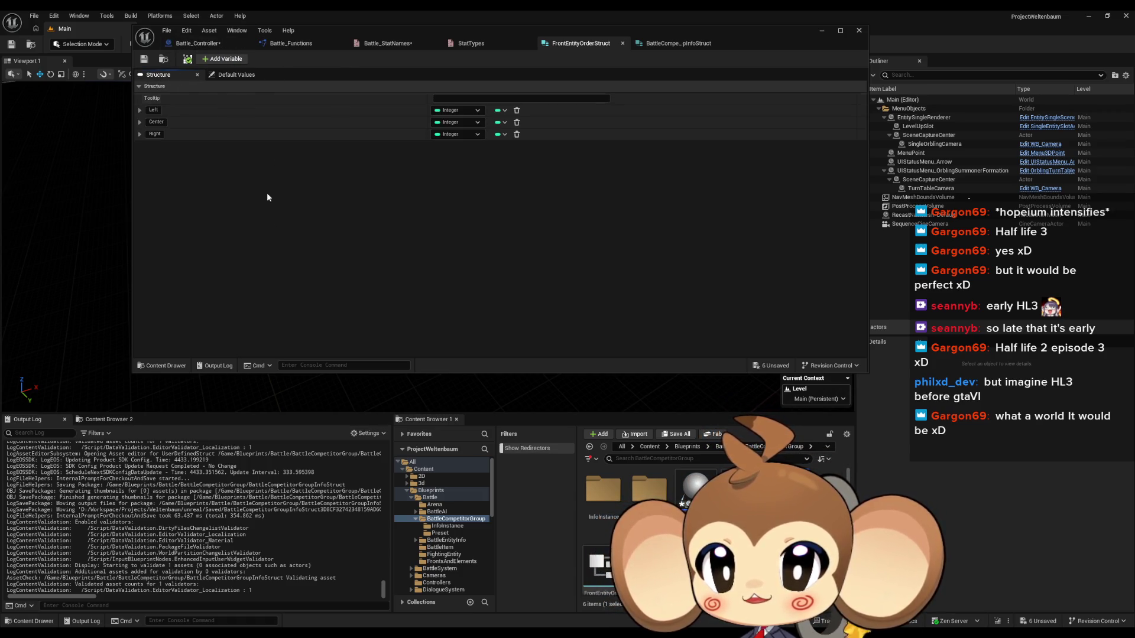
Save FrontEntityOrderStruct and return to the Battle_Controller RoundPhase2 graph.
left_click(143, 59)
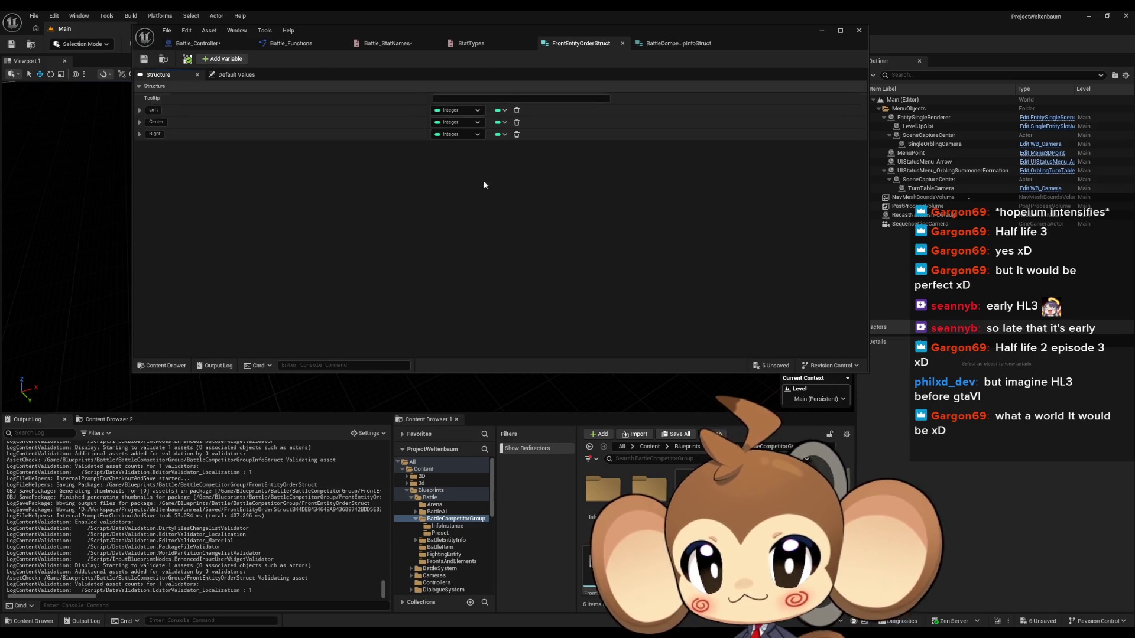
left_click(279, 44)
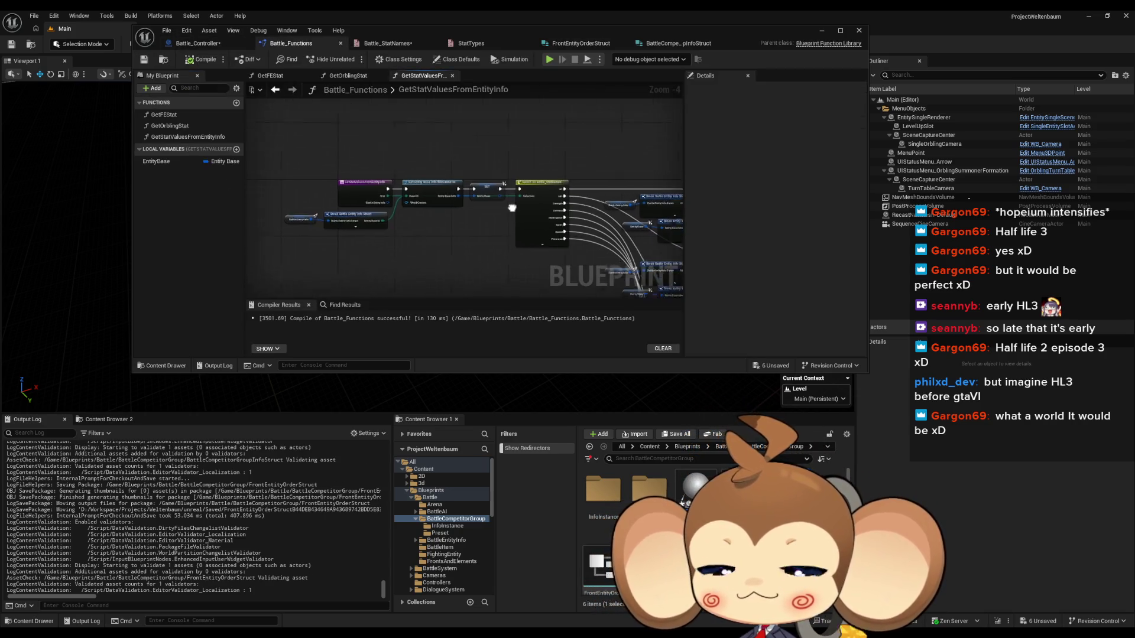
left_click(198, 44)
Maximize the blueprint editor and paste a copy of the Battle Competitor 1 node.
left_click_drag(404, 33, 437, 111)
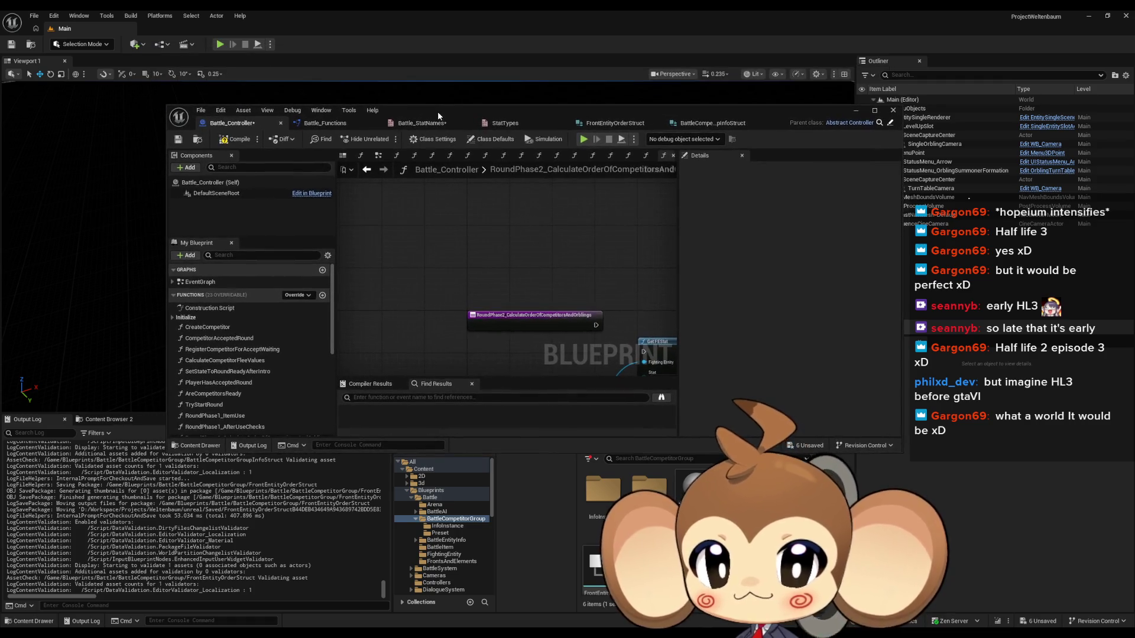
double_click(438, 111)
mouse_move(606, 189)
left_mouse_down()
mouse_move(376, 189)
mouse_move(382, 203)
mouse_move(543, 216)
left_mouse_up()
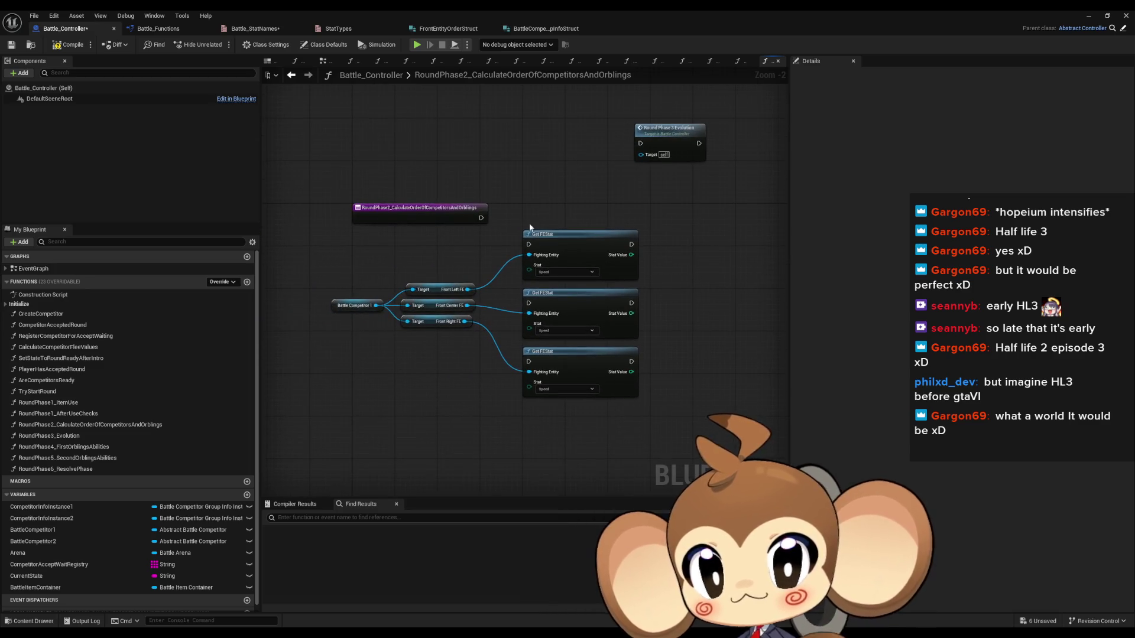
left_click(358, 306)
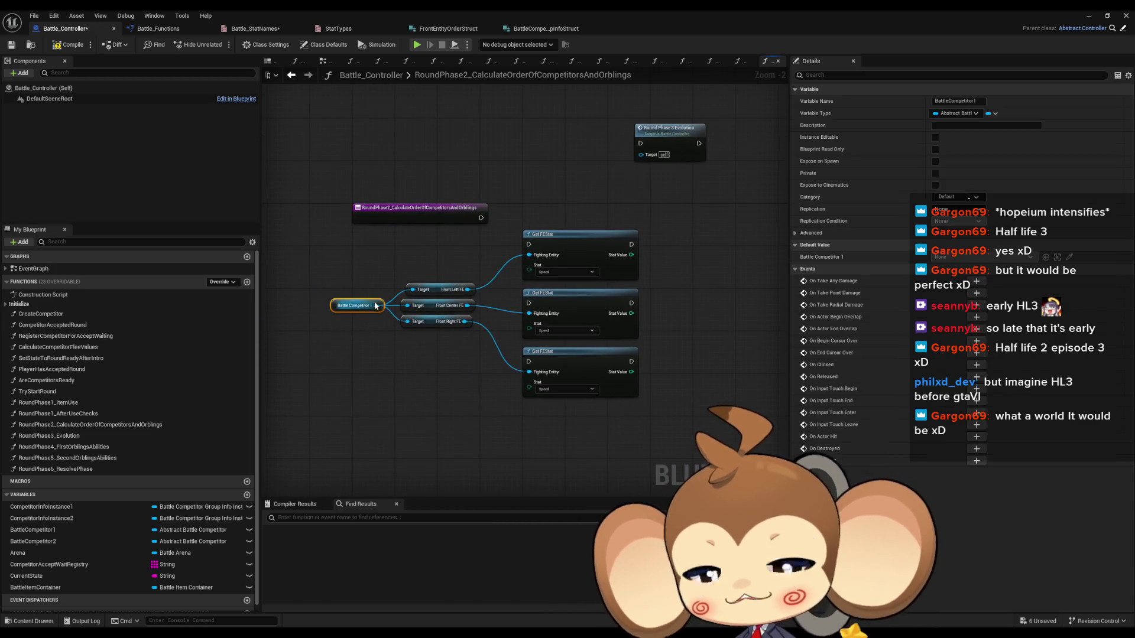
mouse_move(530, 425)
left_mouse_down()
mouse_move(473, 363)
mouse_move(469, 389)
left_mouse_up()
key("ctrl+c")
key("ctrl+v")
Add a Get Battle Group Instance node from the copied competitor and place it alongside.
type("get")
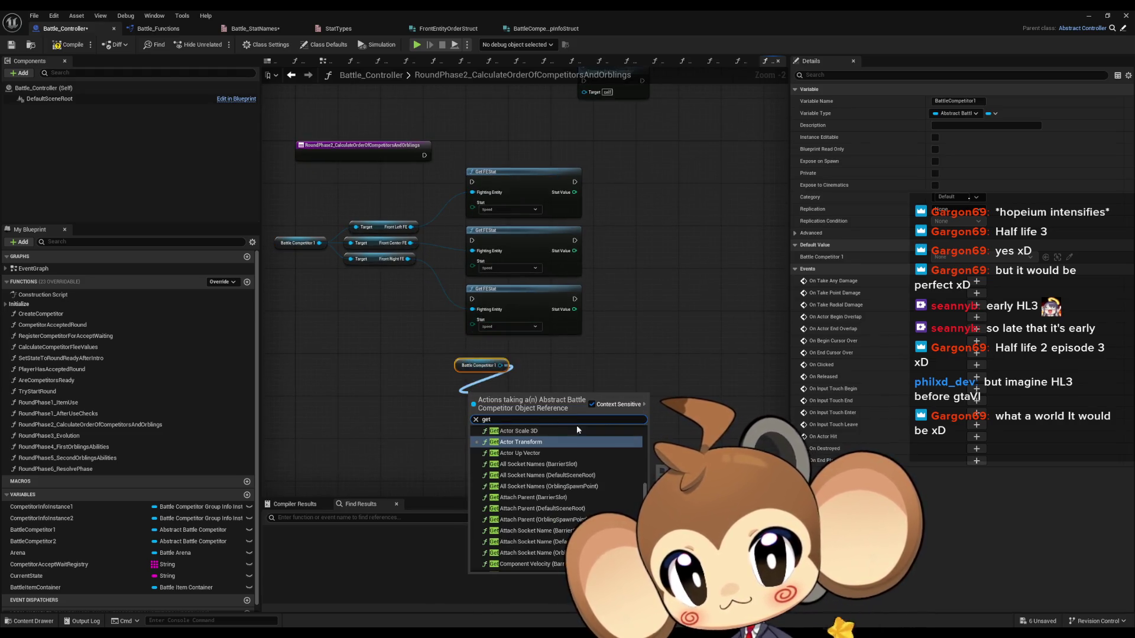
scroll(556, 496, "down", 10)
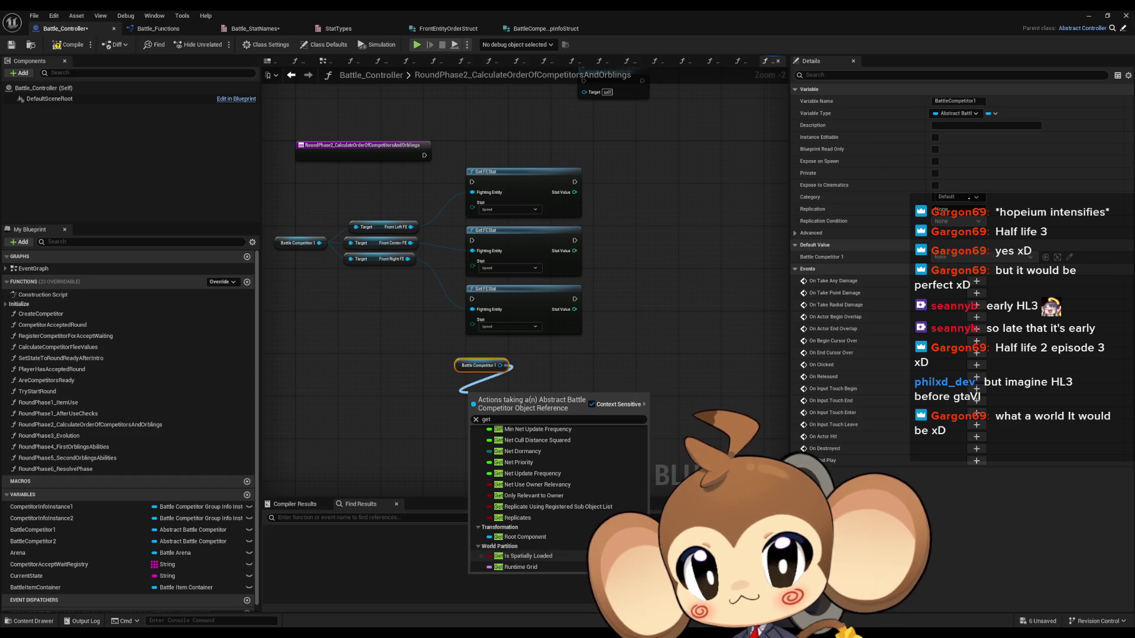
scroll(556, 508, "up", 3)
scroll(586, 549, "down", 5)
scroll(586, 549, "up", 6)
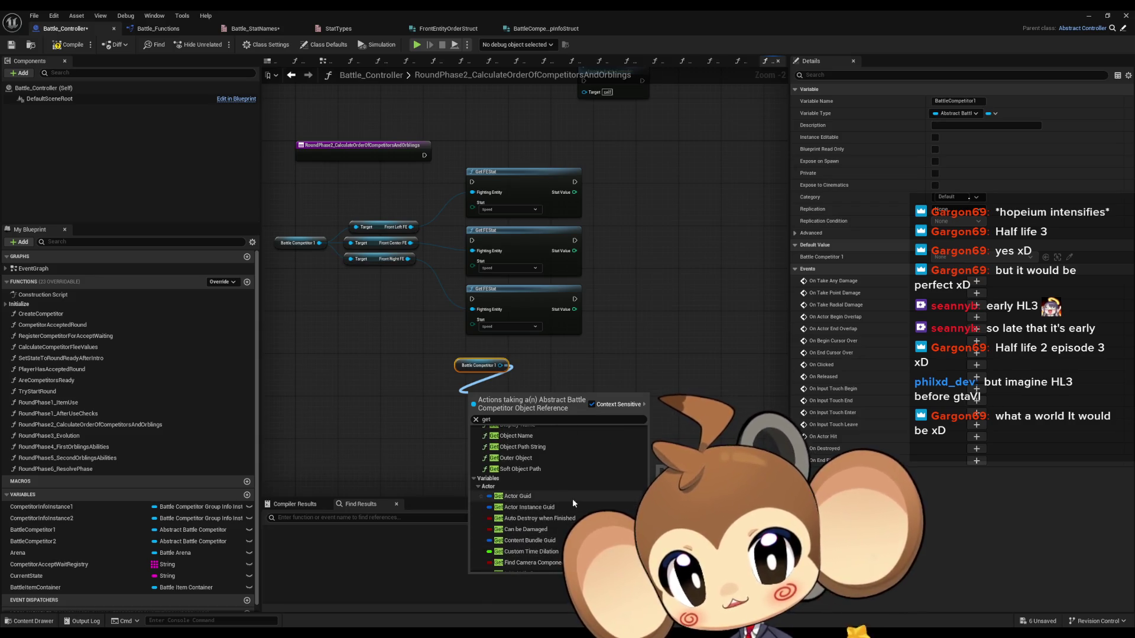
scroll(569, 506, "down", 1)
left_click(479, 474)
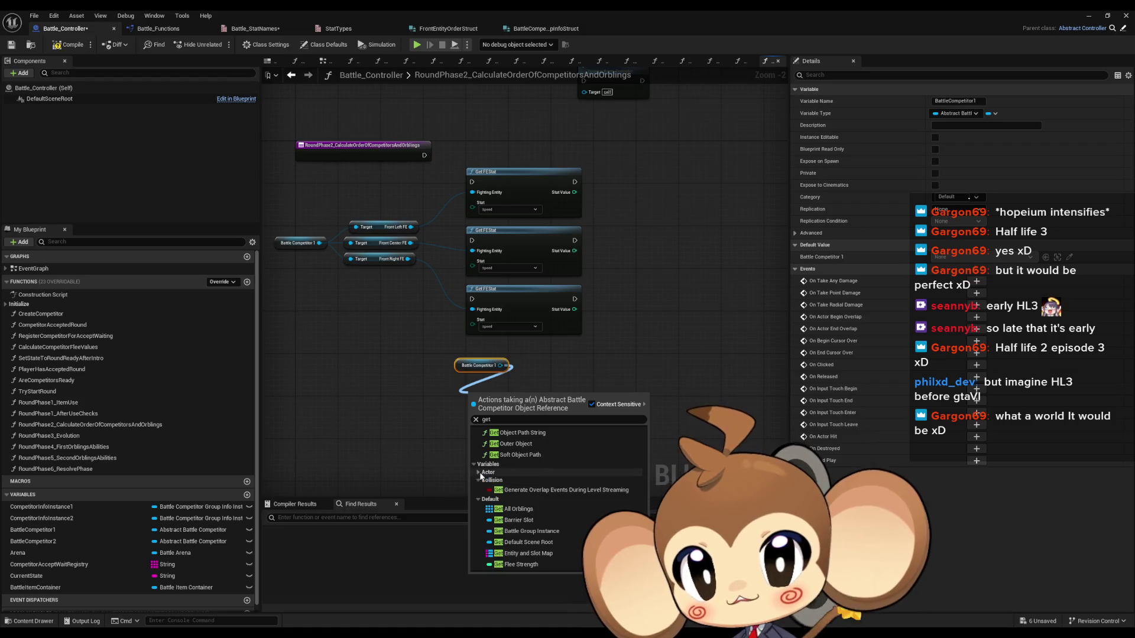
left_click(479, 480)
scroll(532, 480, "down", 2)
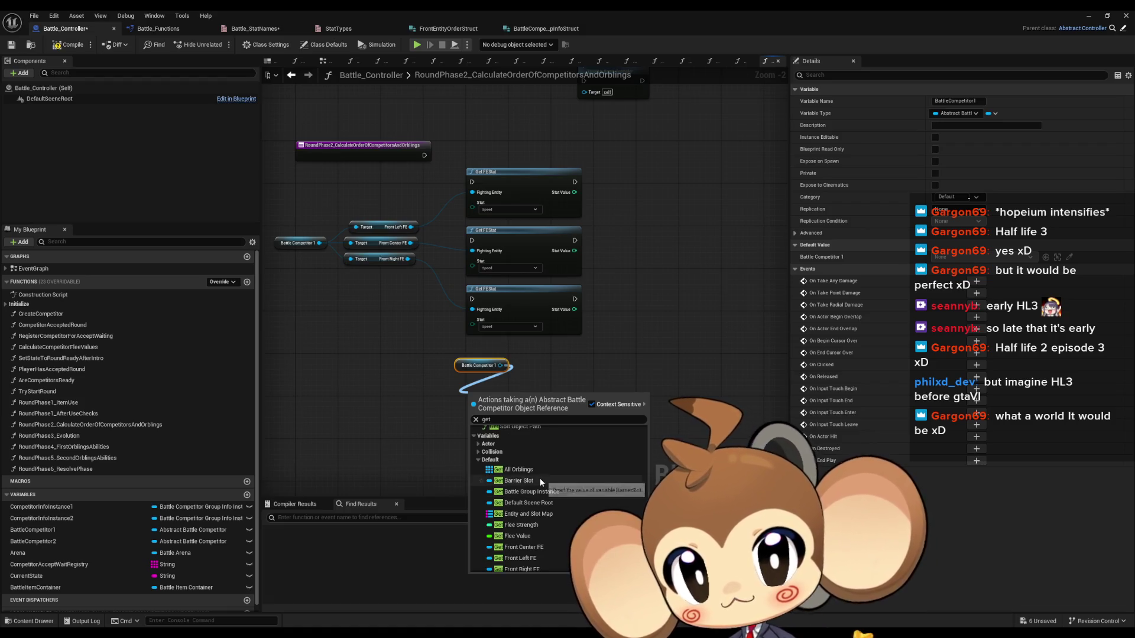
left_click(556, 492)
left_click_drag(494, 392, 467, 375)
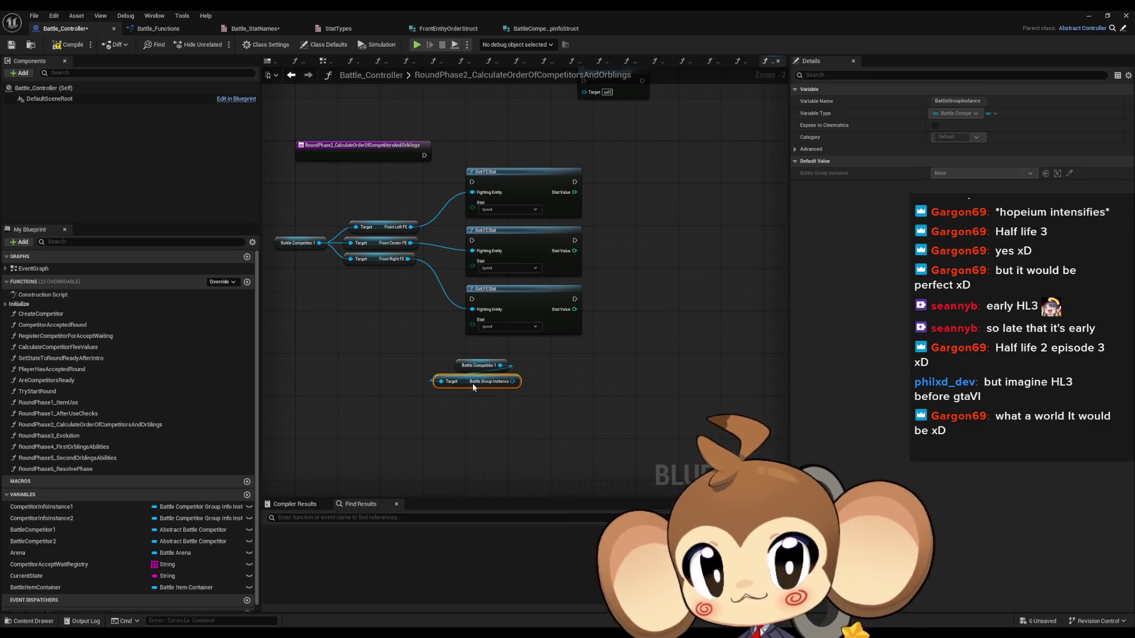
left_click(506, 417)
Browse Battle Competitor 1's output actions for 'get' and 'call' without adding a node.
scroll(496, 421, "up", 2)
right_click(502, 414)
key("Escape")
mouse_move(502, 347)
left_mouse_down()
mouse_move(579, 384)
mouse_move(567, 375)
left_mouse_up()
type("get")
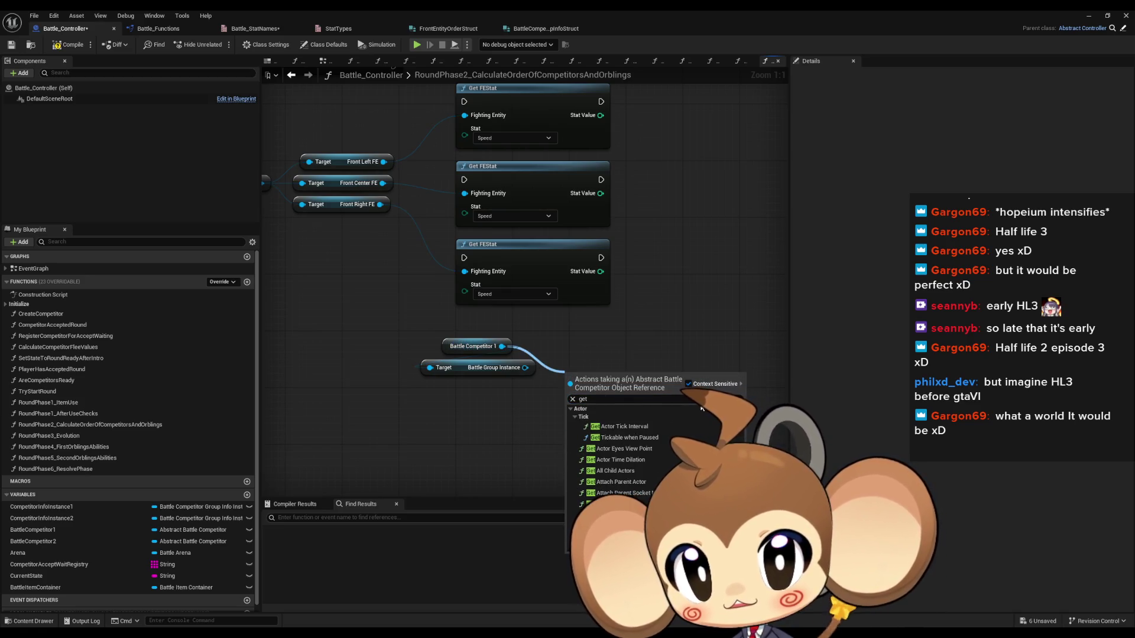
left_click(574, 417)
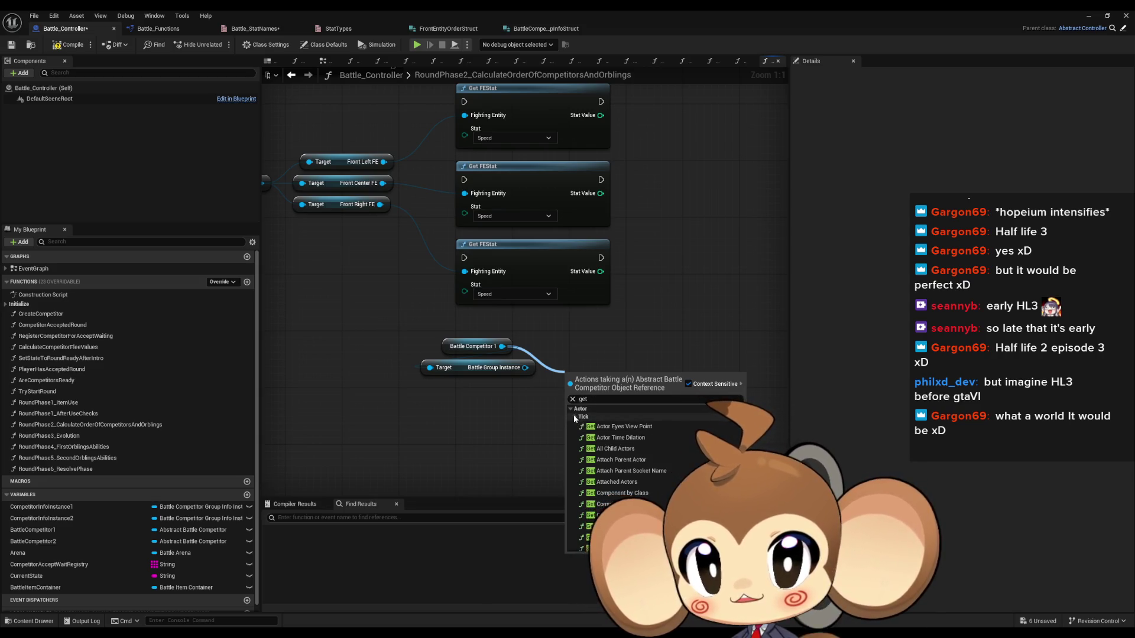
left_click(571, 408)
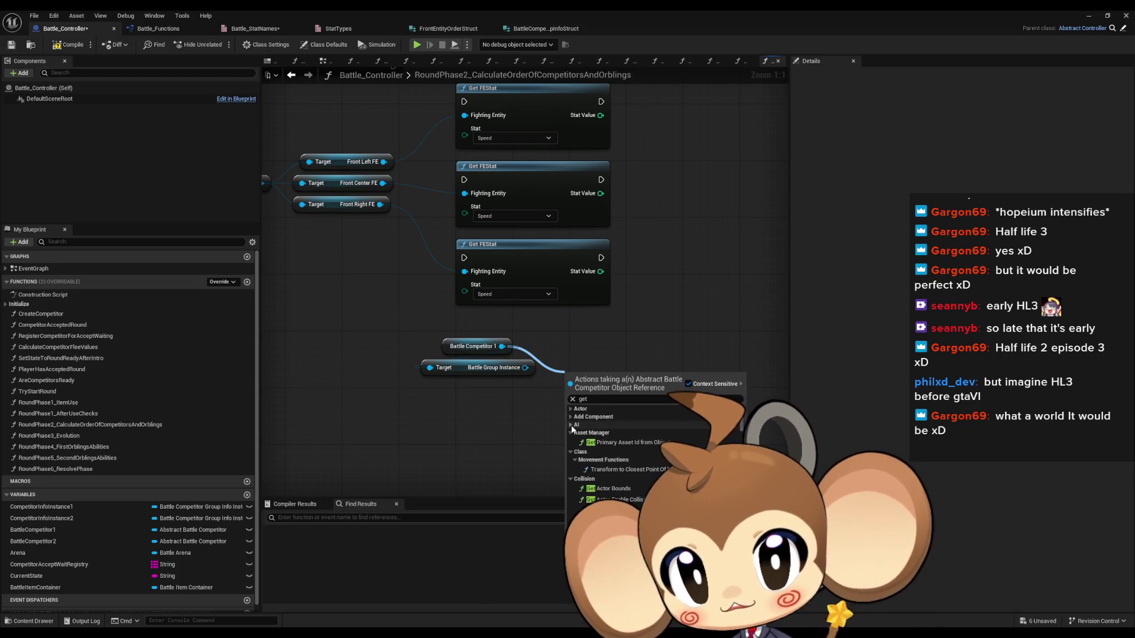
left_click(571, 432)
left_click(571, 440)
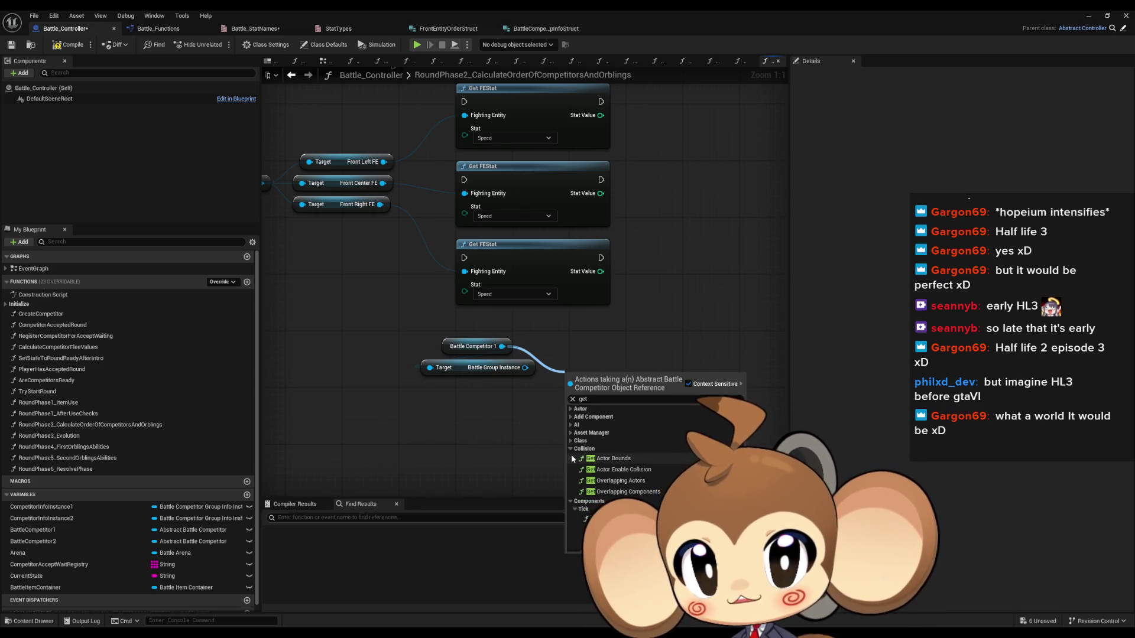
left_click(571, 449)
left_click(571, 457)
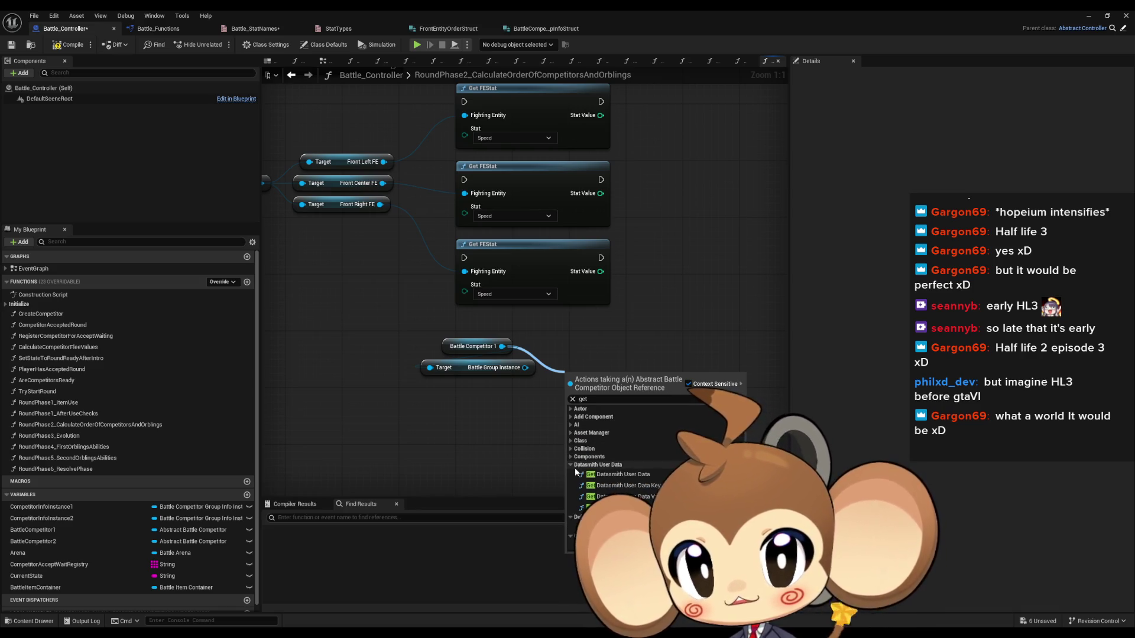
double_click(598, 400)
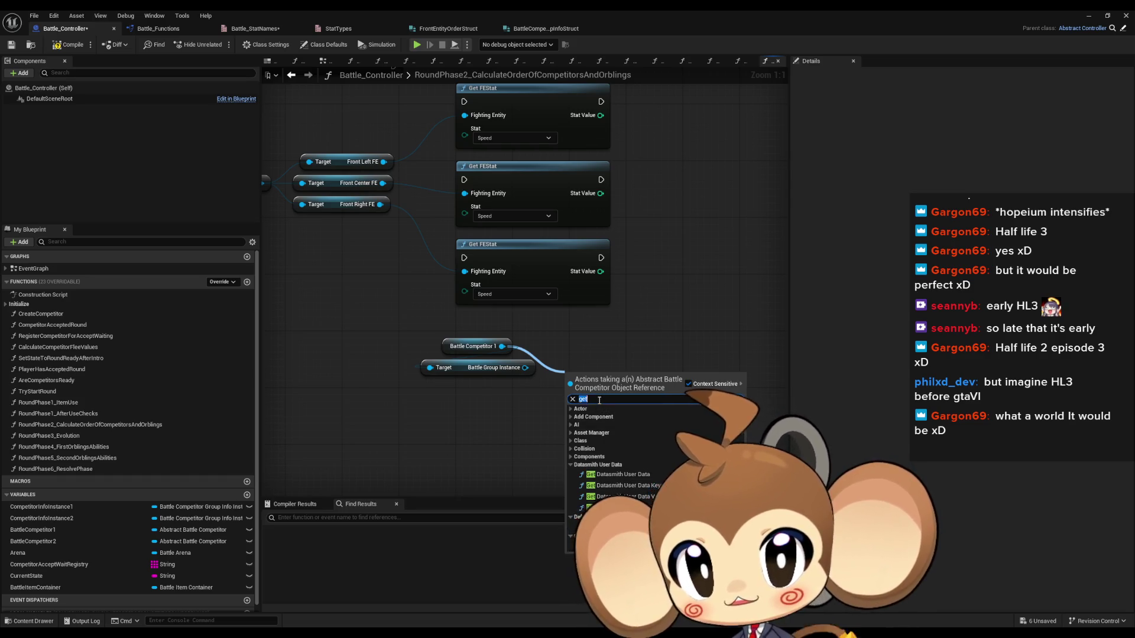
type("call")
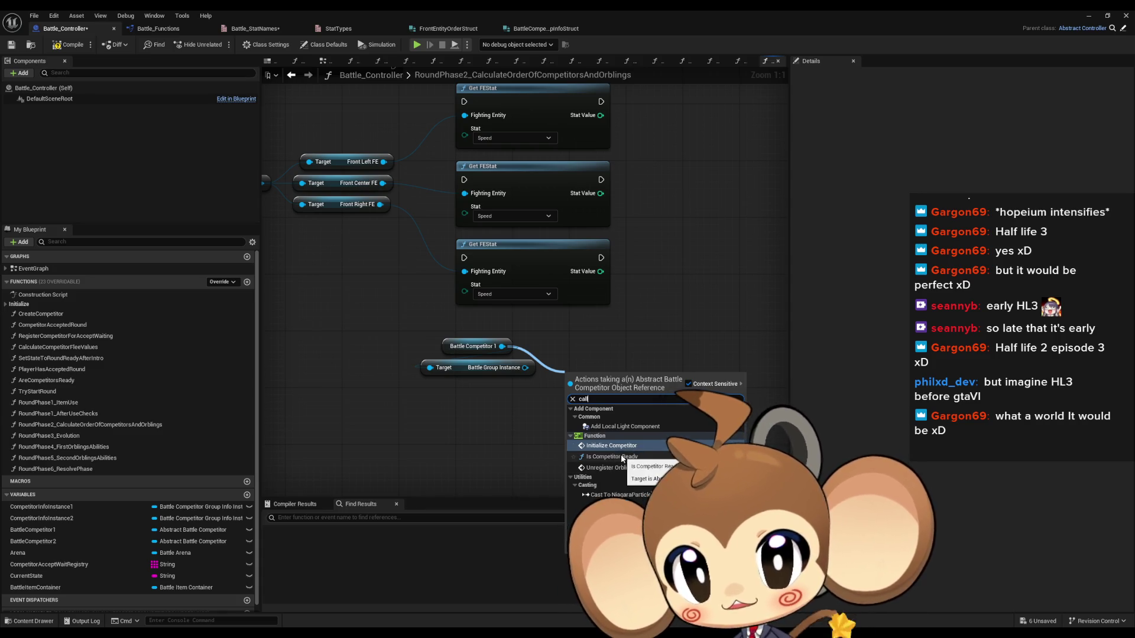
left_click(512, 390)
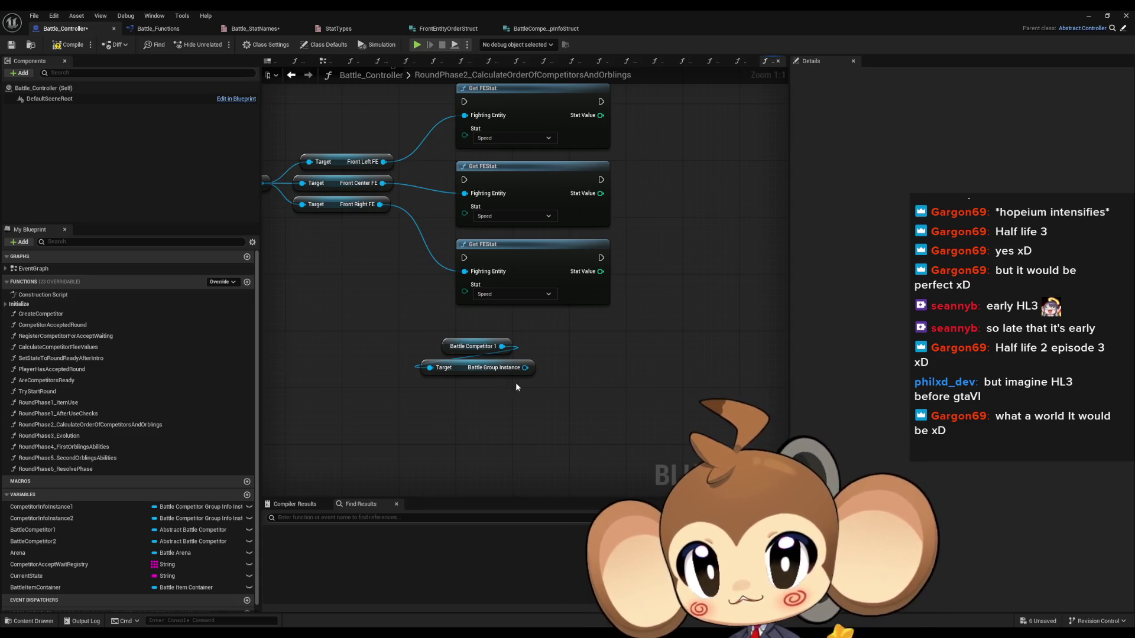
From the Battle Group Instance output, add a Get Battle Competitor Group Info node.
left_click_drag(525, 367, 444, 408)
type("get")
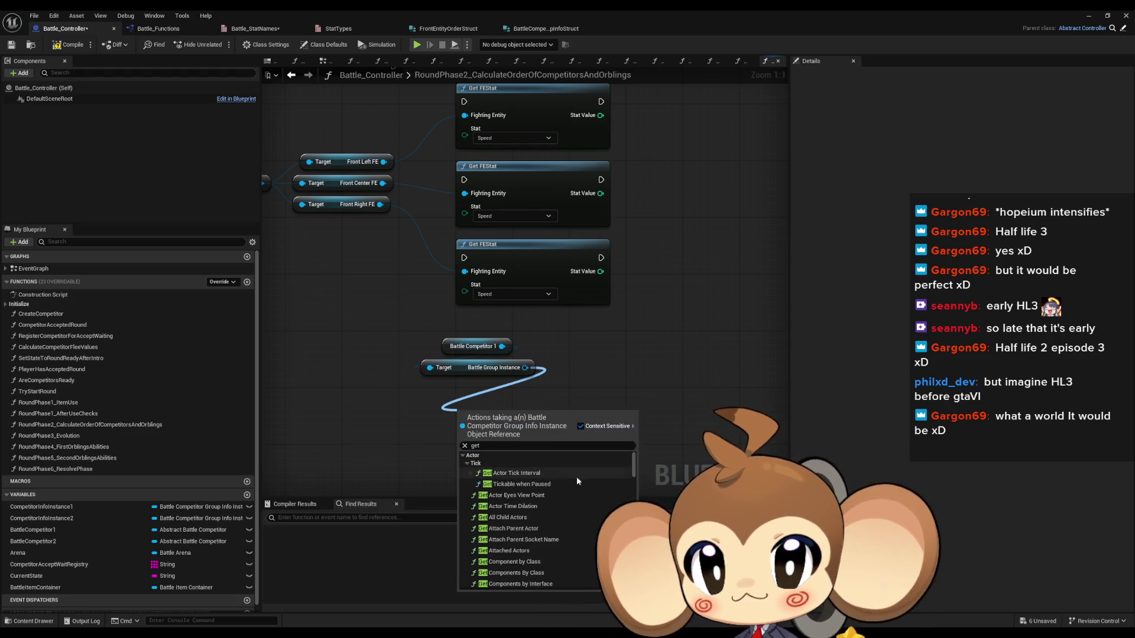
scroll(627, 464, "down", 10)
scroll(534, 548, "up", 5)
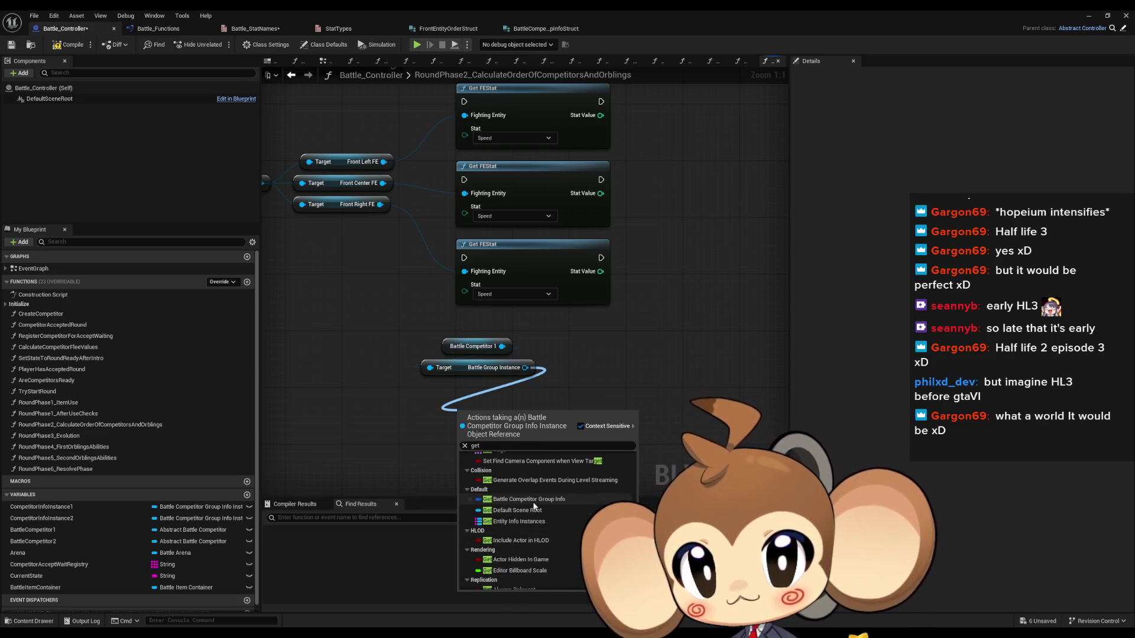
left_click(531, 501)
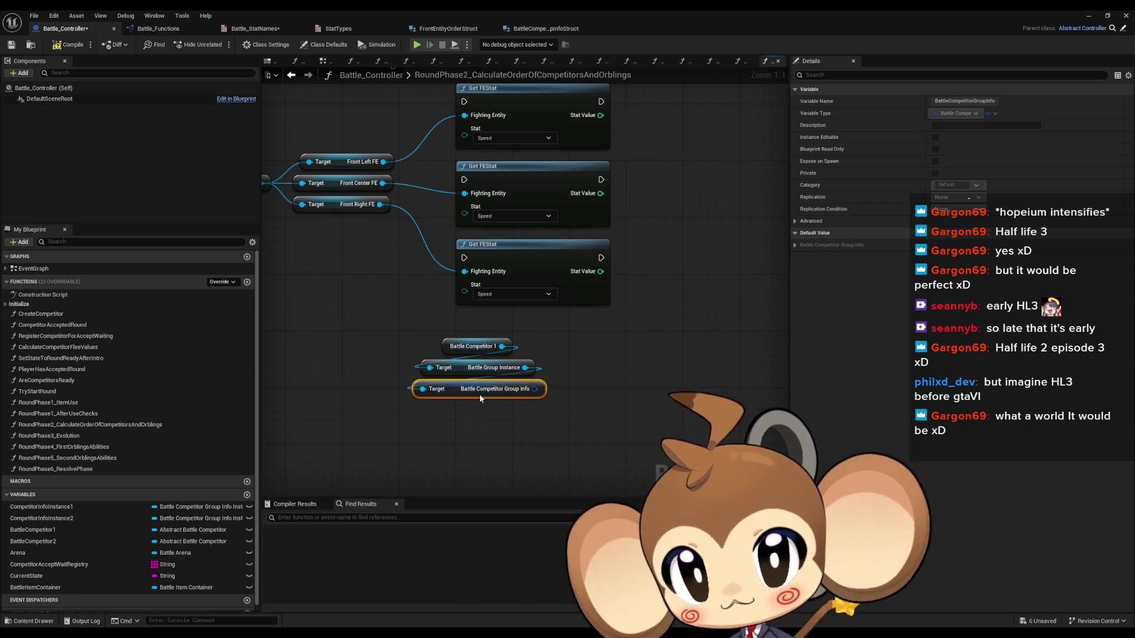
left_click(637, 393)
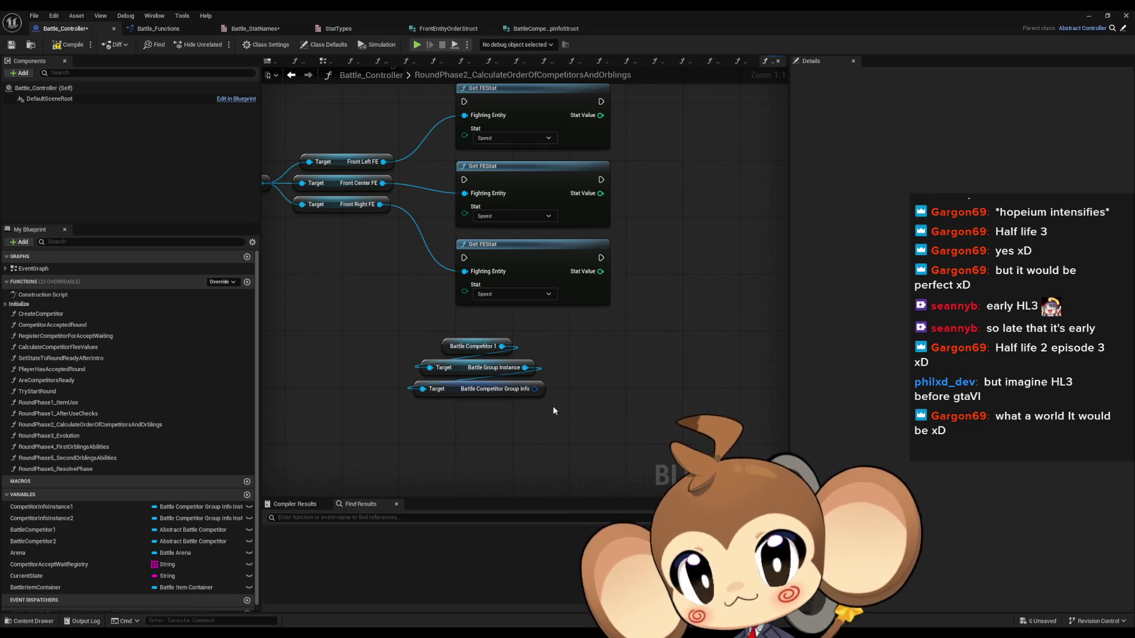
right_click(535, 390)
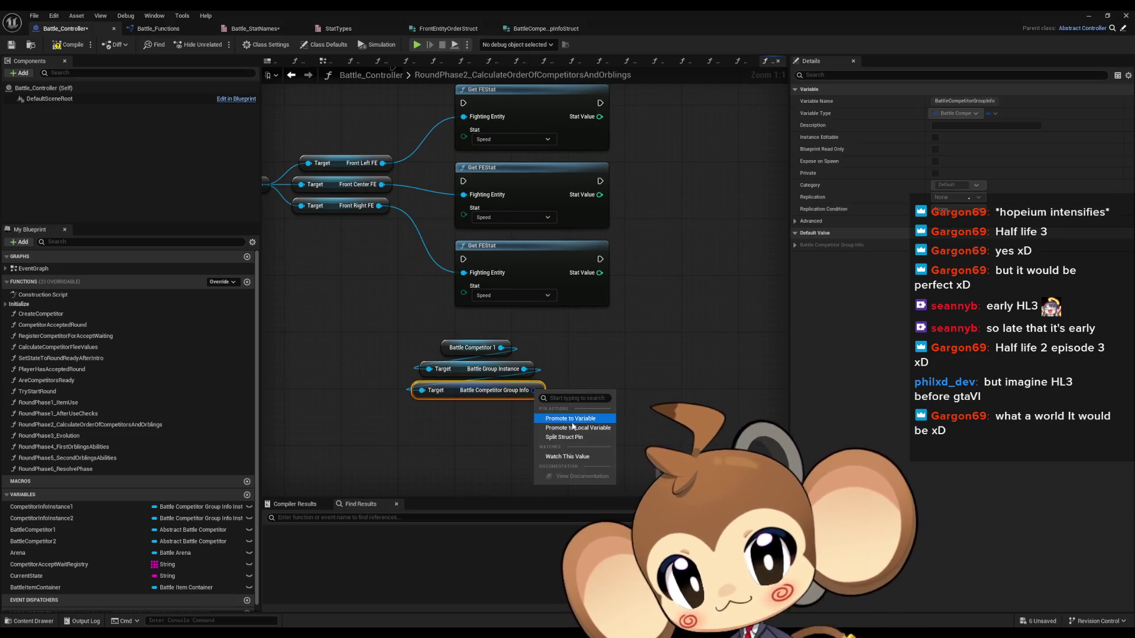
left_click(571, 438)
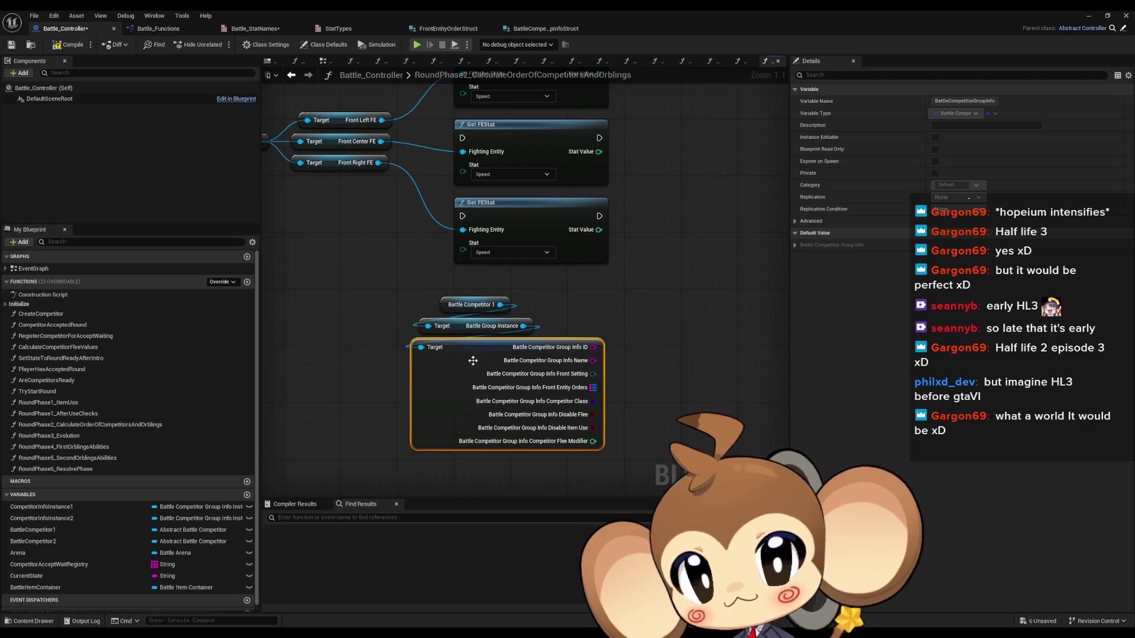
right_click(516, 347)
left_click(591, 392)
left_click_drag(534, 347, 466, 385)
type("brea")
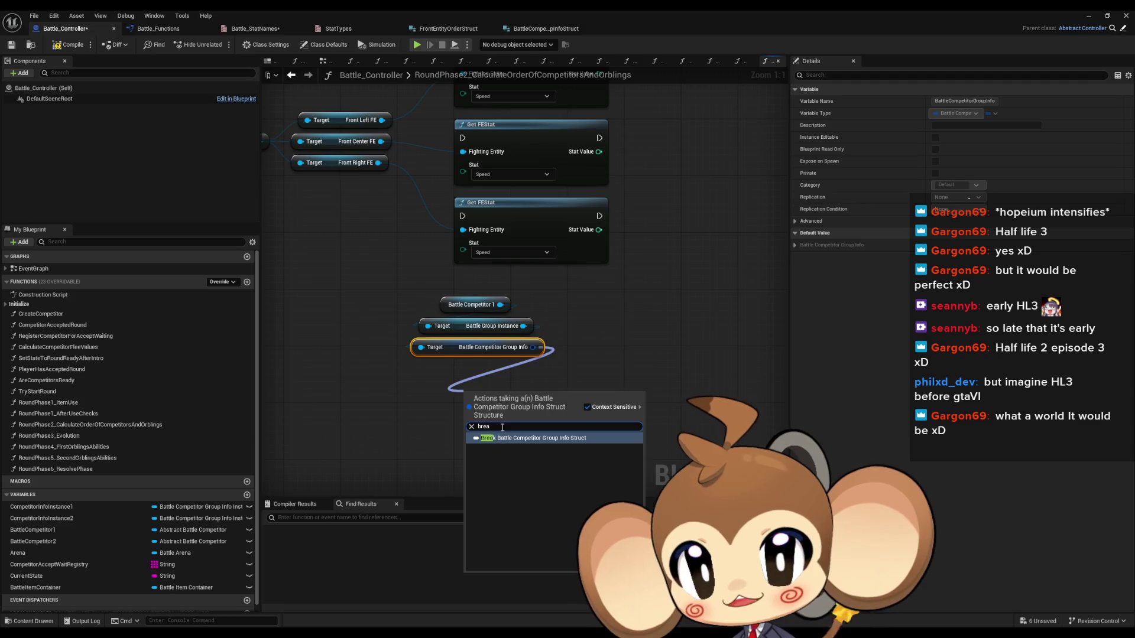
key("Return")
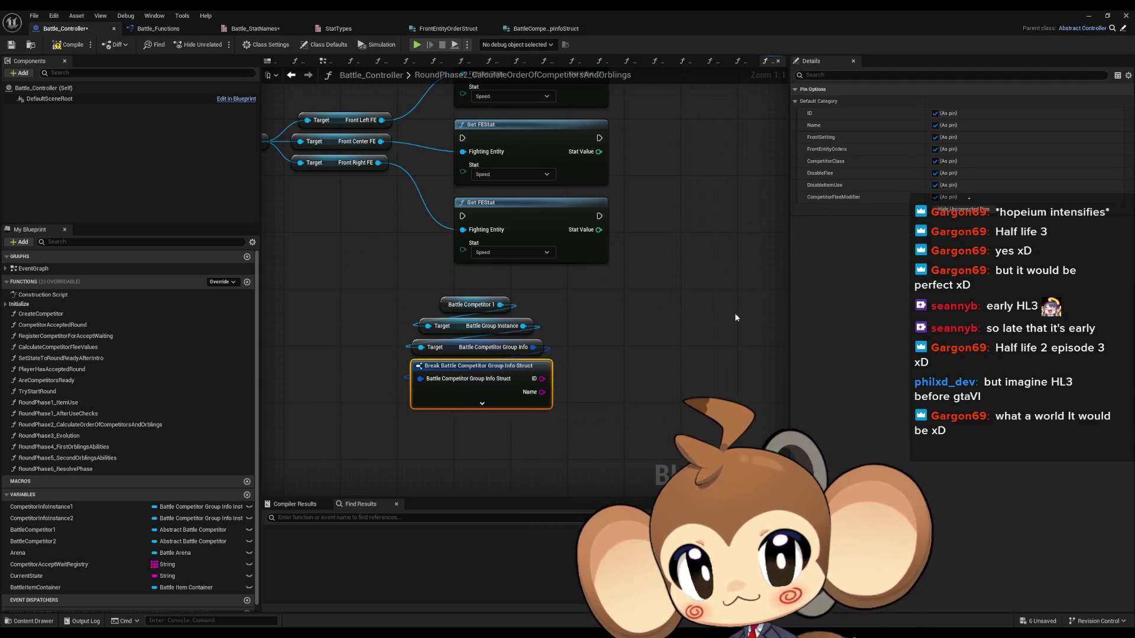
left_click(963, 209)
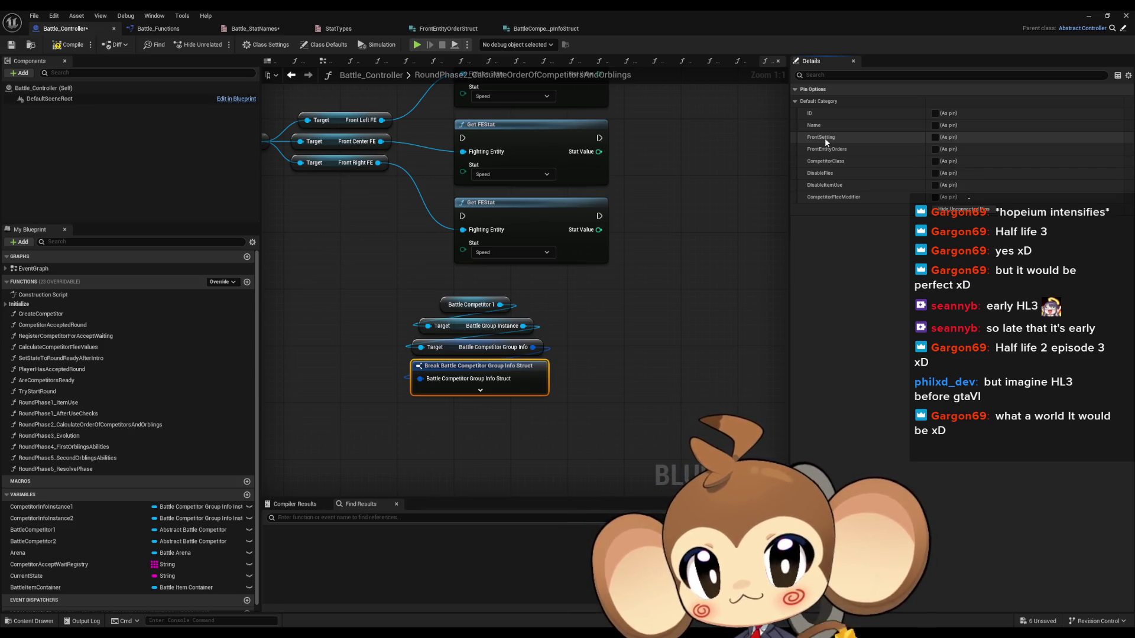
left_click(935, 149)
left_click(637, 288)
scroll(637, 288, "down", 3)
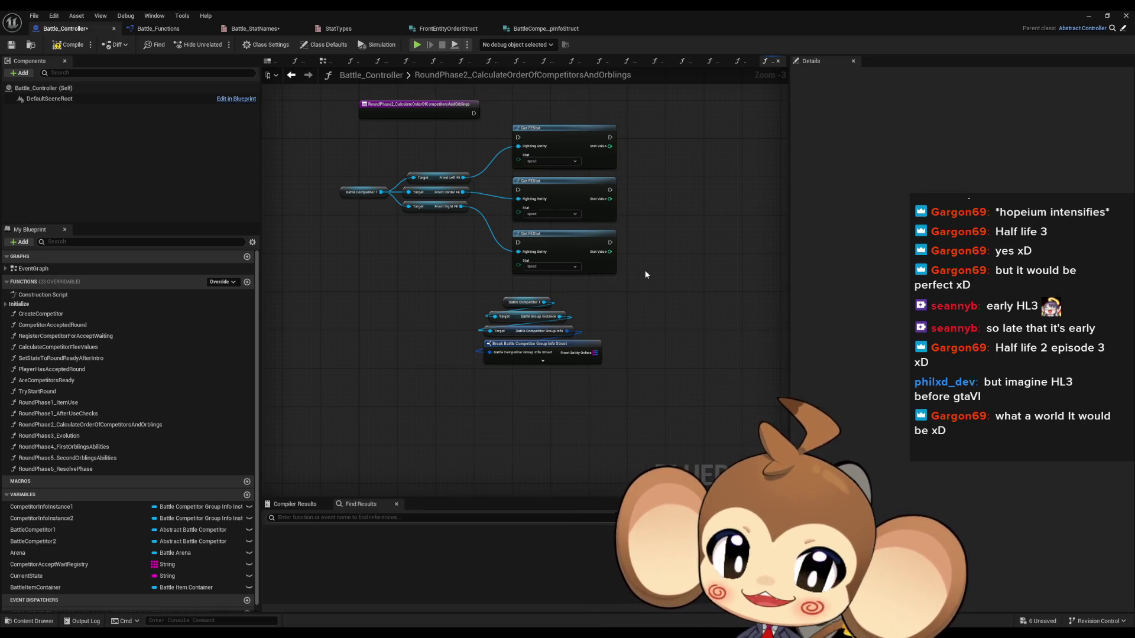
left_click_drag(641, 261, 657, 325)
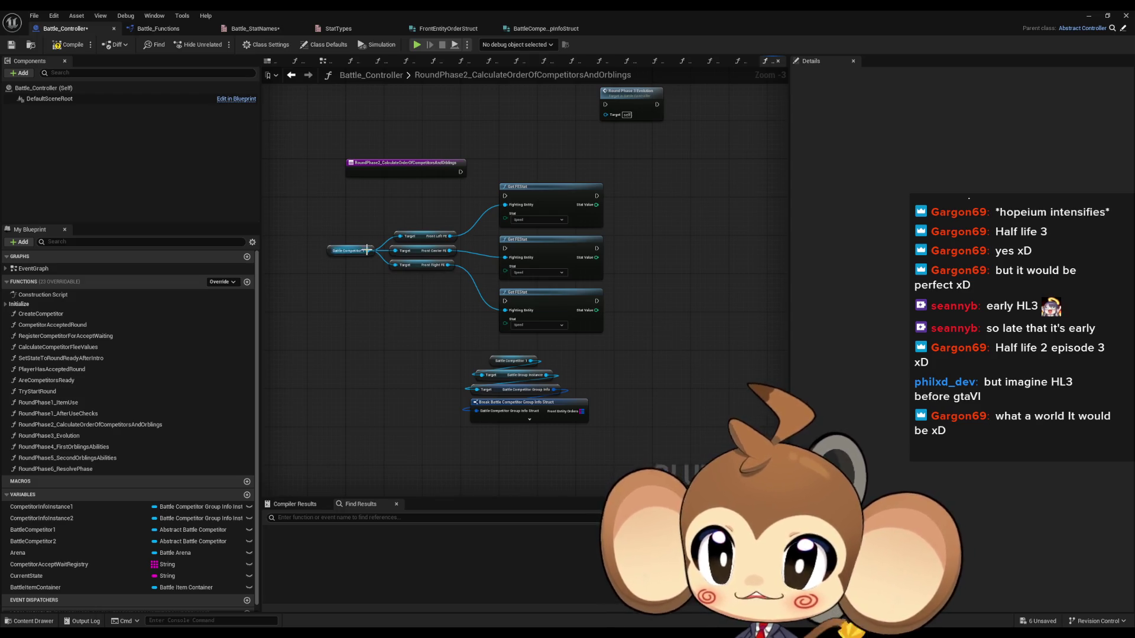
mouse_move(378, 296)
left_mouse_down()
mouse_move(447, 302)
mouse_move(493, 408)
mouse_move(533, 368)
mouse_move(565, 360)
left_mouse_up()
scroll(402, 292, "up", 3)
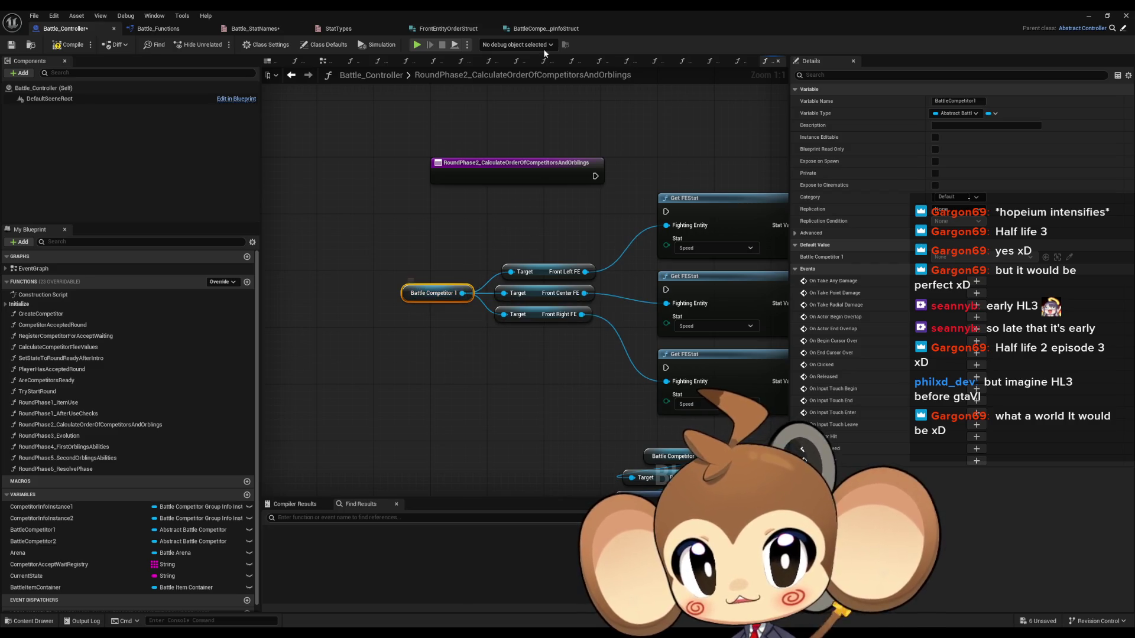
double_click(528, 9)
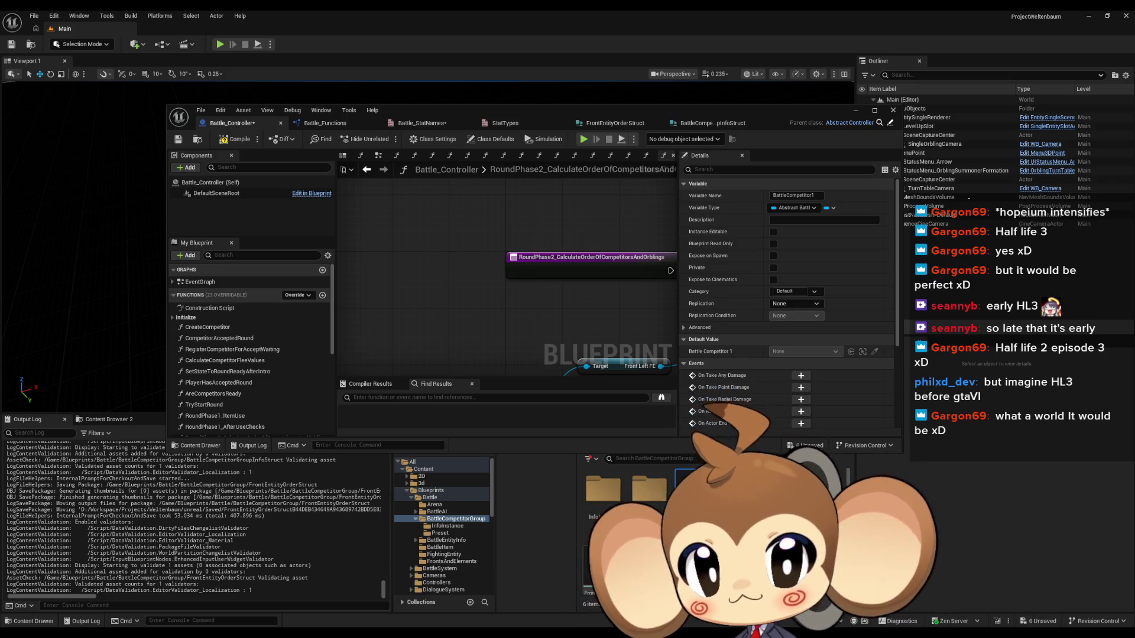
Open Abstract_BattleCompetitor and check the type of its CurrentFrontElement variable.
double_click(687, 480)
scroll(237, 361, "down", 5)
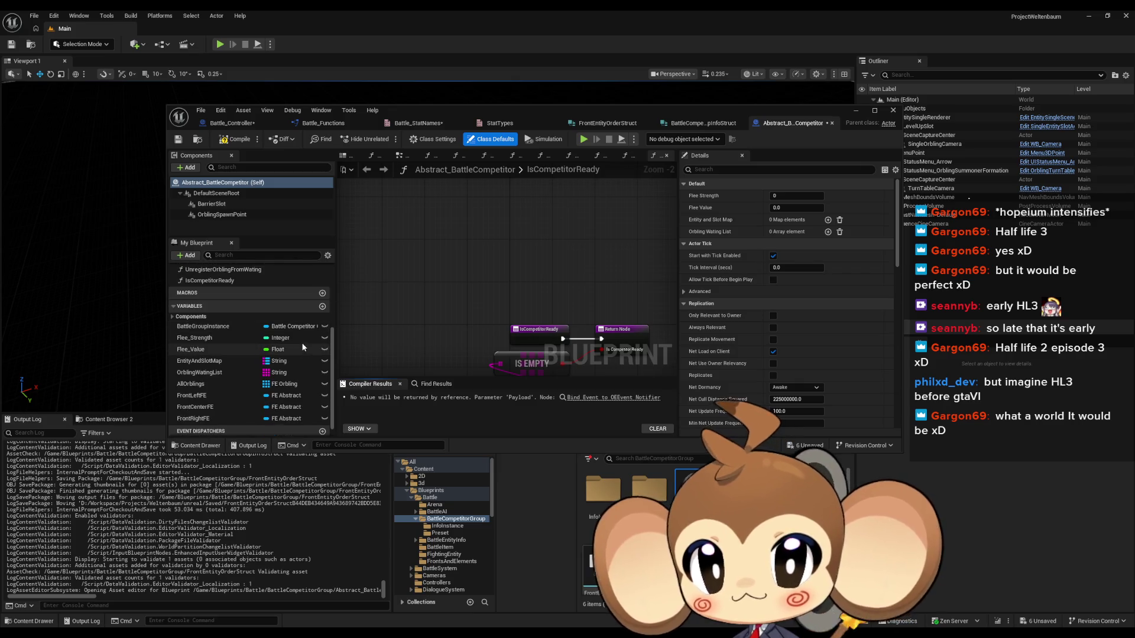
scroll(301, 343, "down", 1)
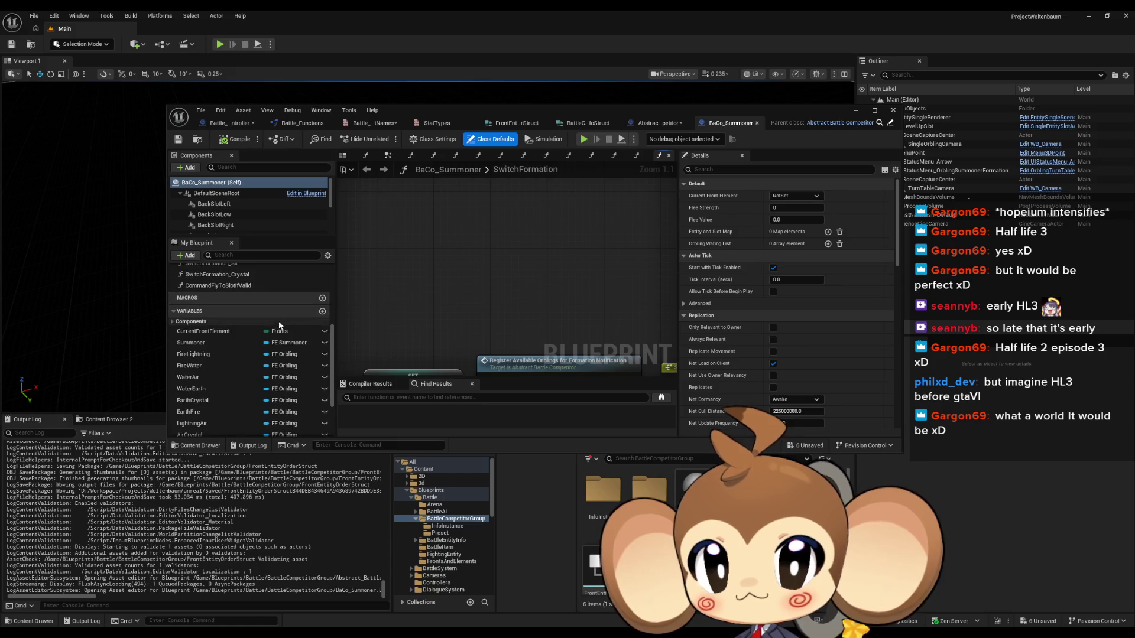
left_click(219, 332)
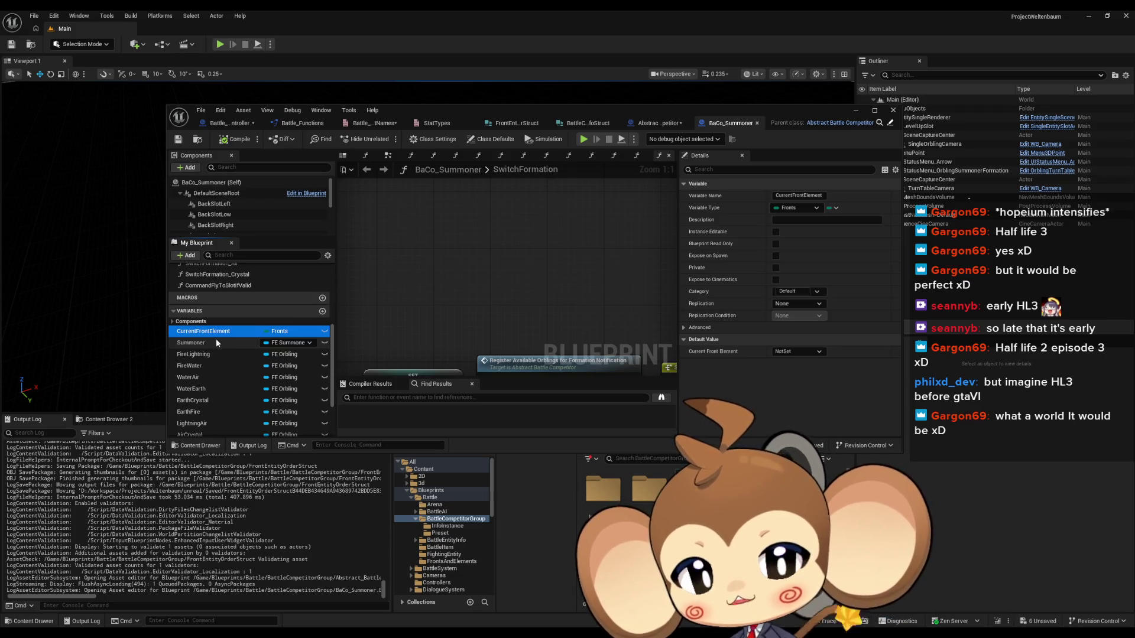
scroll(248, 347, "down", 2)
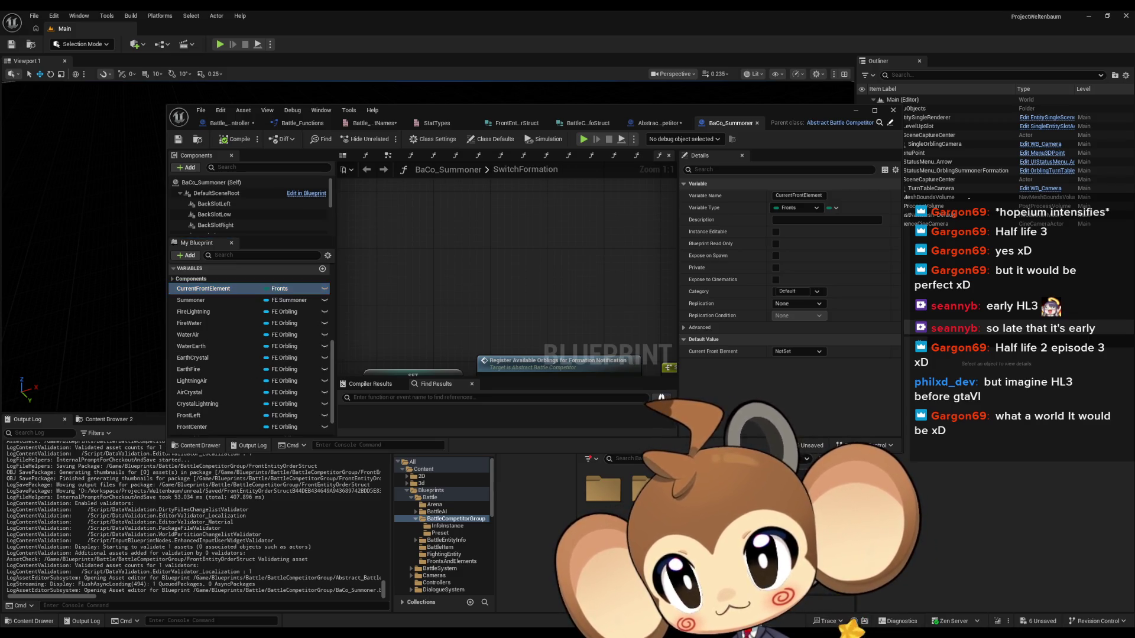
left_click(660, 123)
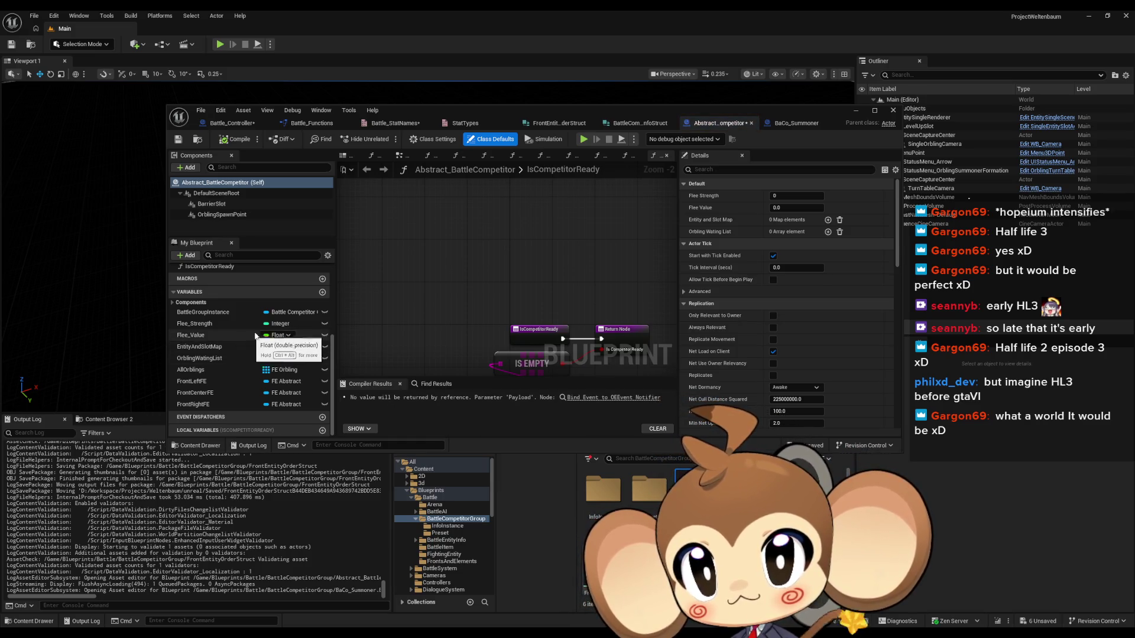
Add a String variable named CurrentFrontID, then compile and save the blueprint.
left_click(322, 293)
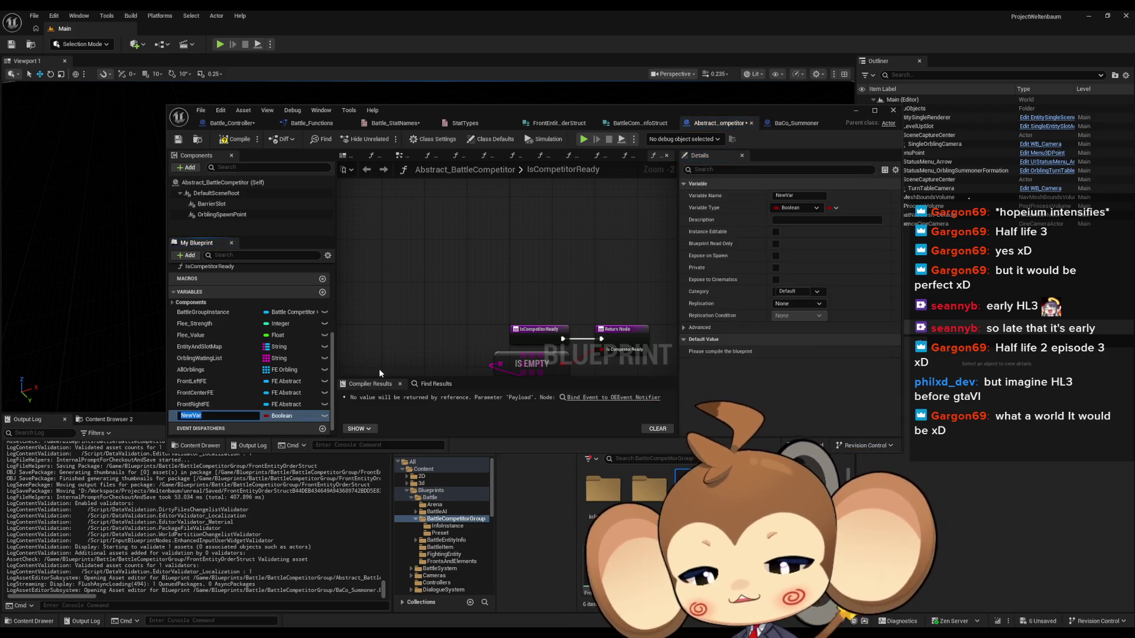
type("CurrentFrontID")
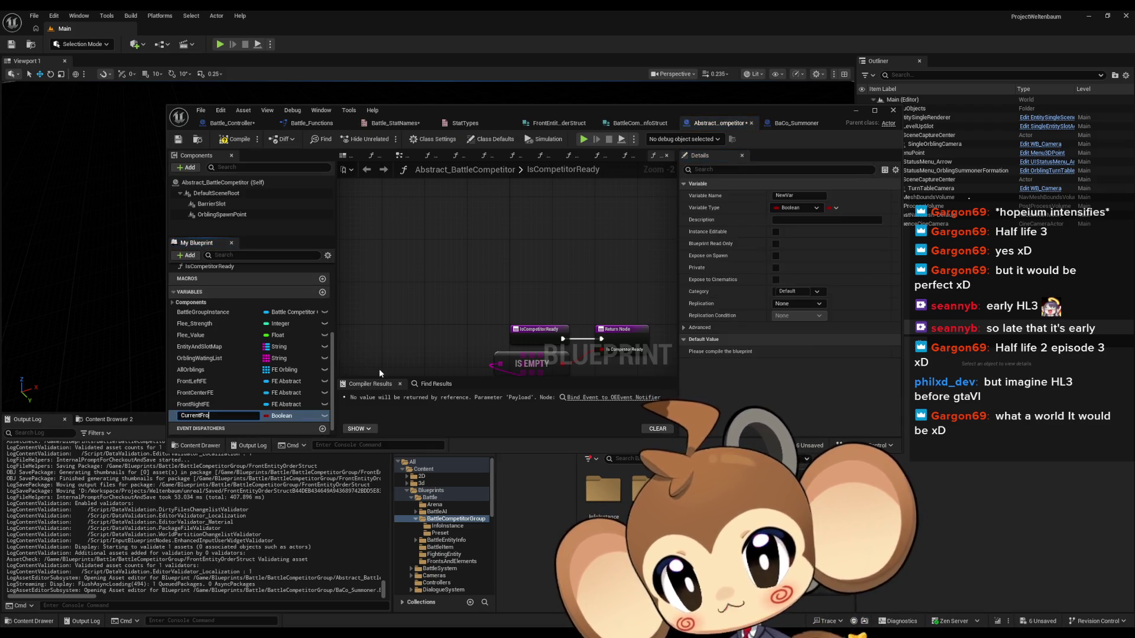
key("Return")
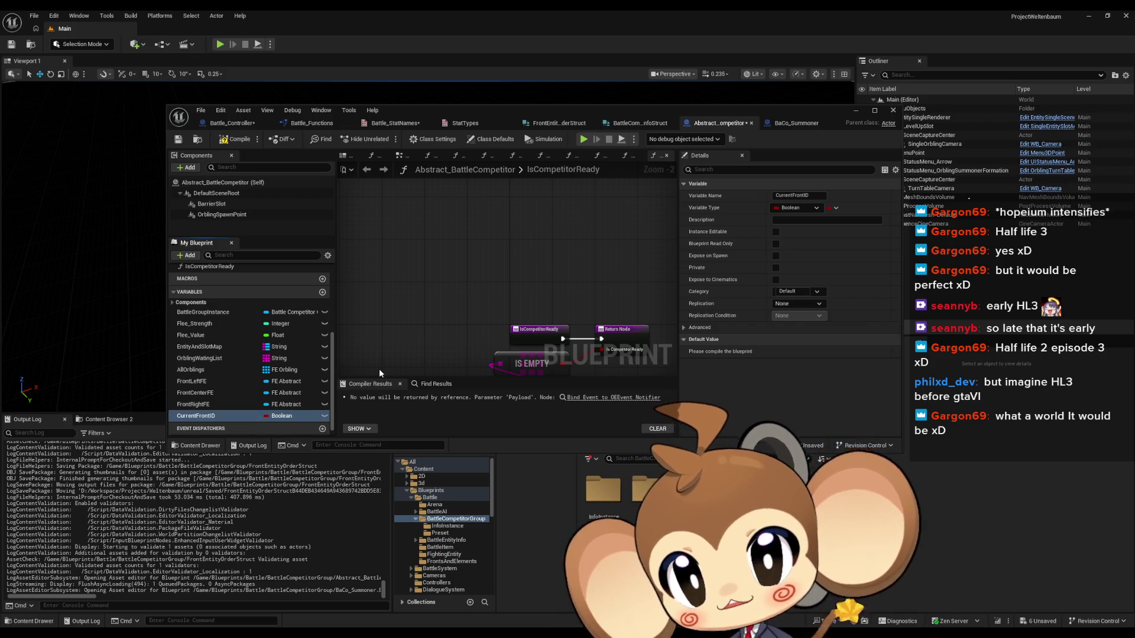
left_click(281, 416)
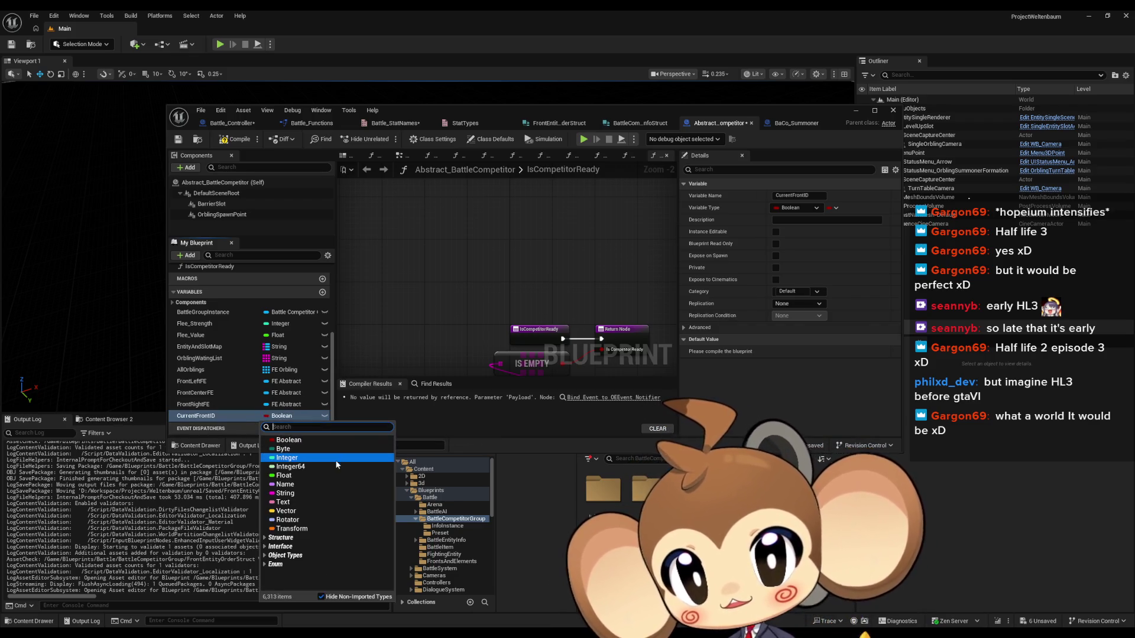
left_click(289, 493)
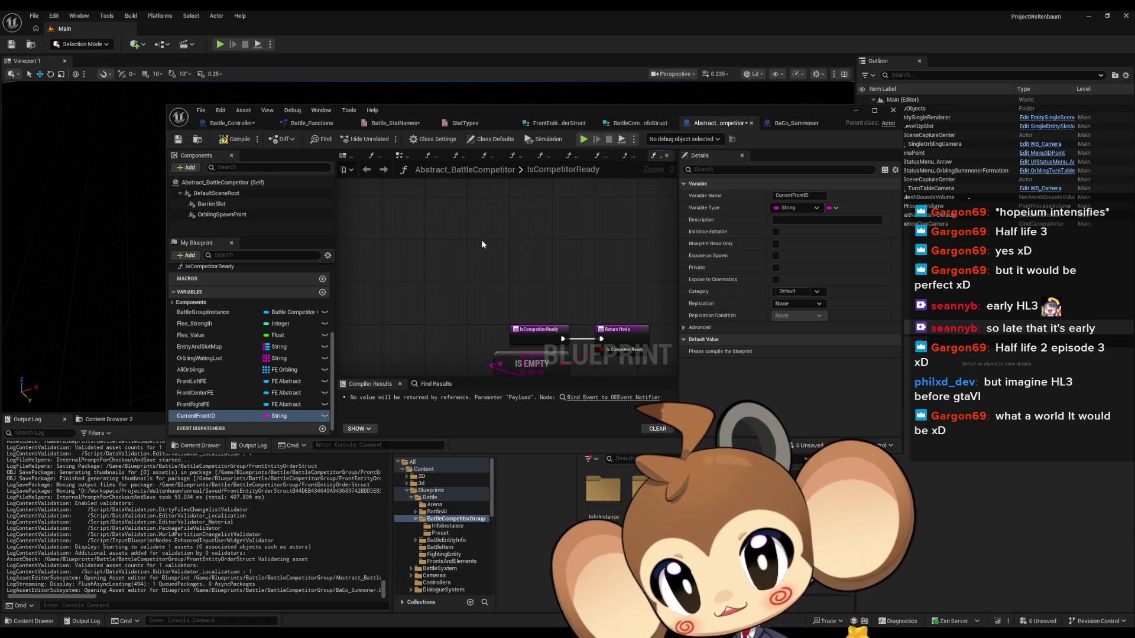
left_click(191, 140)
Glance over BaCo_Summoner, then return to the Battle_Controller RoundPhase2 graph.
left_click_drag(552, 299, 531, 235)
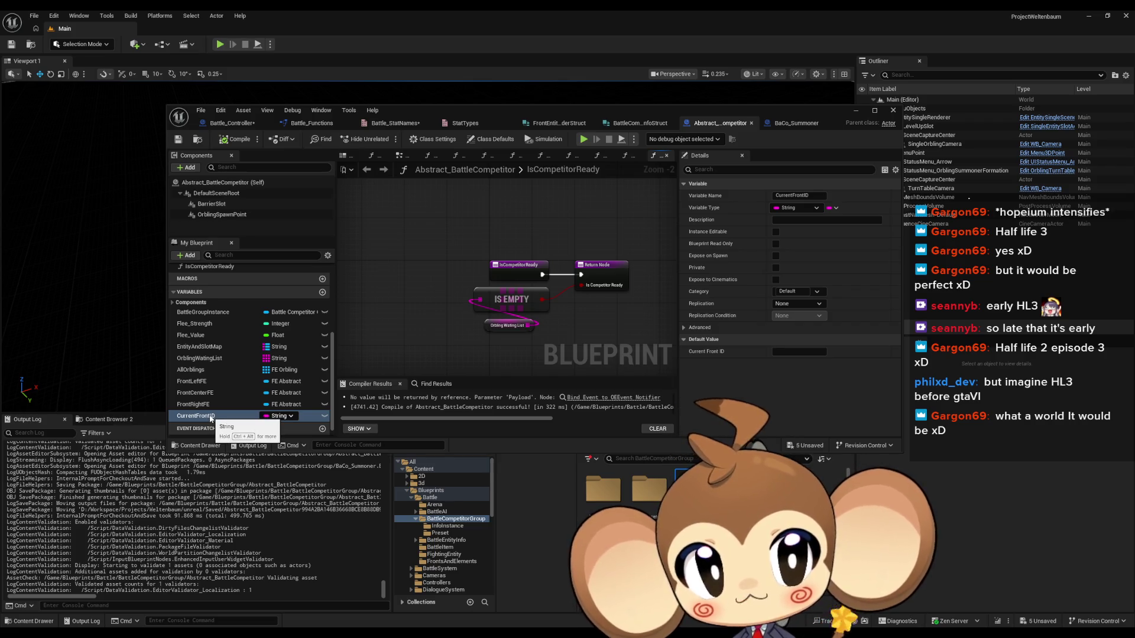
left_click(795, 123)
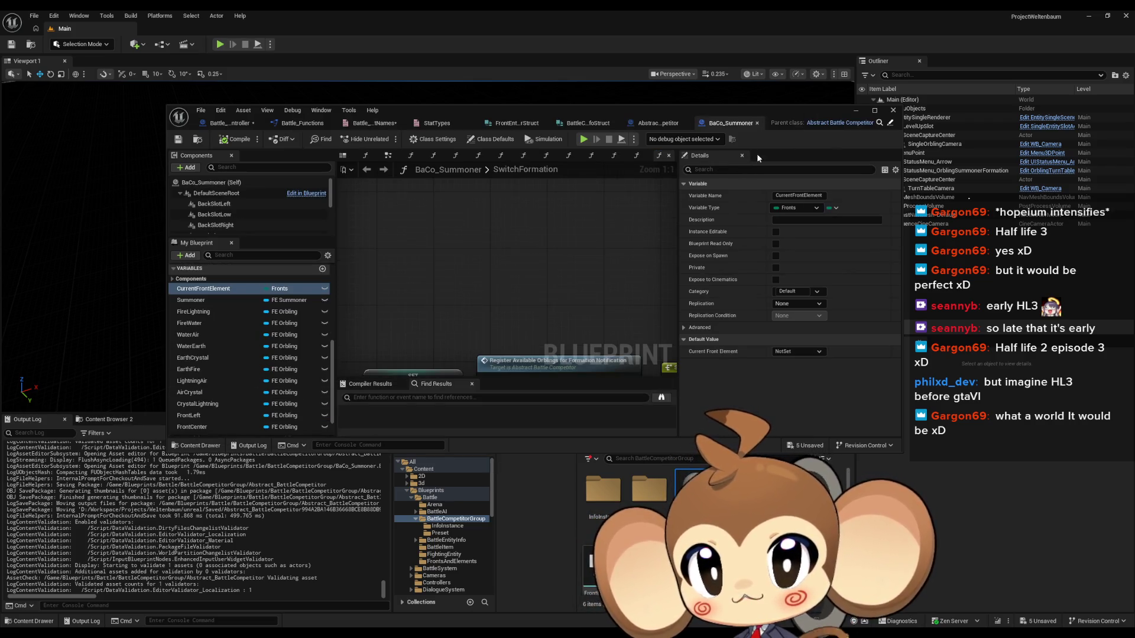
mouse_move(556, 293)
left_mouse_down()
mouse_move(496, 235)
mouse_move(530, 241)
left_mouse_up()
scroll(530, 241, "down", 2)
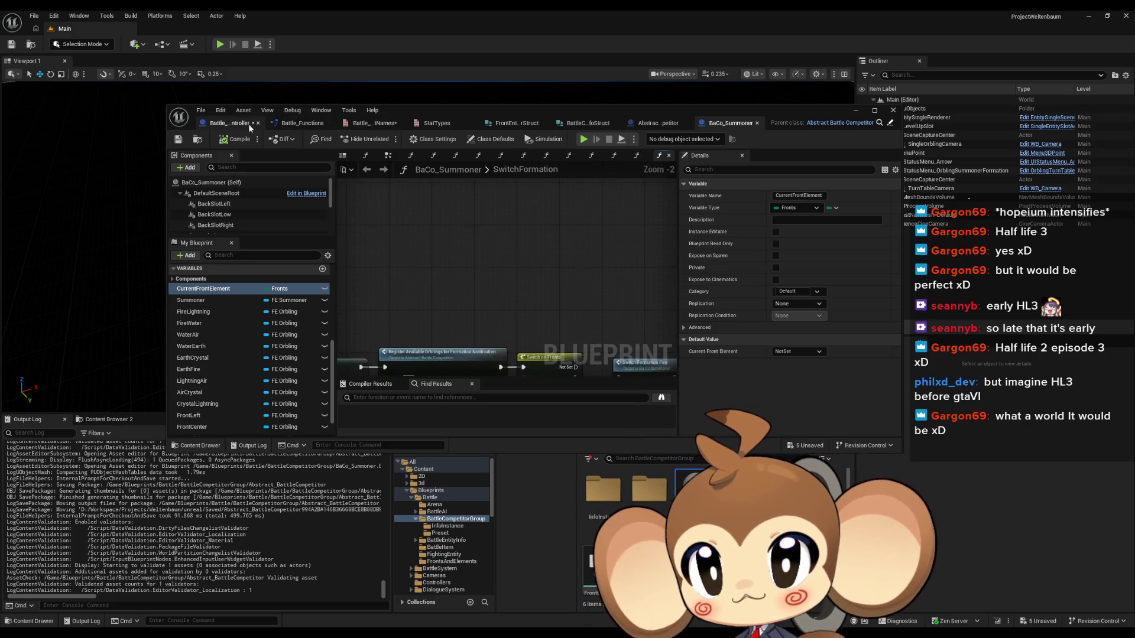
left_click(229, 122)
mouse_move(532, 266)
left_mouse_down()
mouse_move(377, 221)
mouse_move(462, 302)
left_mouse_up()
scroll(469, 268, "down", 2)
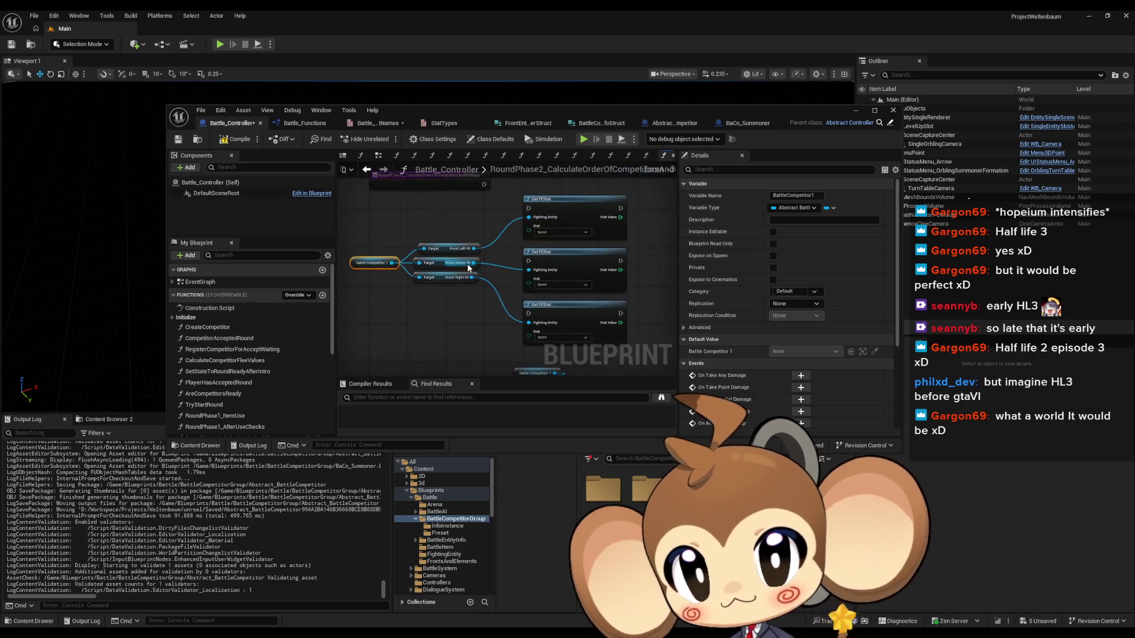
Duplicate the Battle Competitor 1 node below the struct break and attach a Get Current Front ID node.
scroll(504, 315, "up", 2)
mouse_move(503, 314)
left_mouse_down()
mouse_move(454, 251)
mouse_move(521, 299)
mouse_move(547, 355)
mouse_move(538, 361)
left_mouse_up()
double_click(521, 122)
left_click(488, 326)
left_click_drag(287, 445, 462, 417)
key("ctrl+c")
key("ctrl+v")
type("current")
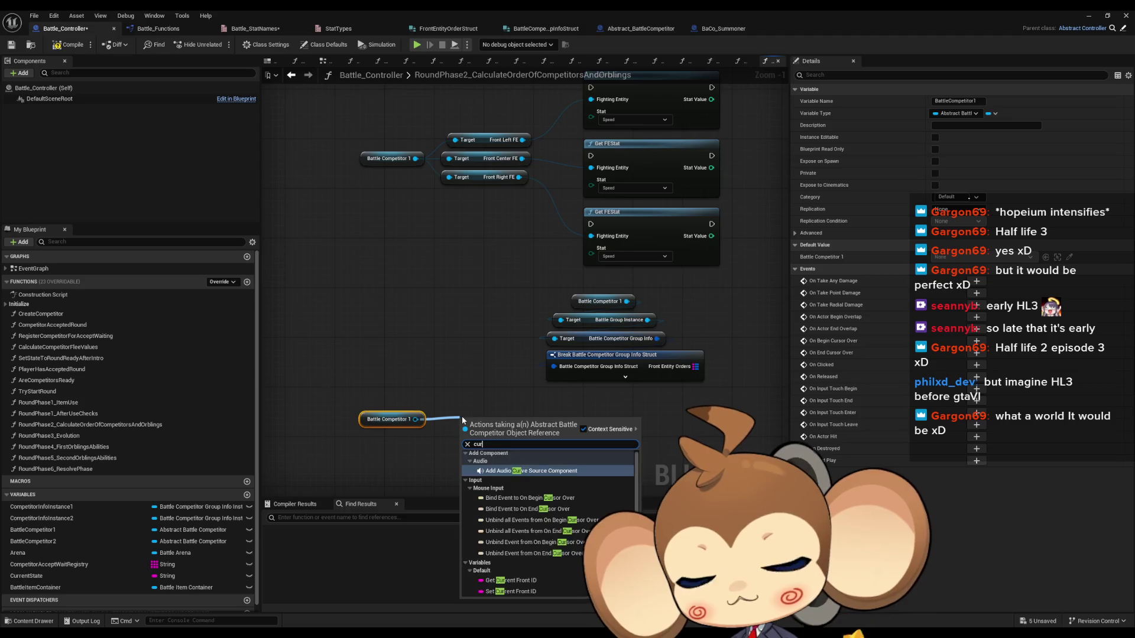
key("Return")
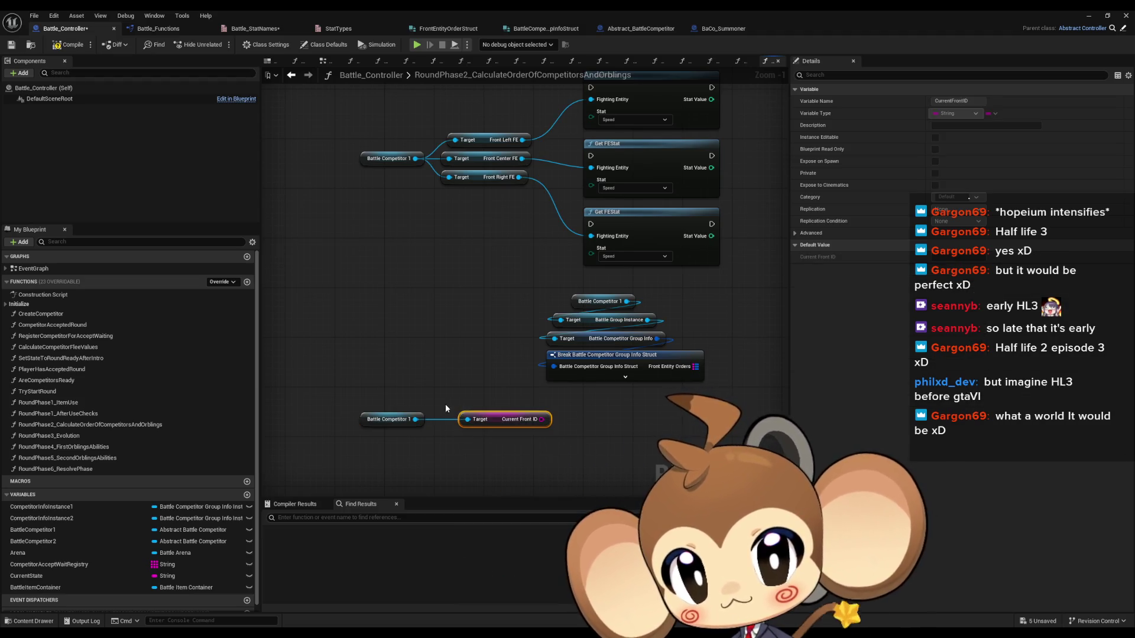
left_click_drag(495, 421, 466, 421)
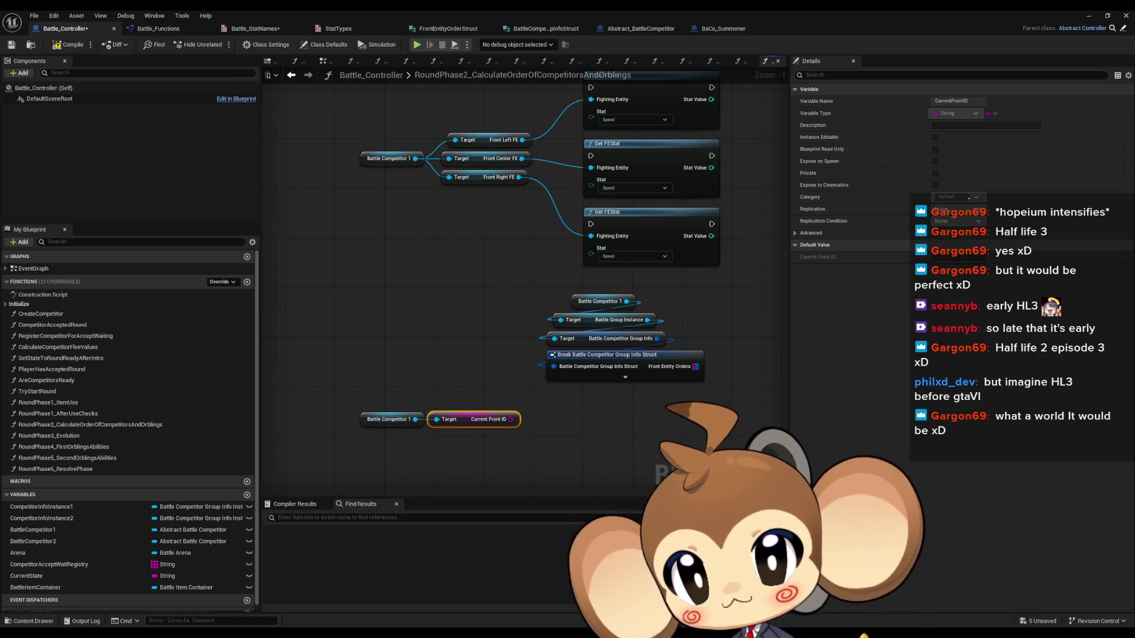
Add a FIND node on Front Entity Orders keyed by the competitor's Current Front ID.
left_click_drag(695, 366, 734, 372)
type("find")
key("Return")
mouse_move(354, 411)
left_mouse_down()
mouse_move(512, 422)
mouse_move(634, 405)
mouse_move(757, 428)
mouse_move(739, 441)
mouse_move(764, 391)
mouse_move(598, 373)
mouse_move(656, 358)
left_mouse_up()
Break the found order into Left, Center and Right, and shift the lower node group left.
type("brea")
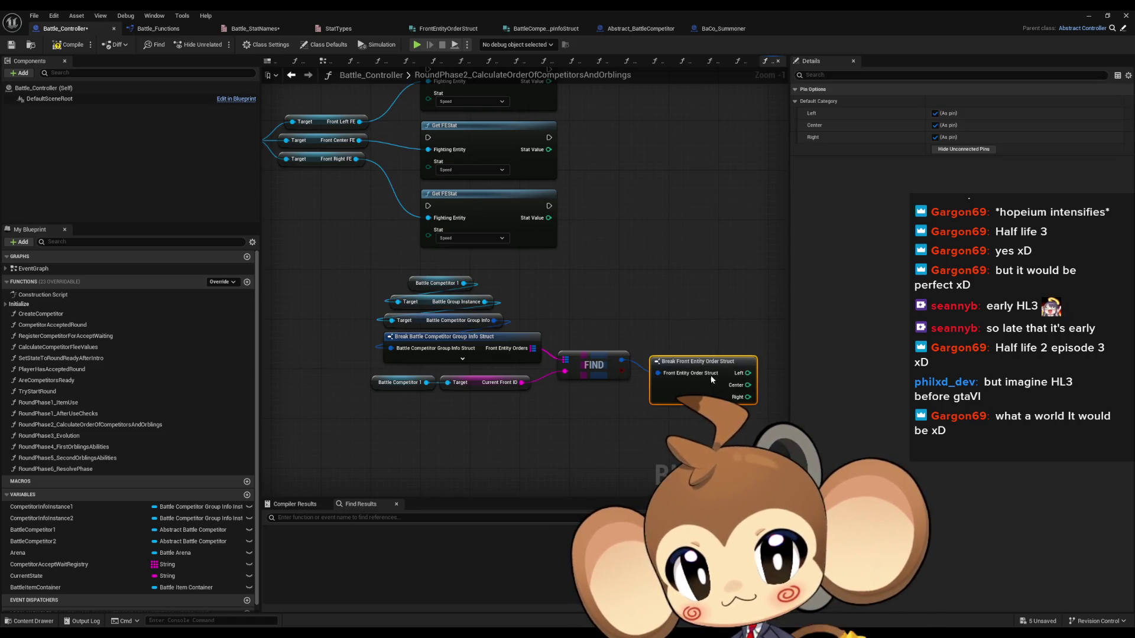
left_click(702, 394)
left_click_drag(703, 365, 697, 352)
left_click(718, 280)
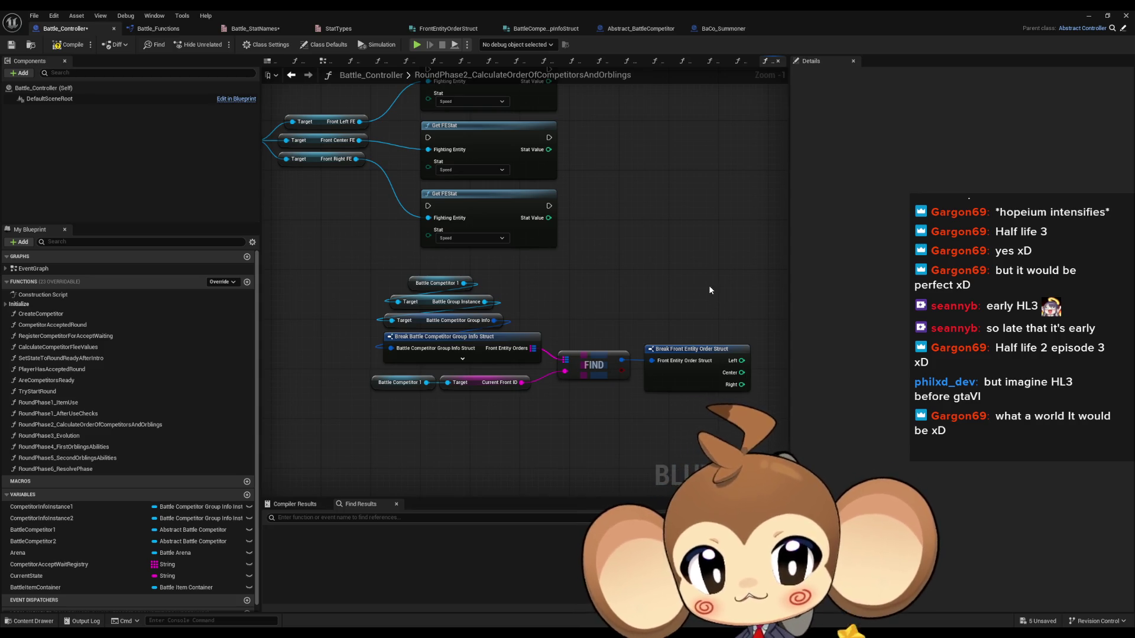
scroll(598, 392, "down", 2)
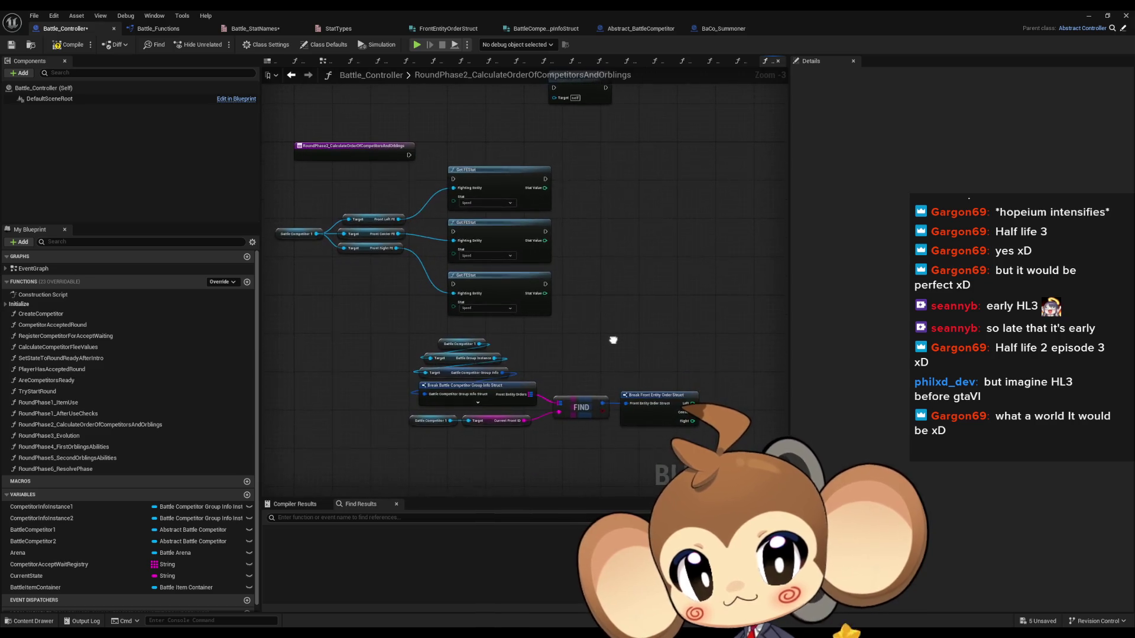
left_click_drag(363, 336, 688, 455)
left_click_drag(657, 398, 490, 398)
left_click(534, 350)
scroll(646, 347, "up", 1)
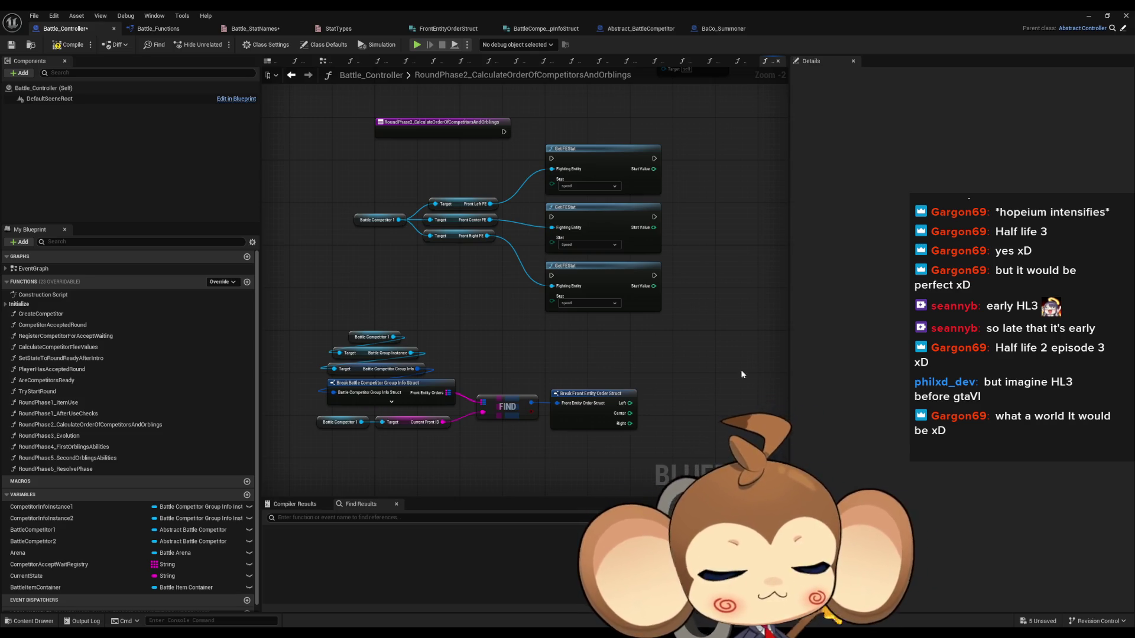
left_click_drag(650, 346, 606, 349)
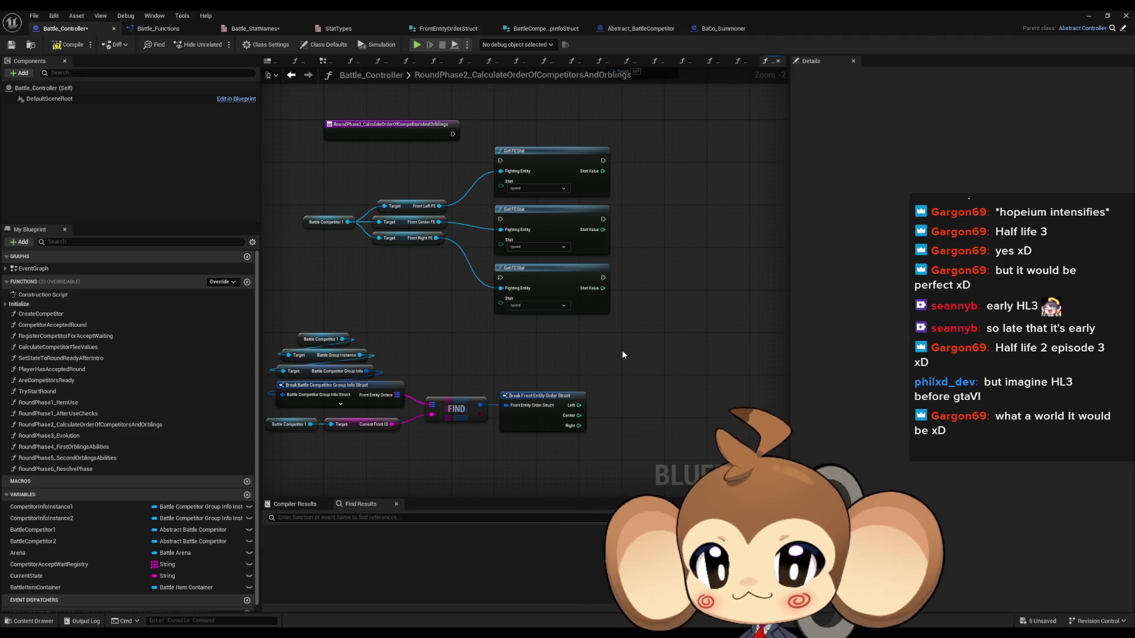
Rearrange the lower node group so the break node's Left, Center, Right outputs sit centred.
left_click_drag(636, 335, 616, 287)
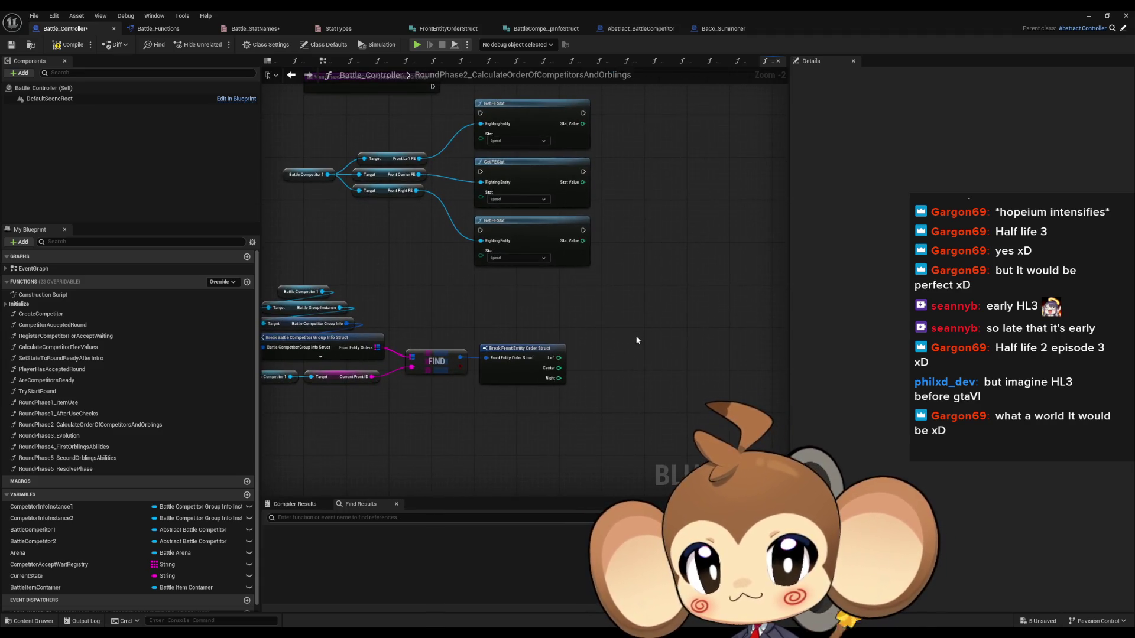
left_click_drag(636, 335, 631, 349)
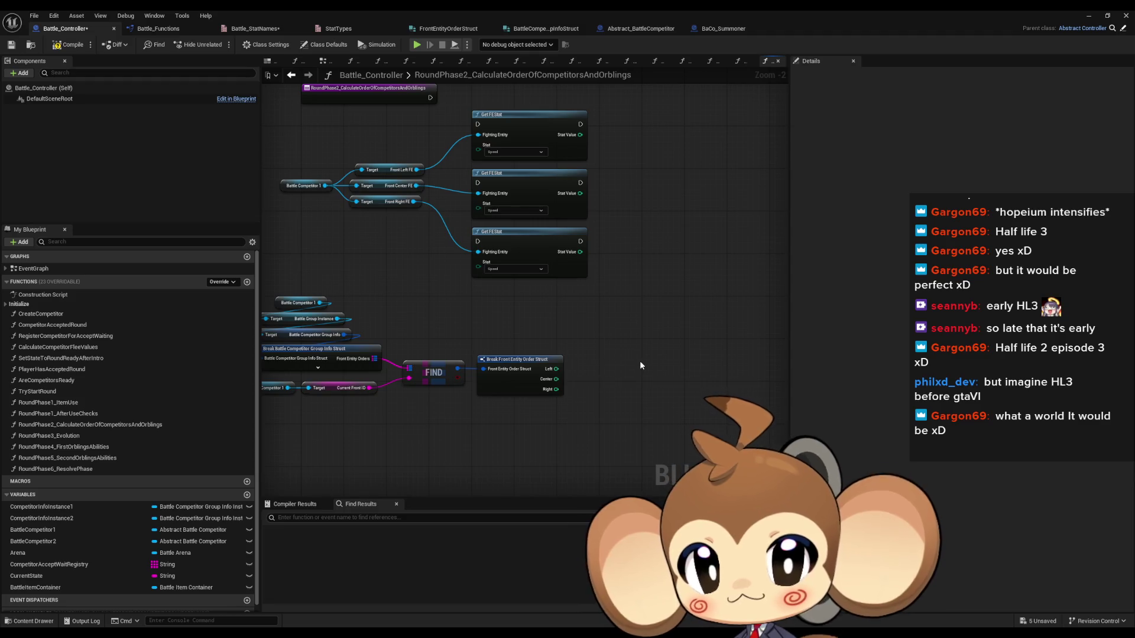
left_click_drag(459, 343, 539, 321)
left_click_drag(277, 272, 646, 395)
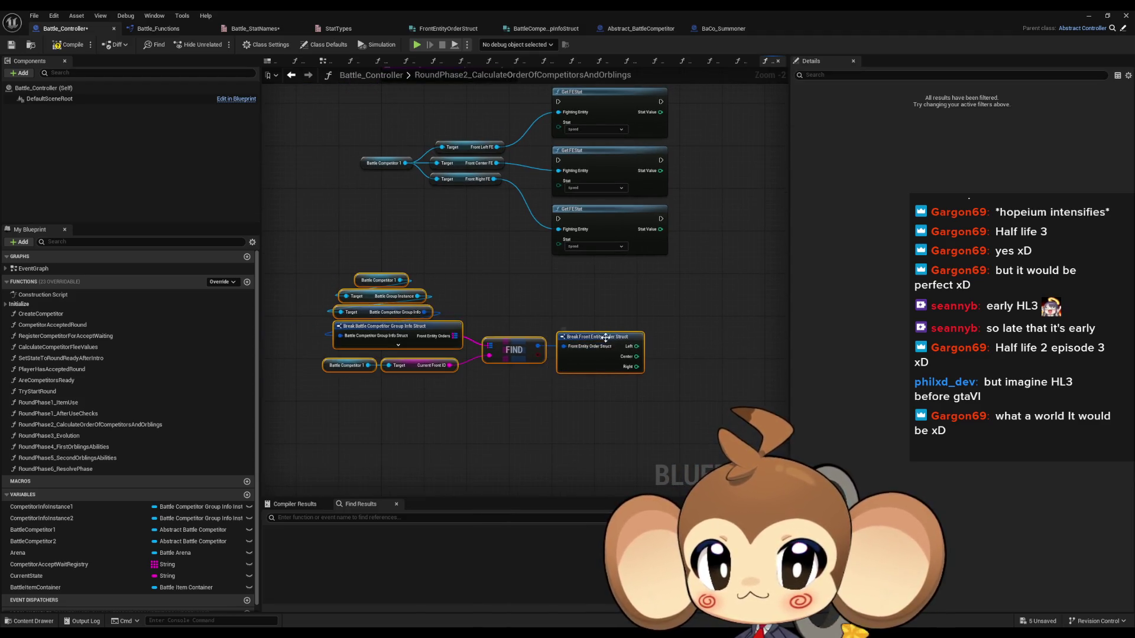
left_click_drag(606, 340, 577, 399)
left_click(643, 370)
left_click_drag(644, 371, 602, 375)
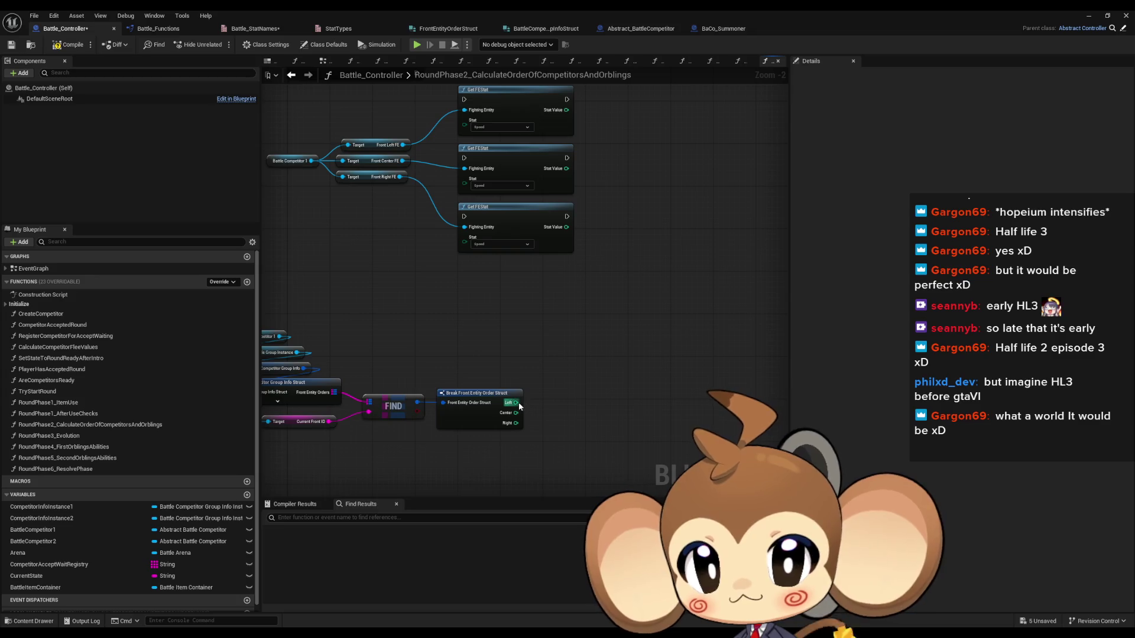
Add an Equal (==) check on the Left order and duplicate it for Center and Right.
left_click_drag(518, 403, 562, 387)
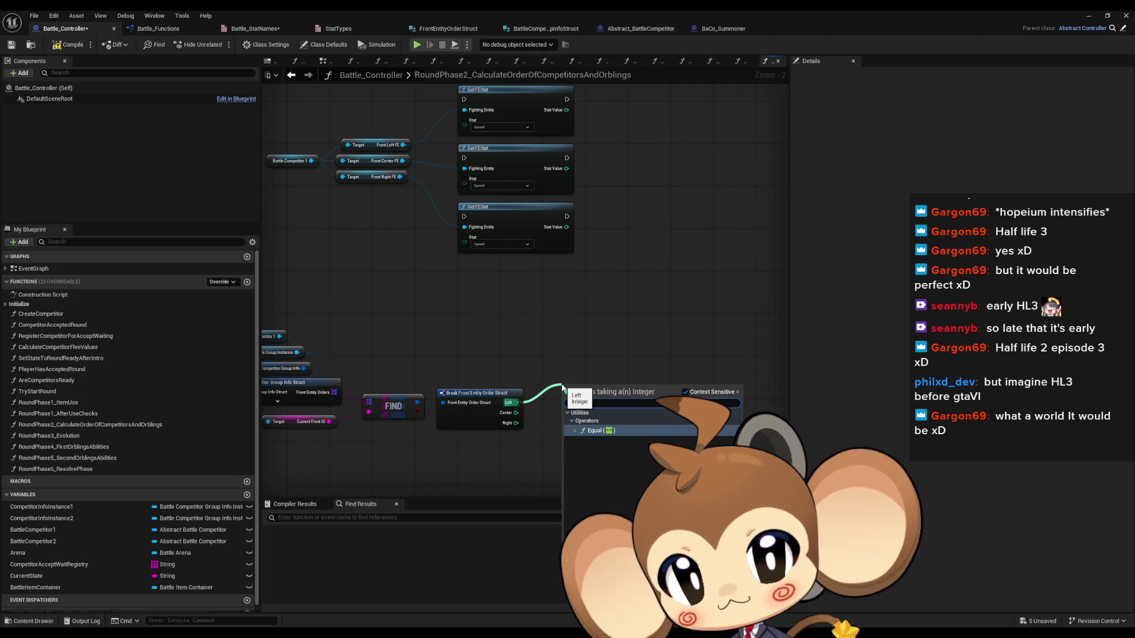
left_click(598, 430)
mouse_move(576, 401)
left_mouse_down()
mouse_move(517, 413)
mouse_move(560, 453)
mouse_move(565, 418)
mouse_move(565, 440)
mouse_move(532, 374)
mouse_move(598, 388)
mouse_move(597, 357)
mouse_move(637, 324)
left_mouse_up()
key("ctrl+d")
key("ctrl+d")
Create a Branch driven by the Left order comparison.
key("Return")
left_click(657, 385)
left_click_drag(653, 384, 657, 416)
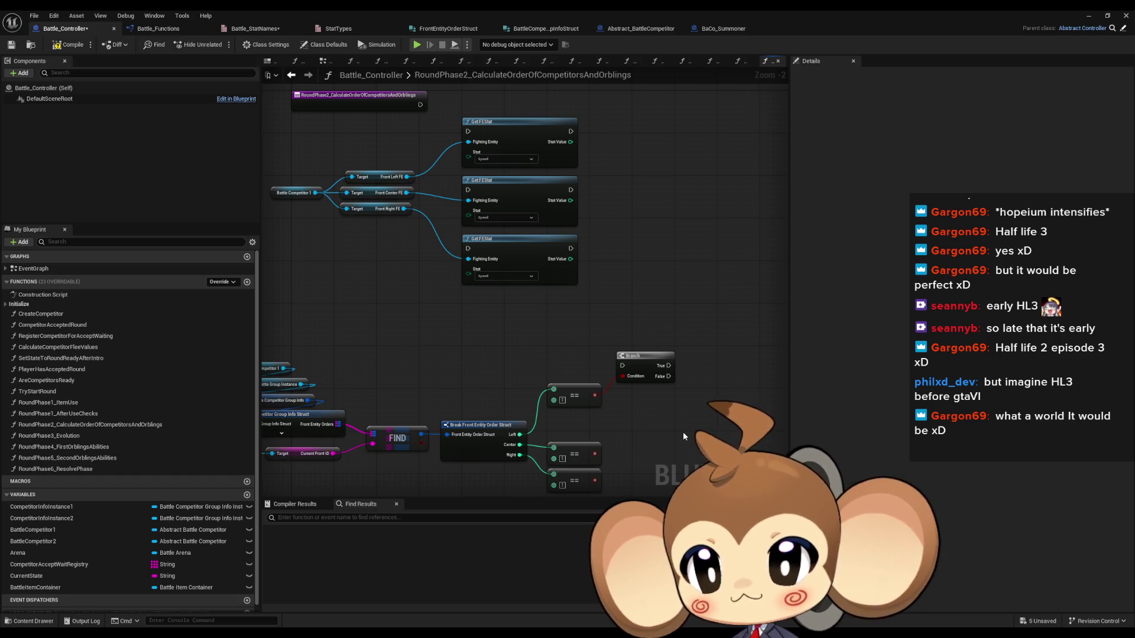
mouse_move(684, 436)
left_mouse_down()
mouse_move(663, 437)
mouse_move(663, 414)
left_mouse_up()
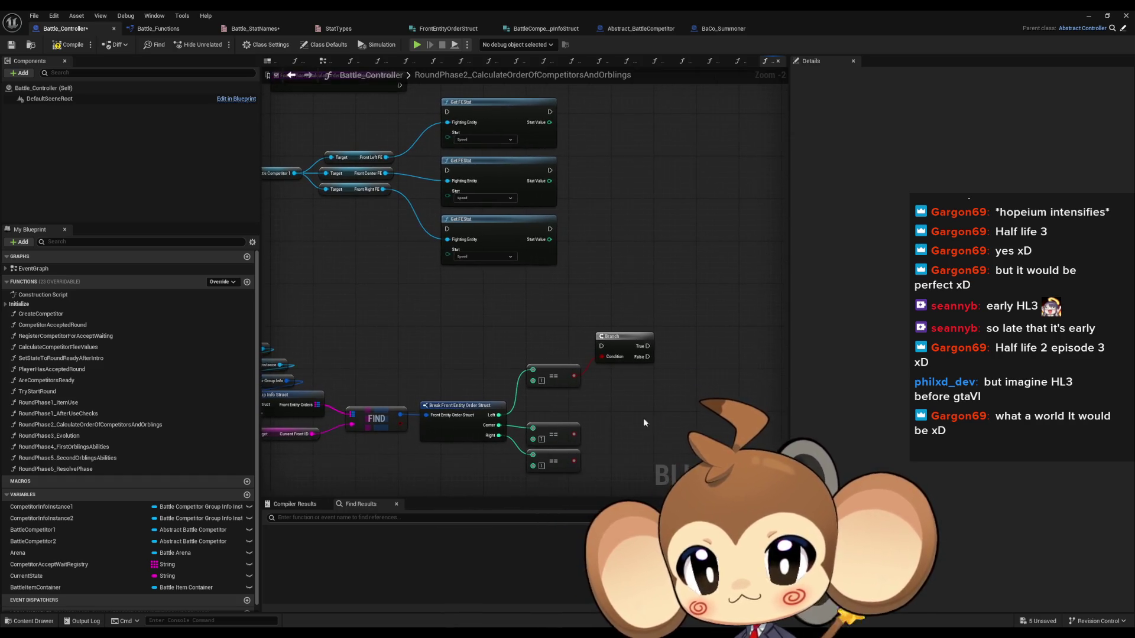
scroll(177, 473, "down", 1)
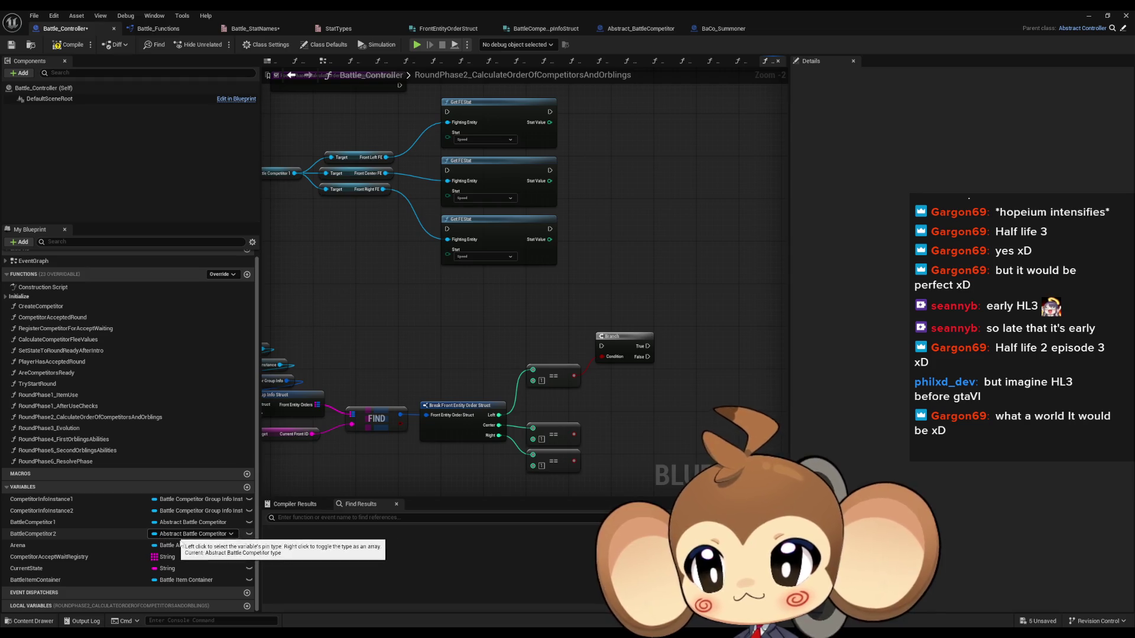
Create local variable Local_ToCheckArray typed as an array of FE Abstract object references.
left_click(247, 606)
type("Local_ToCheckArray")
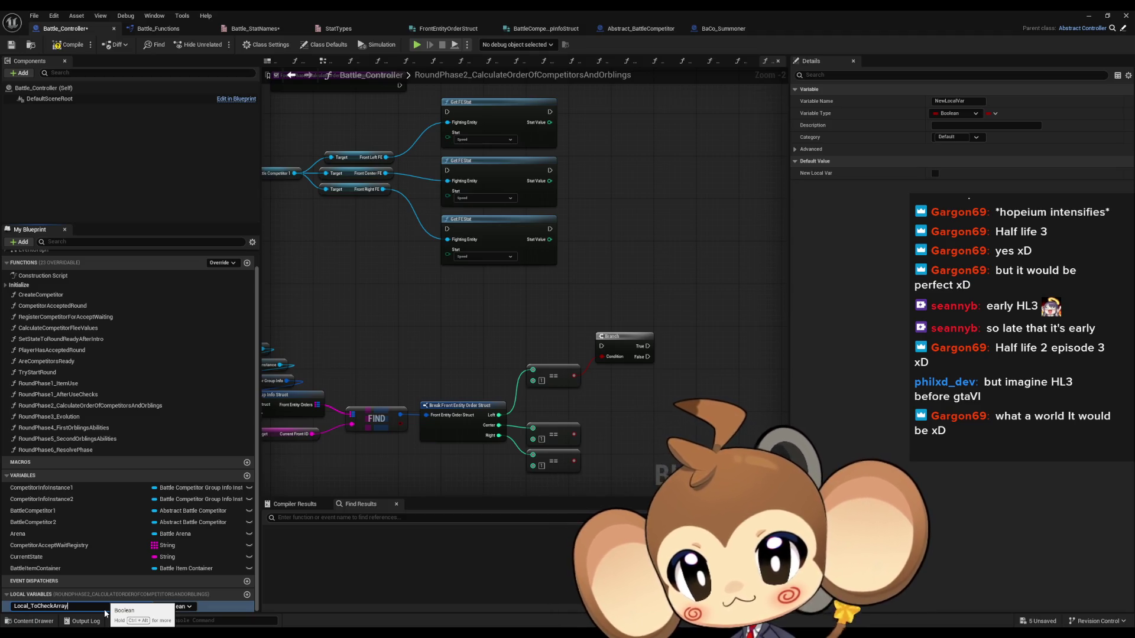
key("Return")
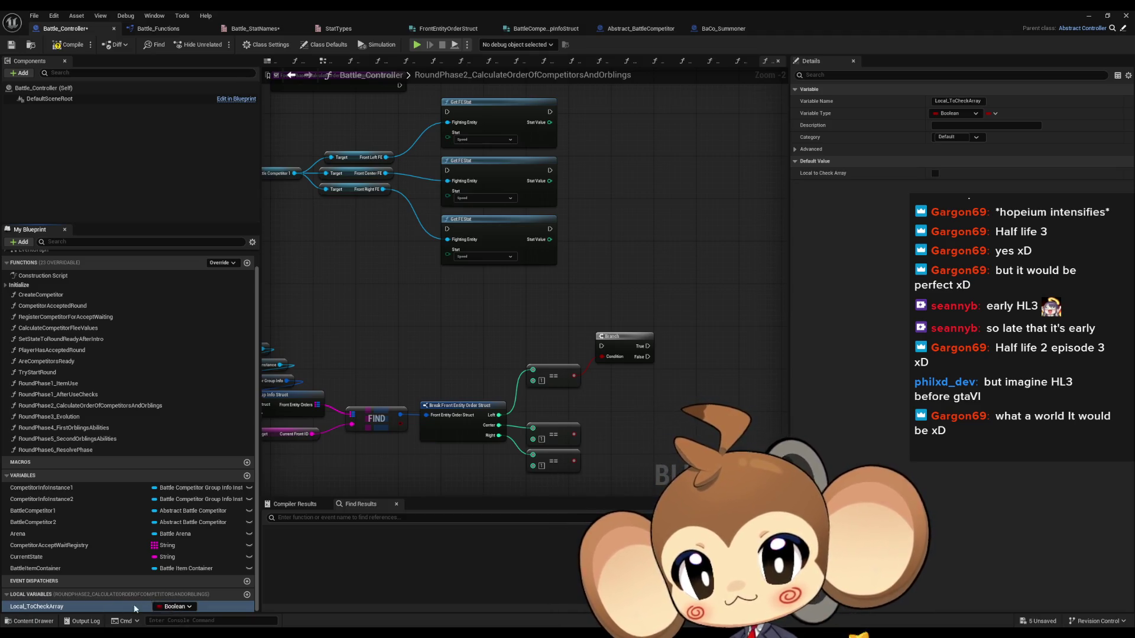
left_click(181, 607)
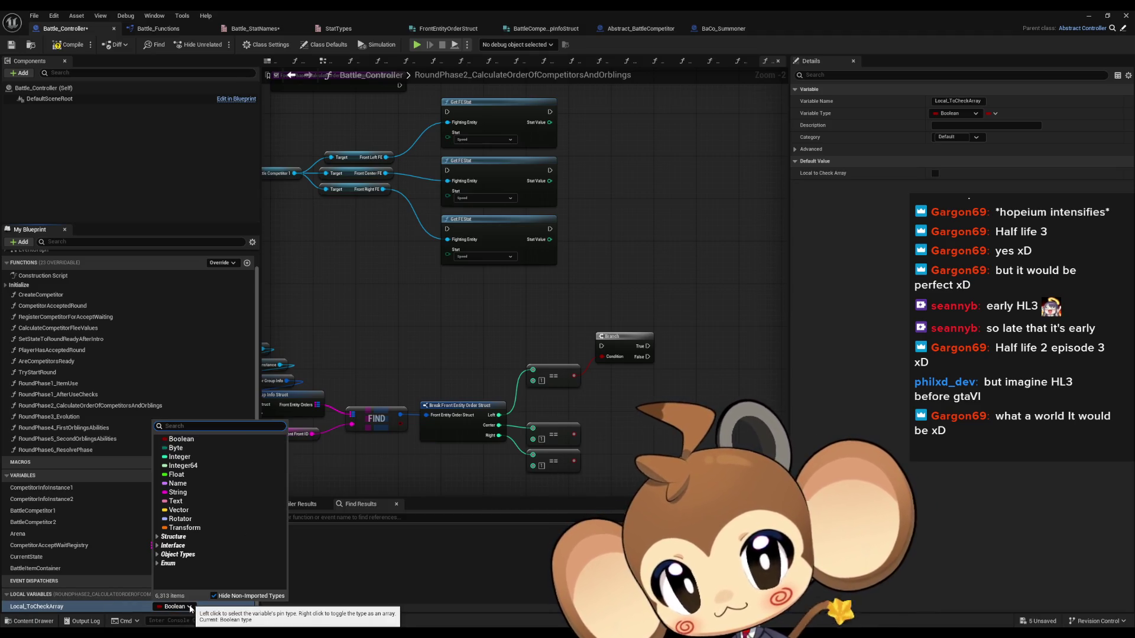
type("fe ent")
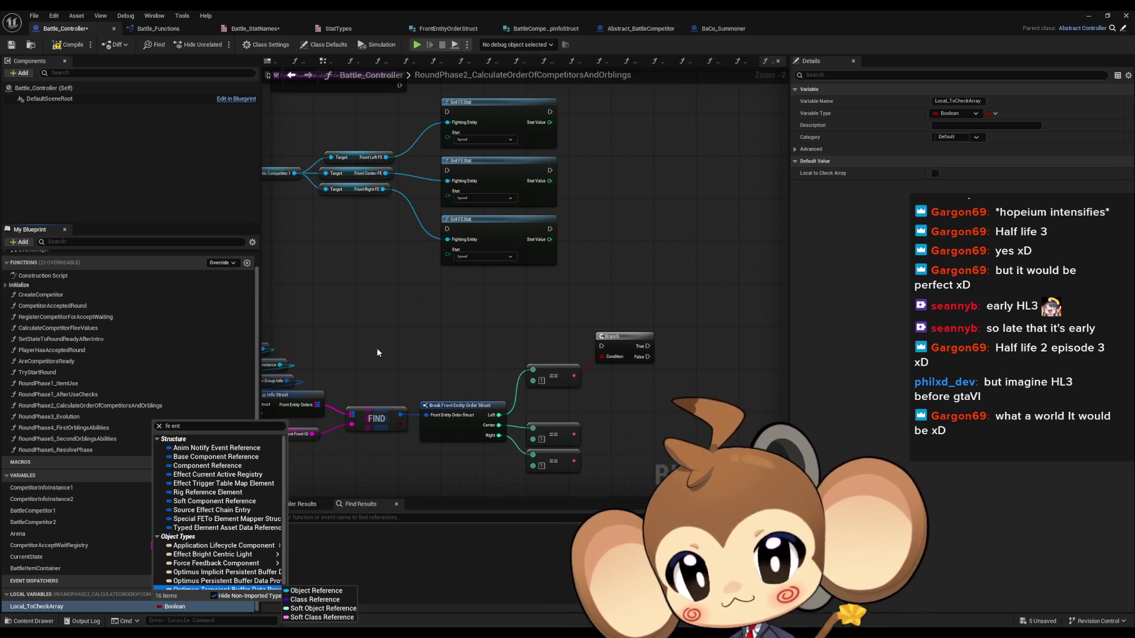
left_click(215, 426)
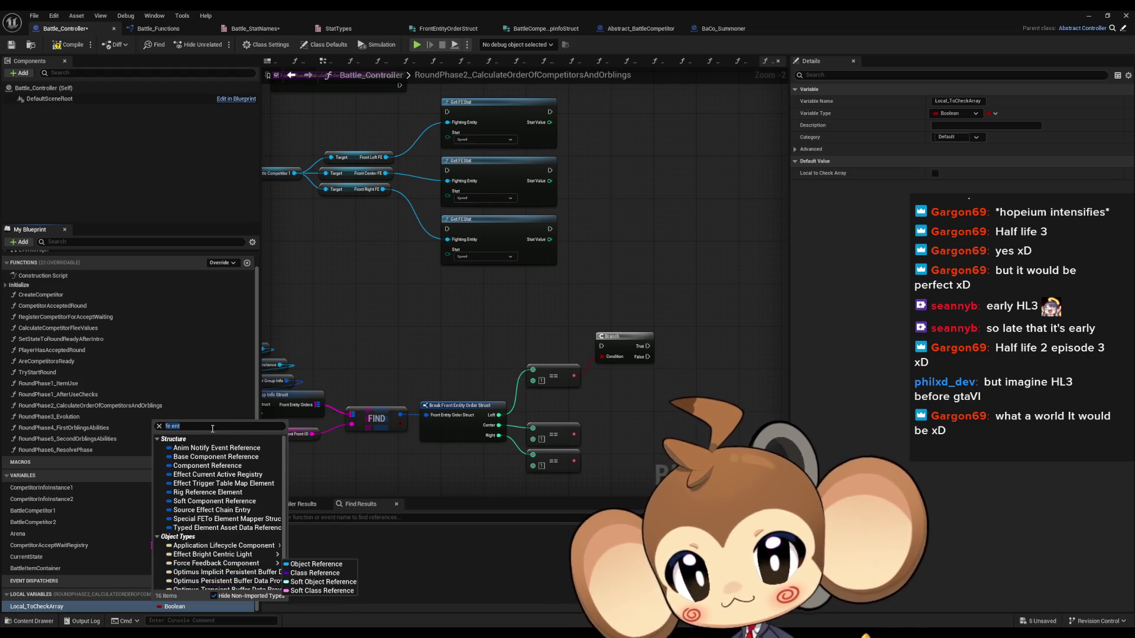
type("feabs")
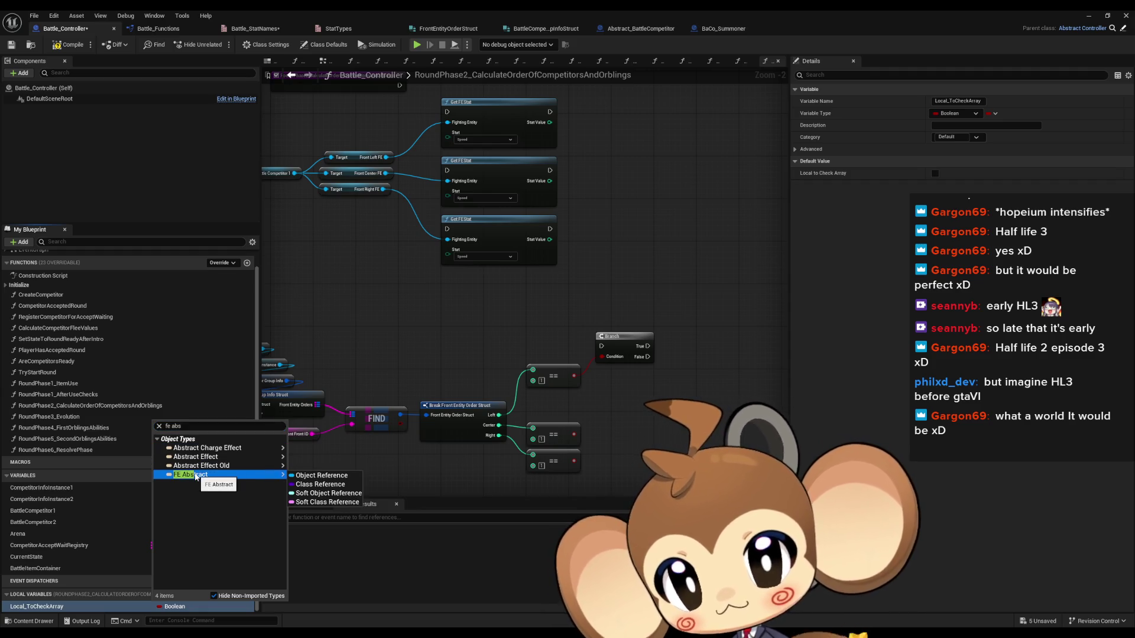
left_click(195, 476)
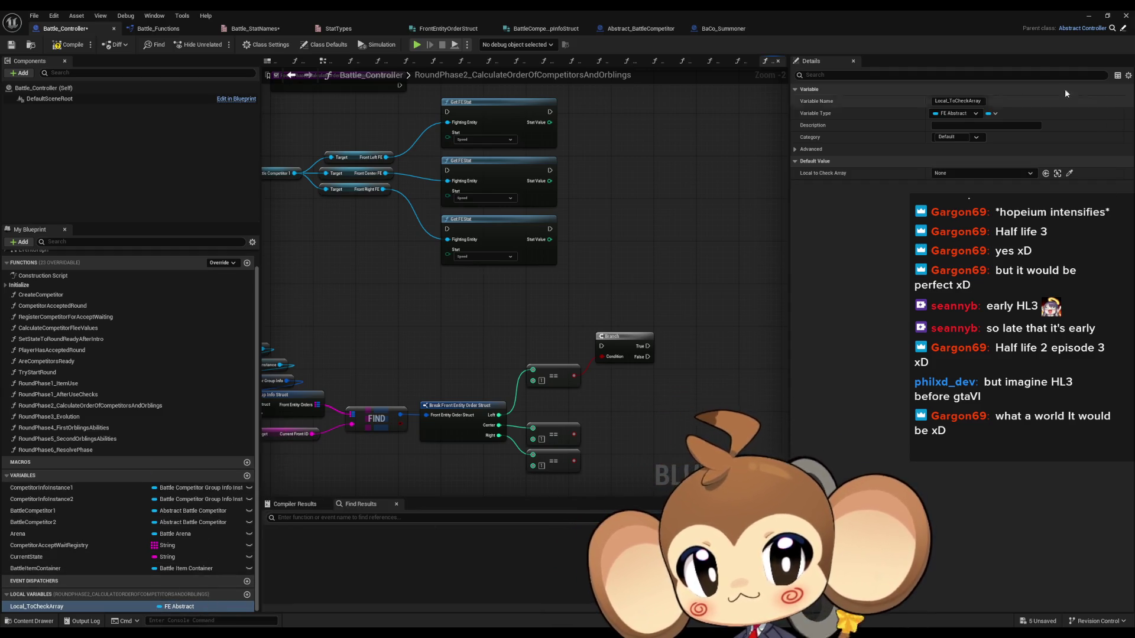
left_click(993, 114)
left_click(978, 140)
mouse_move(177, 607)
left_mouse_down()
mouse_move(385, 496)
mouse_move(608, 289)
left_mouse_up()
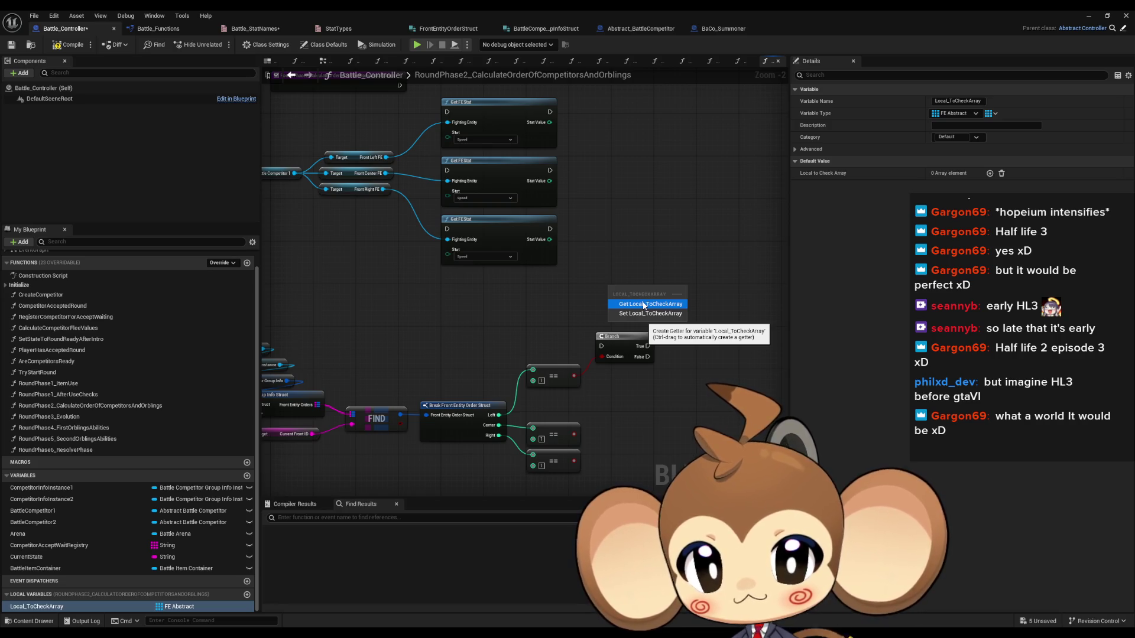
Place a Local to Check Array getter and connect it to an ADD array node.
left_click(644, 304)
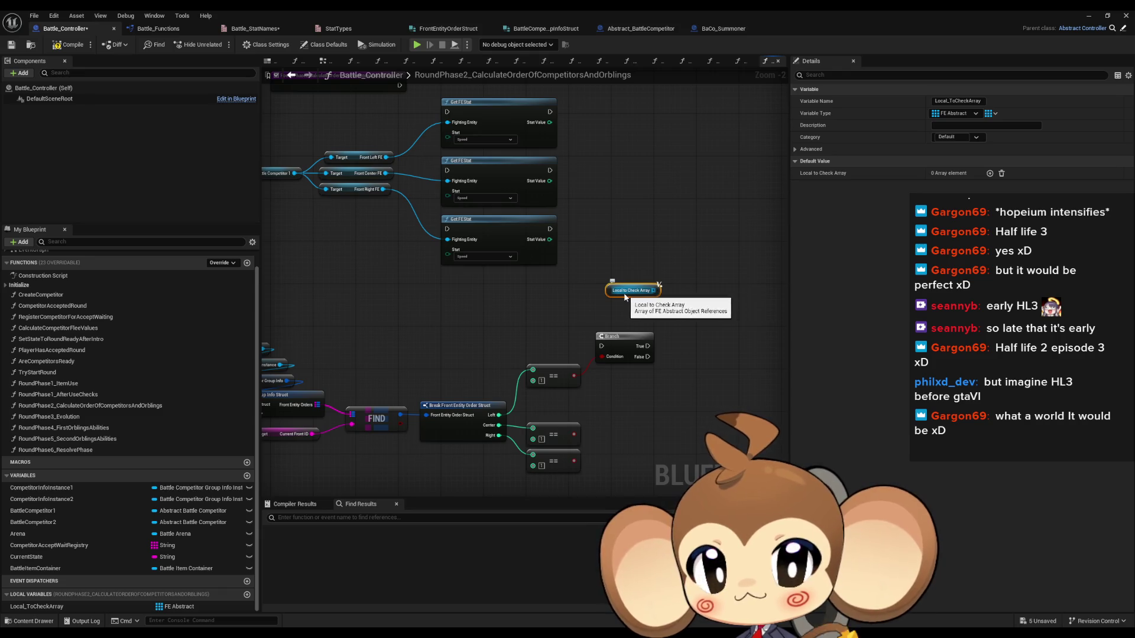
left_click_drag(650, 291, 710, 312)
type("add")
key("Return")
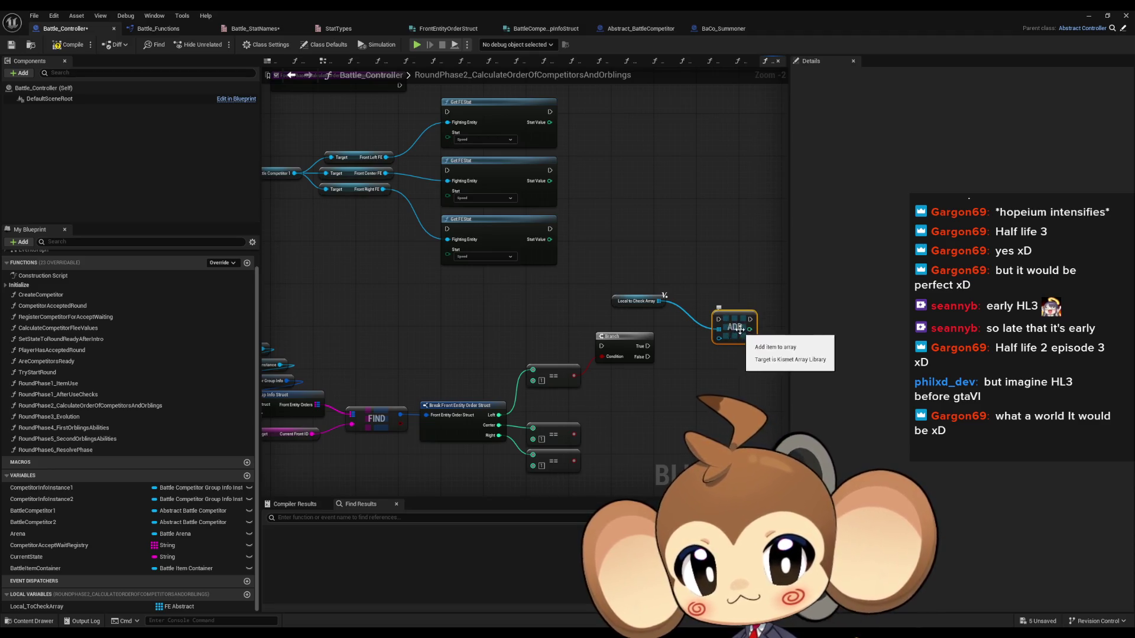
left_click_drag(682, 371, 588, 382)
Paste two more Branches, driven by the Center and Right comparisons.
left_click(520, 349)
key("ctrl+c")
key("ctrl+v")
left_click_drag(480, 447, 571, 426)
key("ctrl+v")
left_click_drag(657, 471, 635, 437)
mouse_move(458, 440)
left_mouse_down()
mouse_move(603, 464)
mouse_move(610, 447)
mouse_move(659, 438)
left_mouse_up()
Duplicate the Battle Competitor 1 and Front Left FE getter pair.
left_click_drag(627, 315, 808, 357)
left_click(340, 194)
left_click(426, 178, "ctrl")
key("ctrl+c")
key("ctrl+v")
left_click(340, 194)
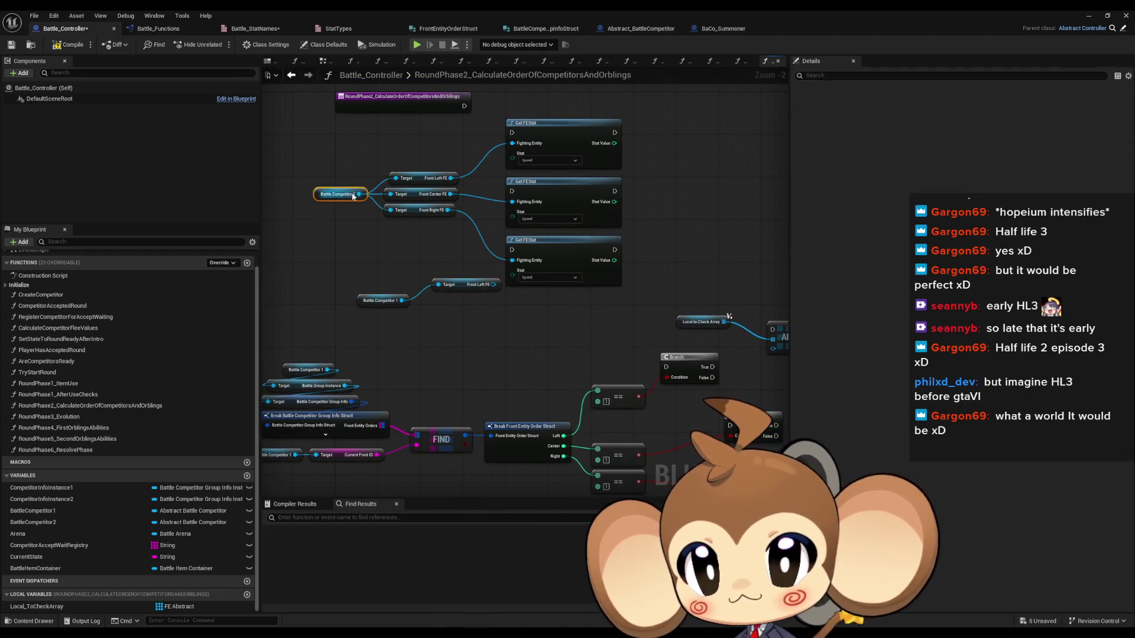
Paste Battle Competitor 1 getter pairs for Front Center FE and Front Right FE.
left_click(424, 194, "ctrl")
key("ctrl+c")
key("ctrl+v")
left_click(340, 194)
left_click(425, 210, "ctrl")
key("ctrl+c")
key("ctrl+v")
left_click_drag(483, 372, 425, 357)
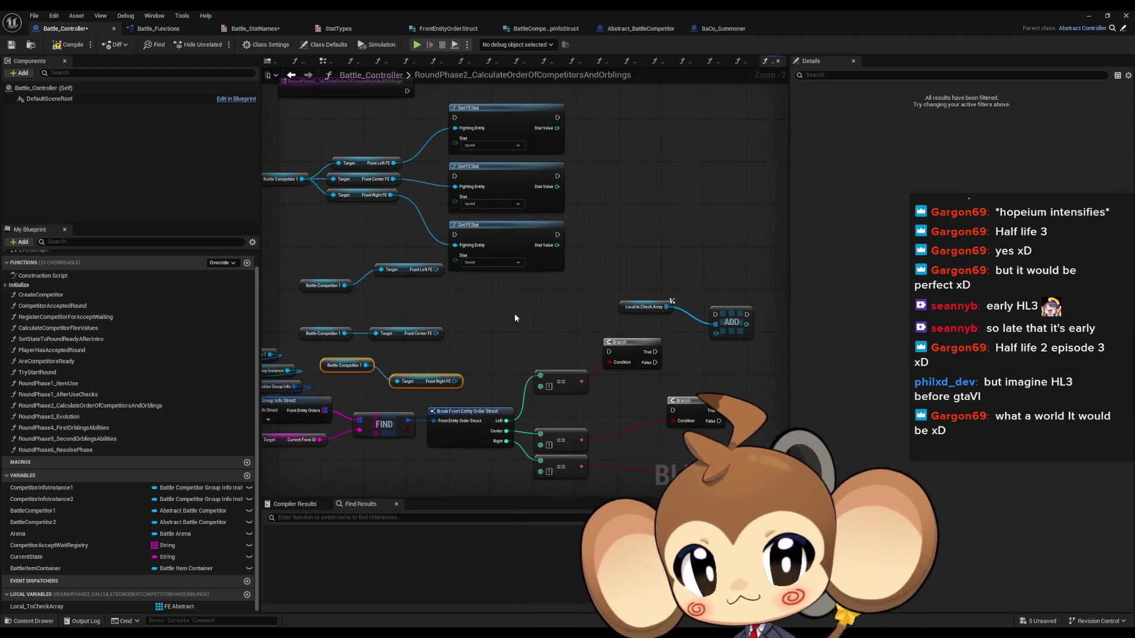
left_click(514, 318)
Route the first Branch's True through ADD to the next Branch, adding Front Left FE.
mouse_move(656, 353)
left_mouse_down()
mouse_move(715, 314)
mouse_move(769, 324)
mouse_move(672, 411)
left_mouse_up()
left_click_drag(655, 363, 672, 410)
left_click_drag(404, 270, 366, 296)
left_click(323, 285, "shift")
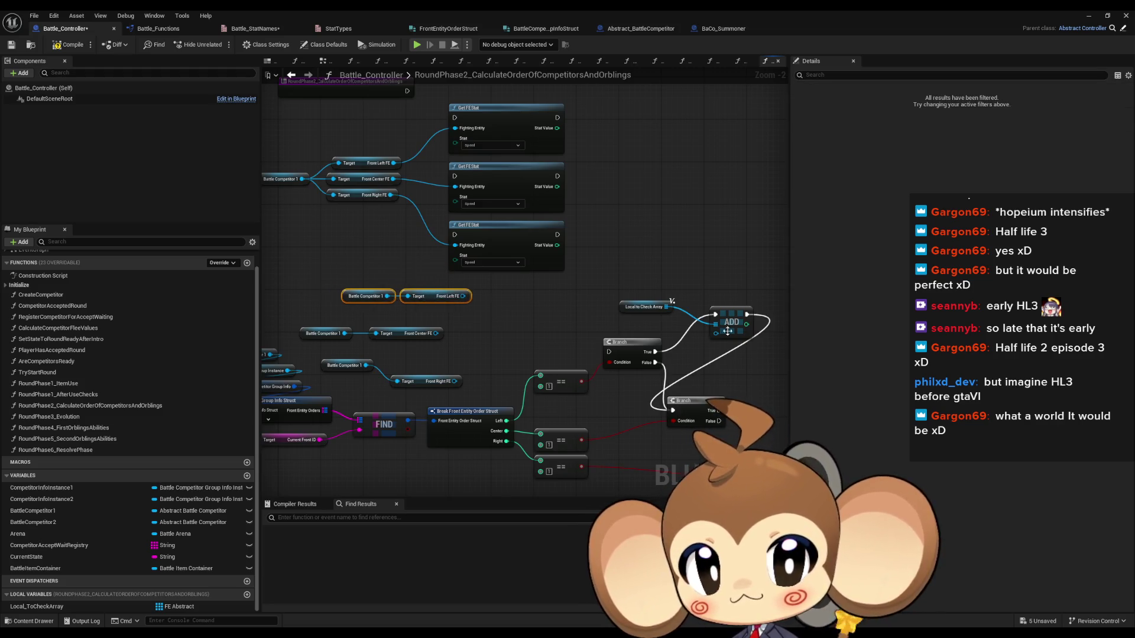
left_click_drag(716, 328, 464, 299)
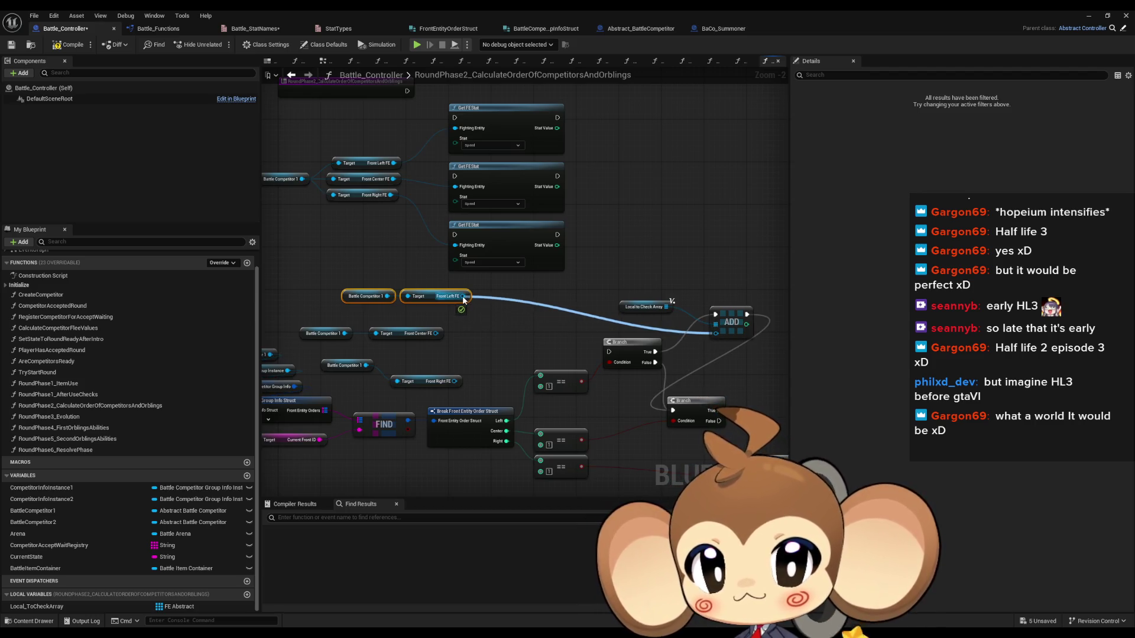
left_click_drag(464, 300, 464, 298)
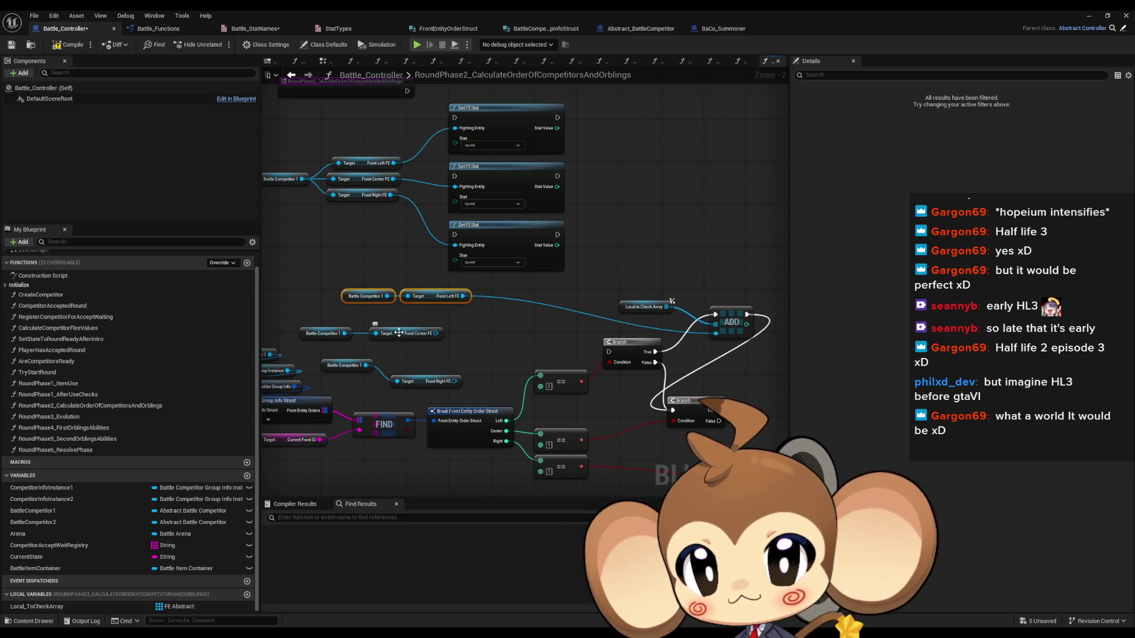
Add a second ADD with its own array getter on the Center Branch's True, appending Front Center FE.
left_click(399, 333)
left_click(324, 334, "shift")
left_click_drag(390, 334, 485, 340)
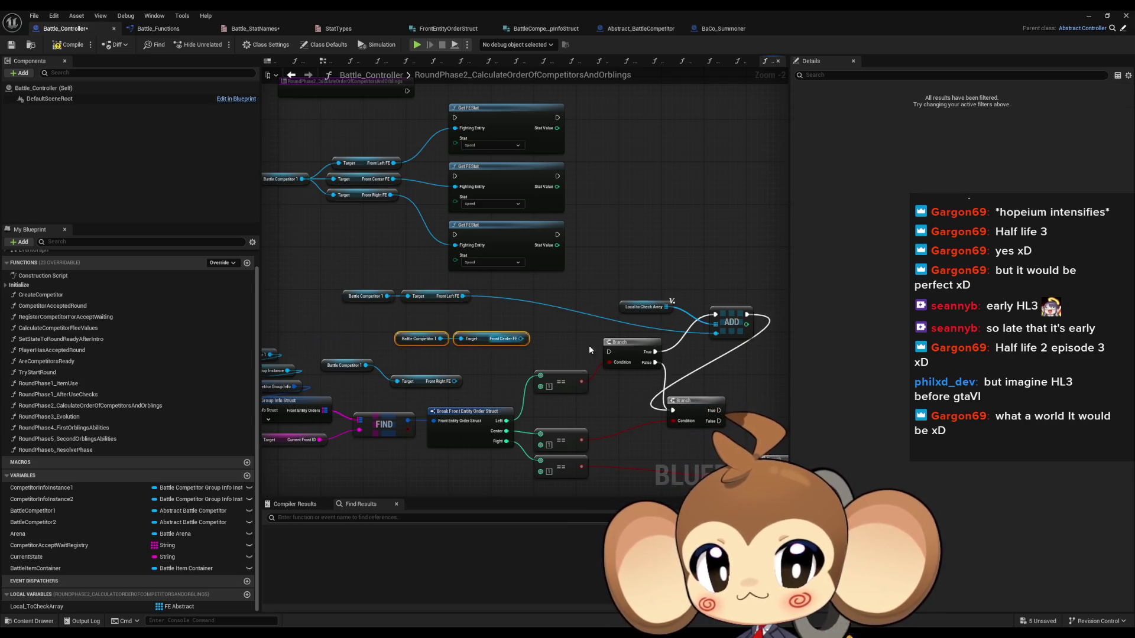
left_click_drag(564, 347, 572, 323)
left_click(664, 289)
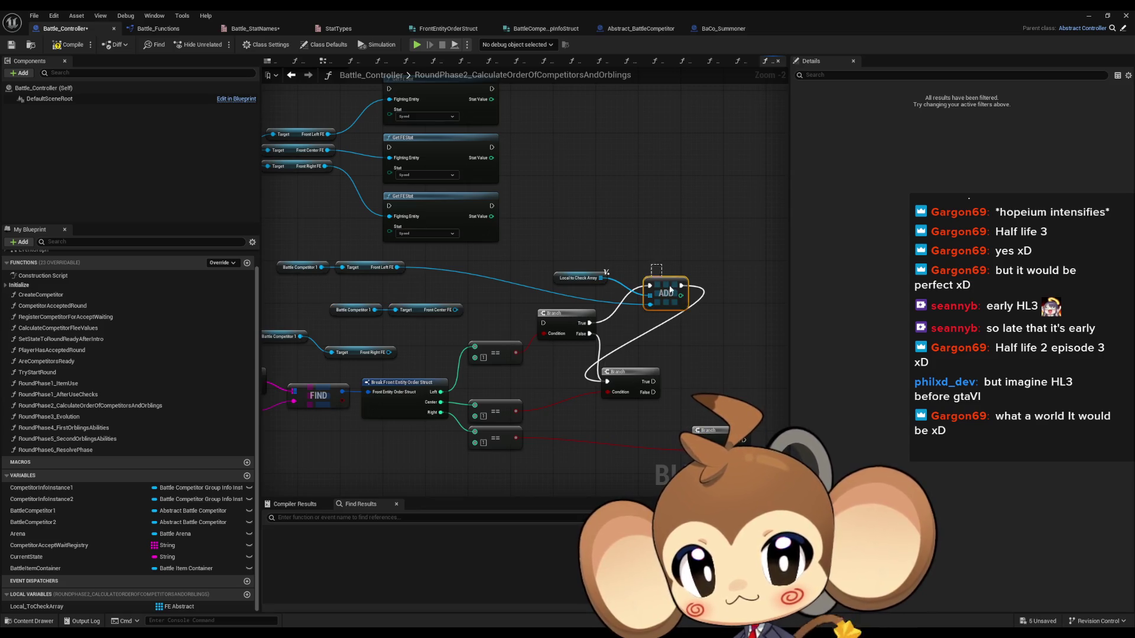
key("ctrl+c")
key("ctrl+v")
left_click_drag(653, 382, 713, 358)
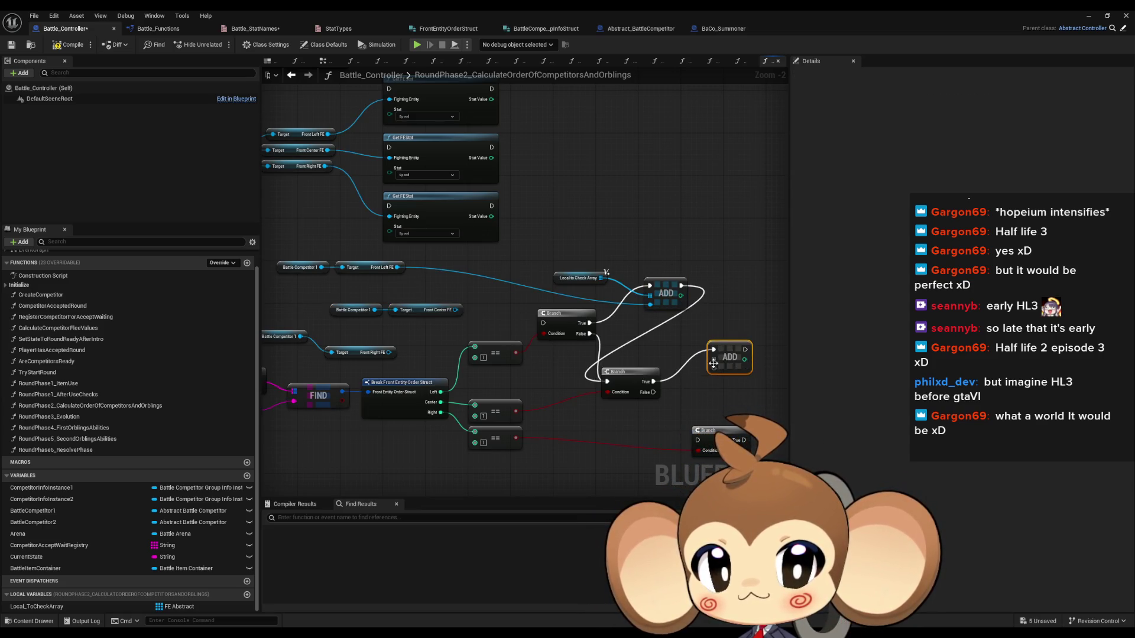
left_click(578, 277)
key("ctrl+c")
key("ctrl+v")
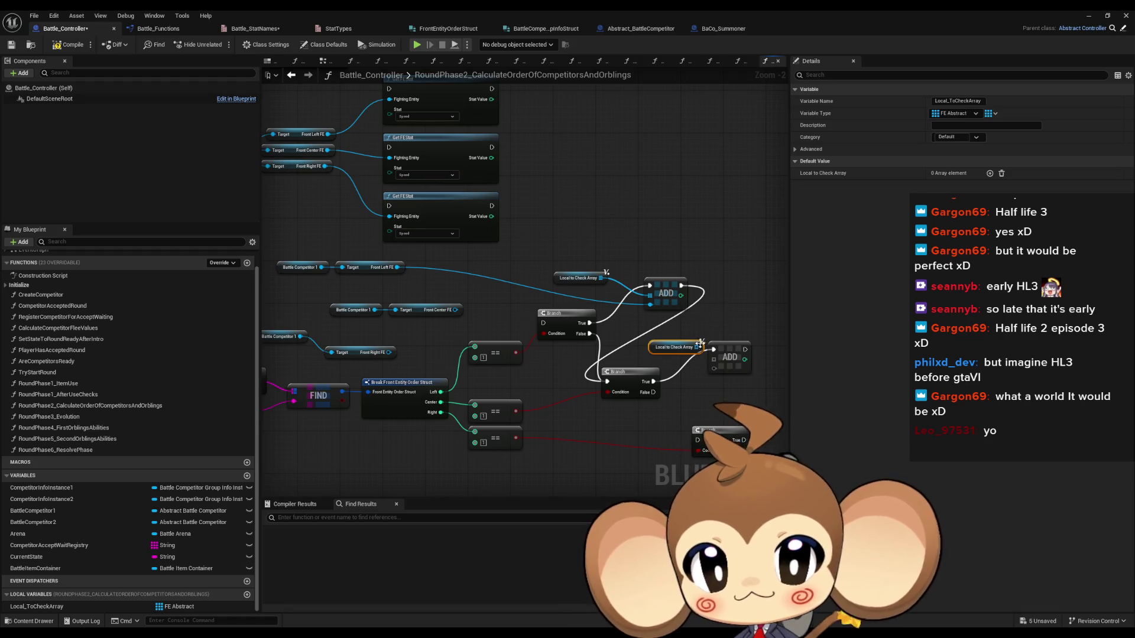
mouse_move(697, 346)
left_mouse_down()
mouse_move(714, 359)
mouse_move(456, 315)
left_mouse_up()
Add a third ADD with an array getter for the Right Branch, appending Front Right FE, chaining the middle ADD onward.
left_click_drag(378, 351, 367, 335)
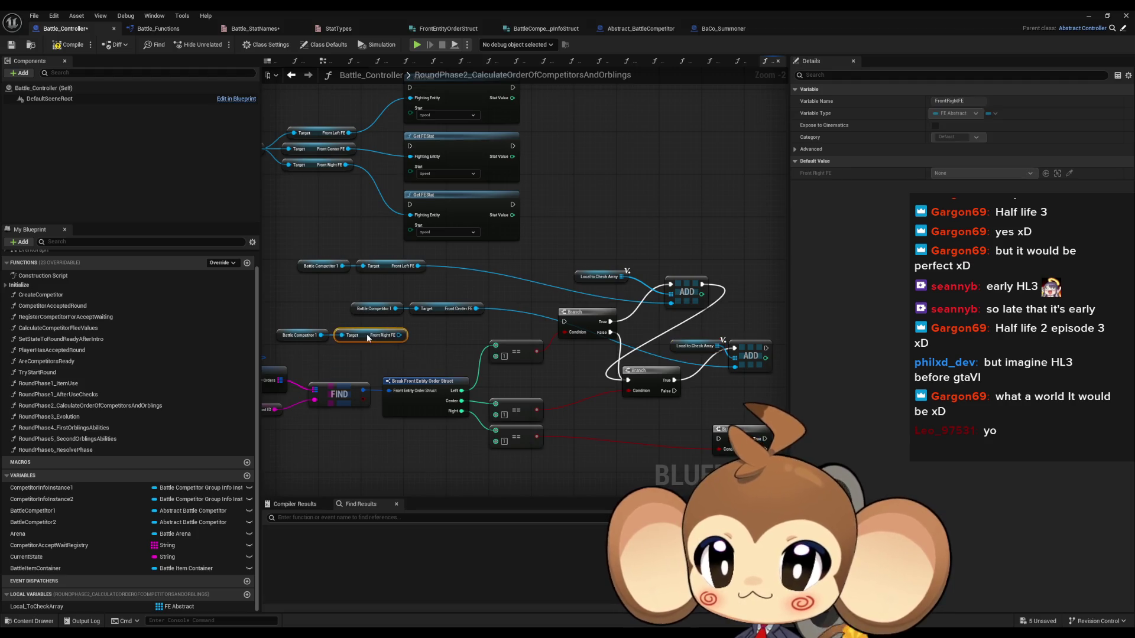
left_click(291, 333, "ctrl")
mouse_move(290, 332)
left_mouse_down()
mouse_move(774, 449)
mouse_move(518, 444)
left_mouse_up()
key("ctrl+v")
mouse_move(642, 366)
left_mouse_down()
mouse_move(576, 397)
mouse_move(642, 376)
mouse_move(573, 370)
left_mouse_up()
left_click(509, 305)
key("ctrl+c")
key("ctrl+v")
left_click_drag(621, 444, 643, 384)
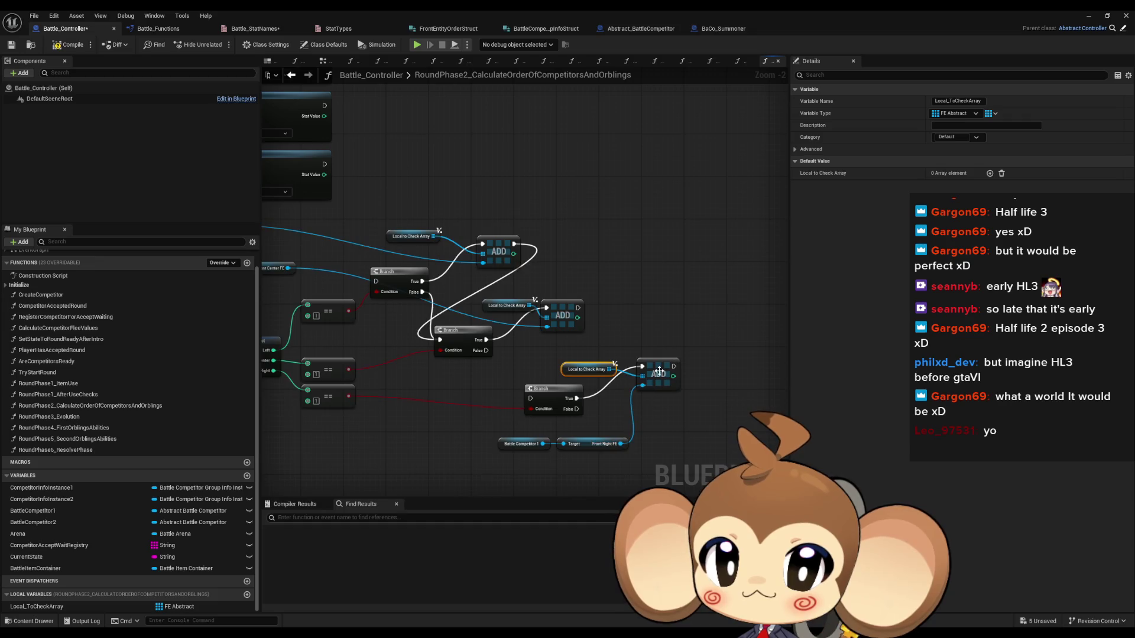
mouse_move(531, 398)
left_mouse_down()
mouse_move(578, 308)
mouse_move(531, 398)
mouse_move(642, 367)
mouse_move(667, 398)
left_mouse_up()
Reposition the lower Branch, ADD and array getter nodes to tidy the graph.
left_click(680, 331)
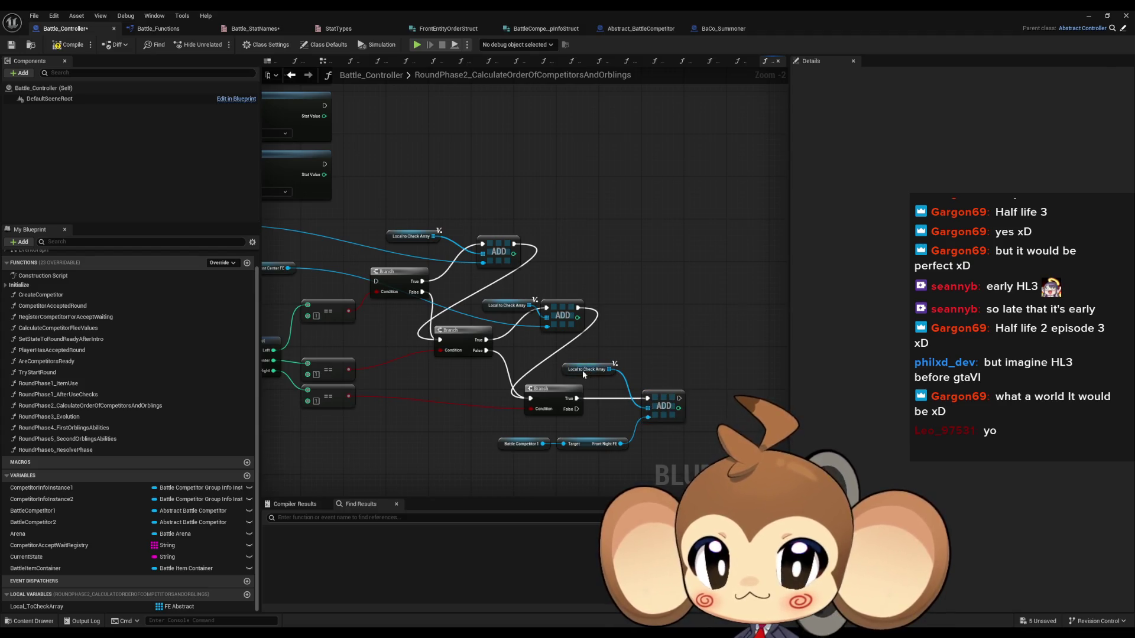
left_click_drag(582, 371, 592, 429)
left_click(661, 307)
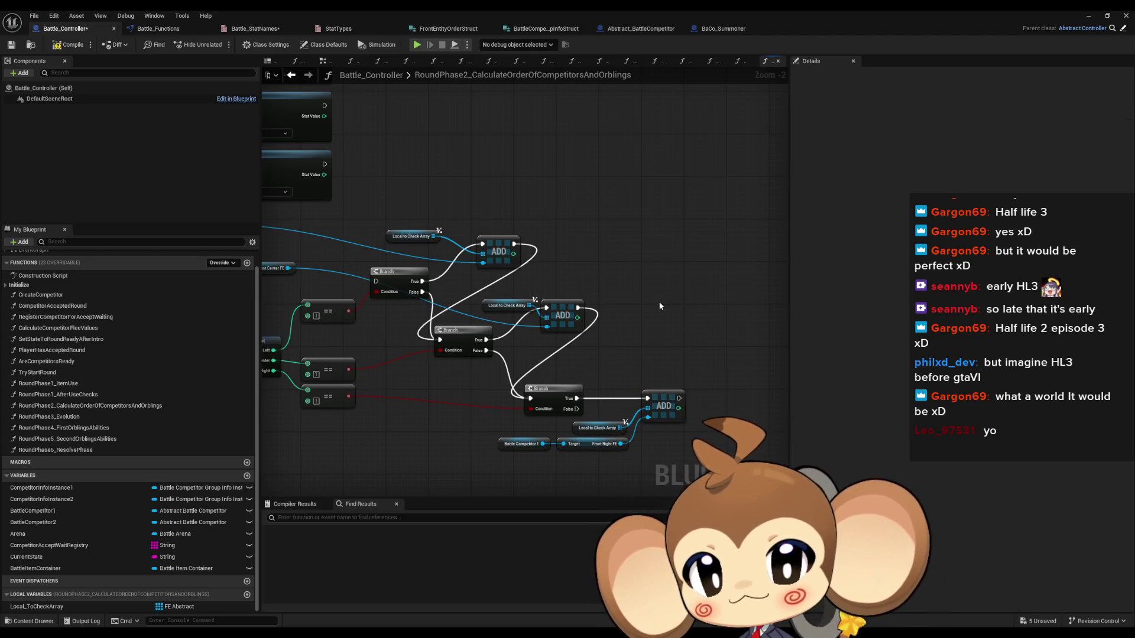
left_click_drag(440, 292, 456, 303)
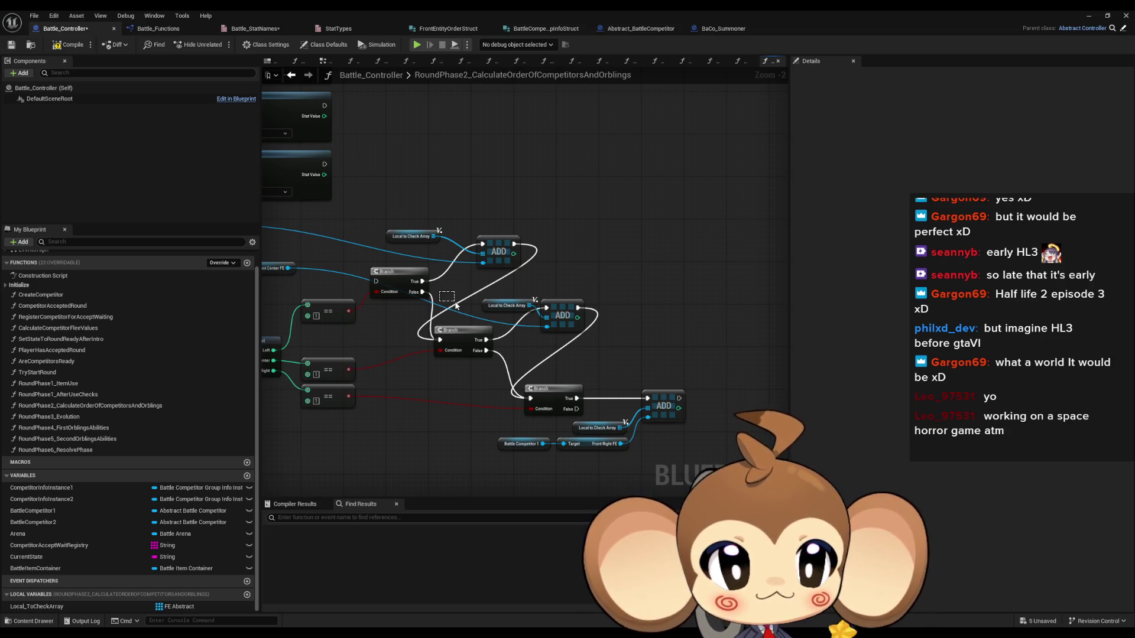
mouse_move(455, 303)
left_mouse_down()
mouse_move(651, 408)
mouse_move(757, 432)
left_mouse_up()
mouse_move(585, 383)
left_mouse_down()
mouse_move(630, 408)
mouse_move(675, 410)
left_mouse_up()
left_click(614, 343)
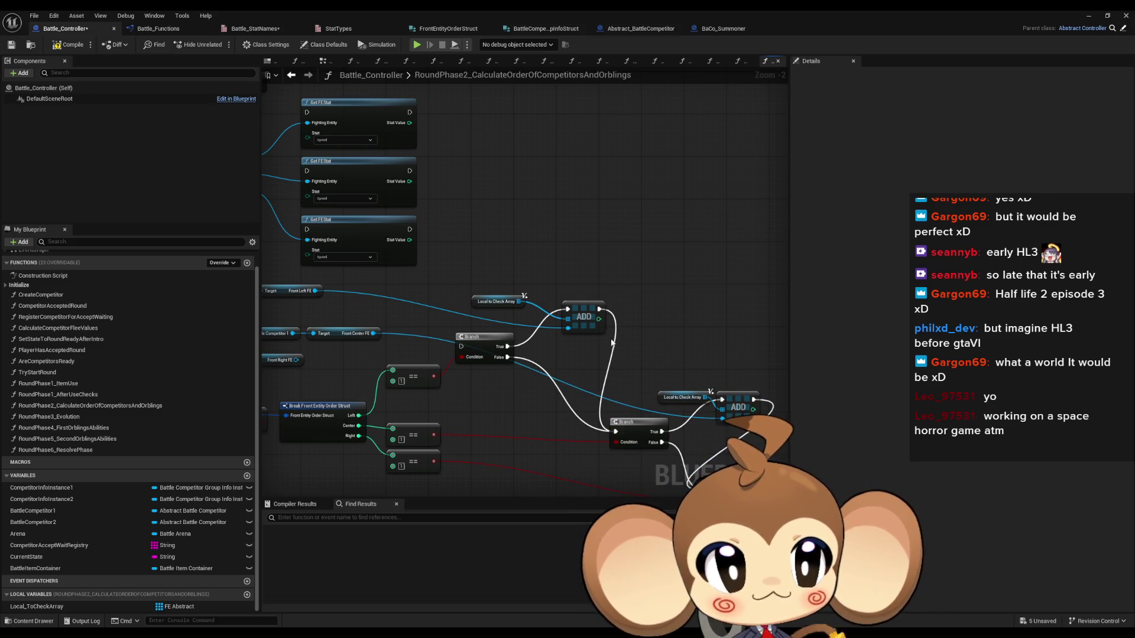